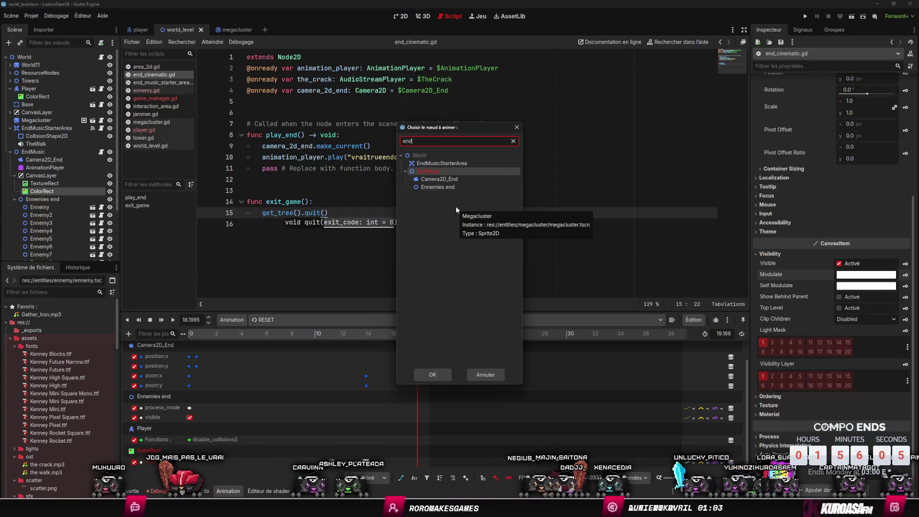
# Step: Add an exit_game Call Method key on the EndMusic track at 17.9 s, then save and run
pyautogui.press('Return')
pyautogui.scroll(-1, 398, 422)
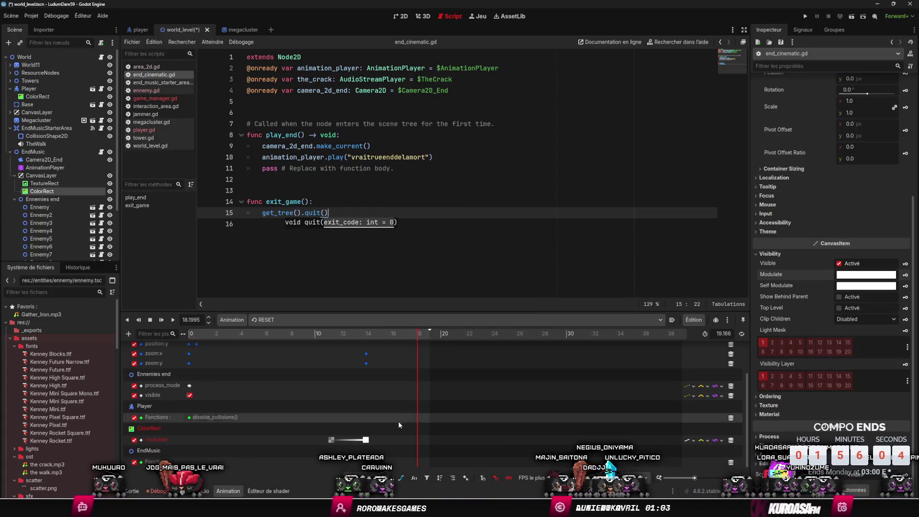
pyautogui.doubleClick(369, 462)
pyautogui.click(210, 165)
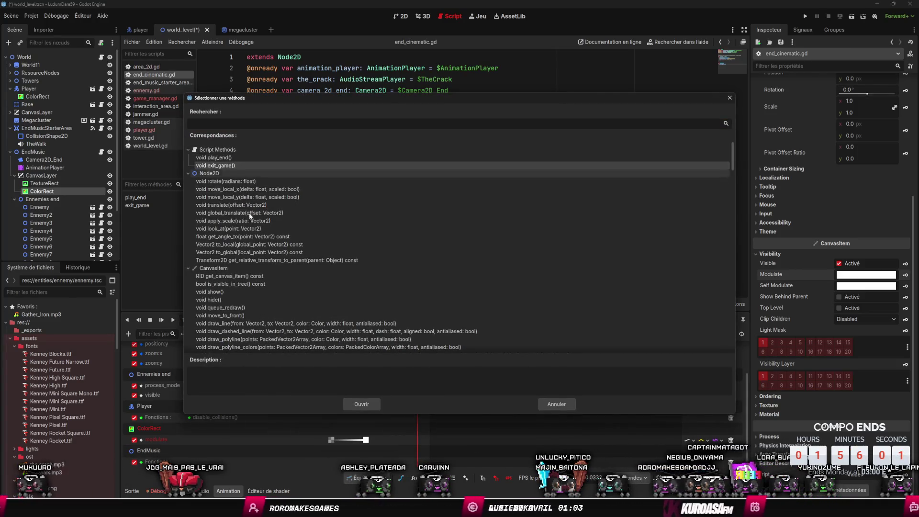
pyautogui.click(371, 407)
pyautogui.moveTo(370, 462); pyautogui.dragTo(418, 466)
pyautogui.press('F6')
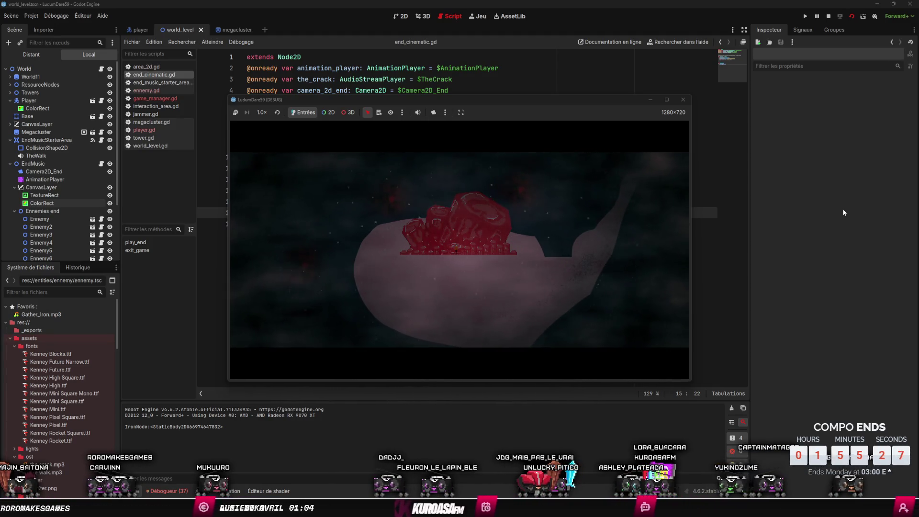
# Step: Close the LudumDare59 debug window once the ending has played
pyautogui.click(683, 99)
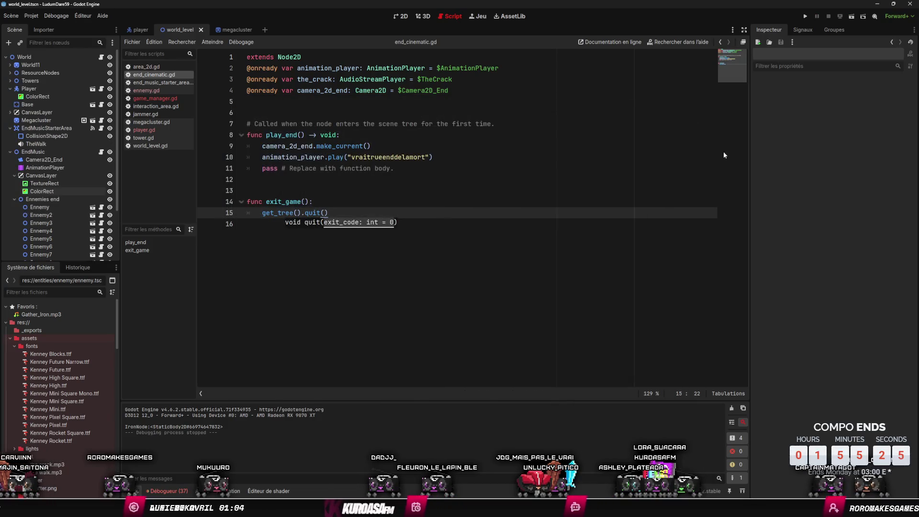
# Step: In world_level, select the AnimationPlayer and browse its animation options in the 2D view
pyautogui.click(177, 30)
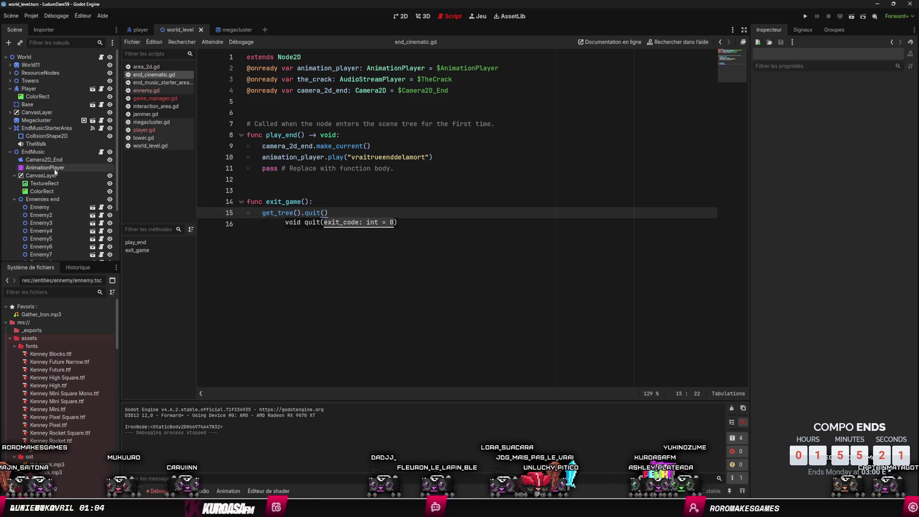
pyautogui.click(51, 168)
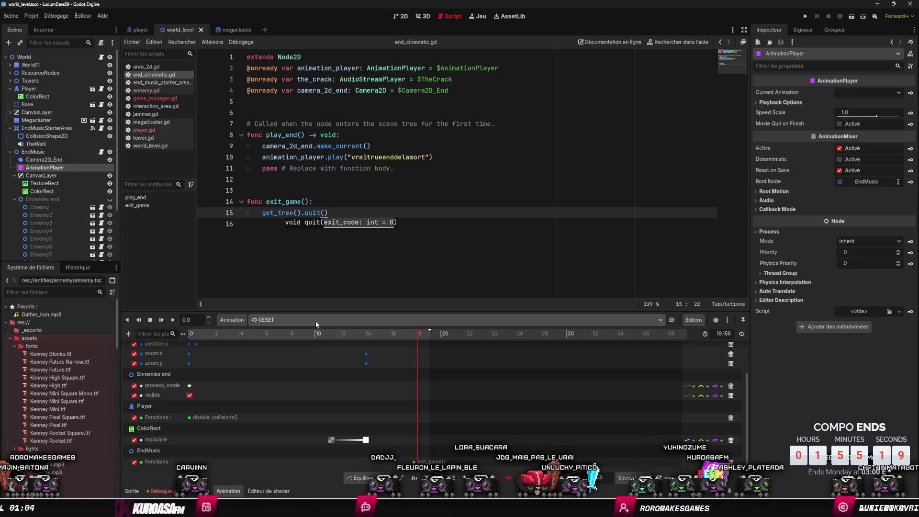
pyautogui.click(232, 320)
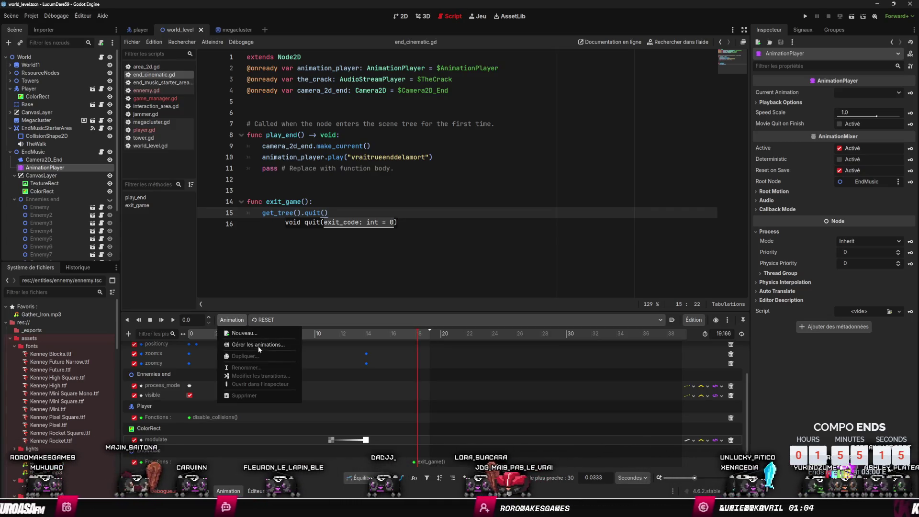
pyautogui.click(282, 318)
pyautogui.click(282, 318)
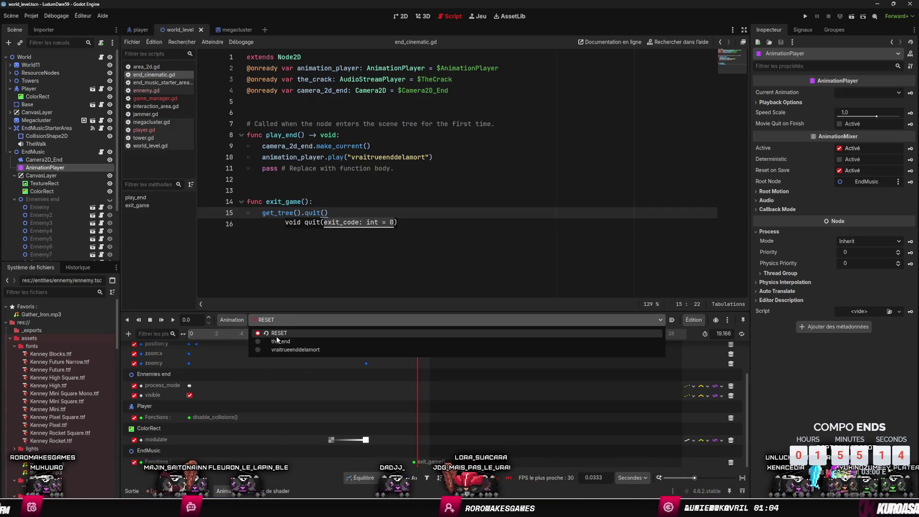
pyautogui.click(231, 319)
pyautogui.click(43, 175)
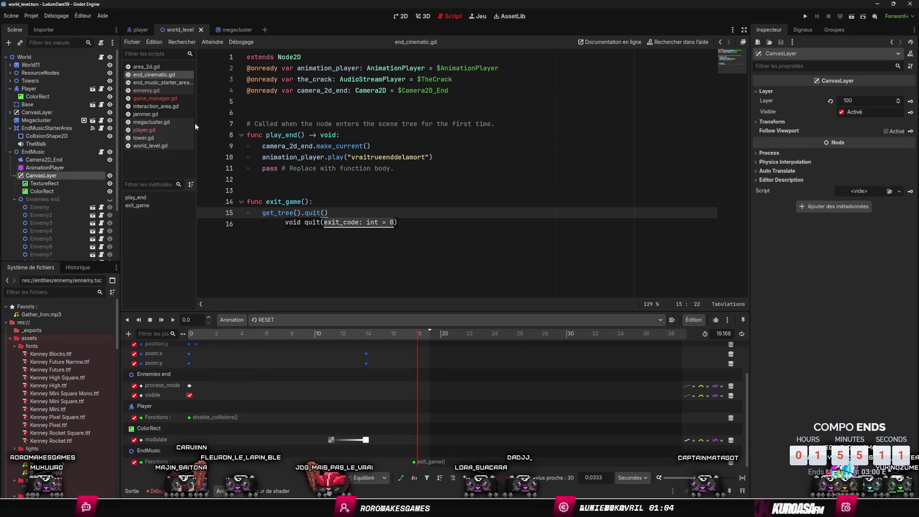
pyautogui.click(402, 18)
# Step: Preview the_end, vraitrueenddelamort and RESET in turn, then reopen end_cinematic.gd
pyautogui.click(242, 320)
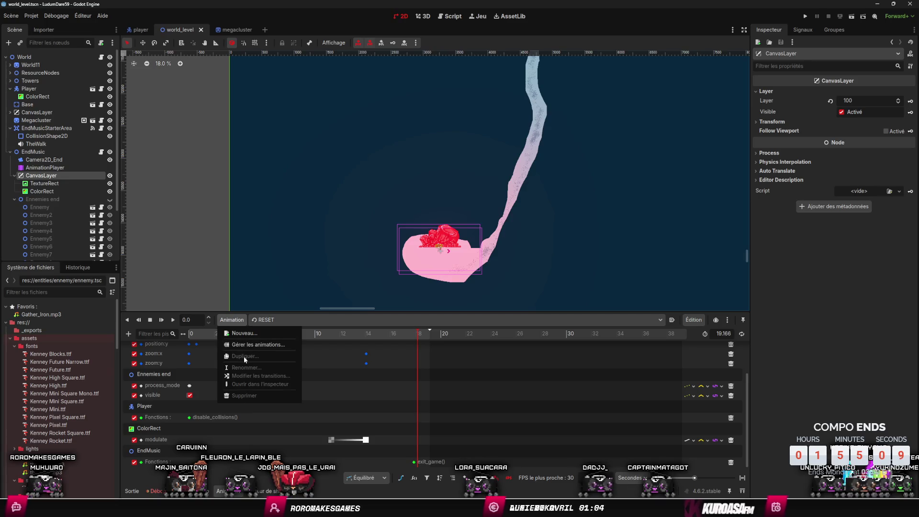
pyautogui.click(239, 409)
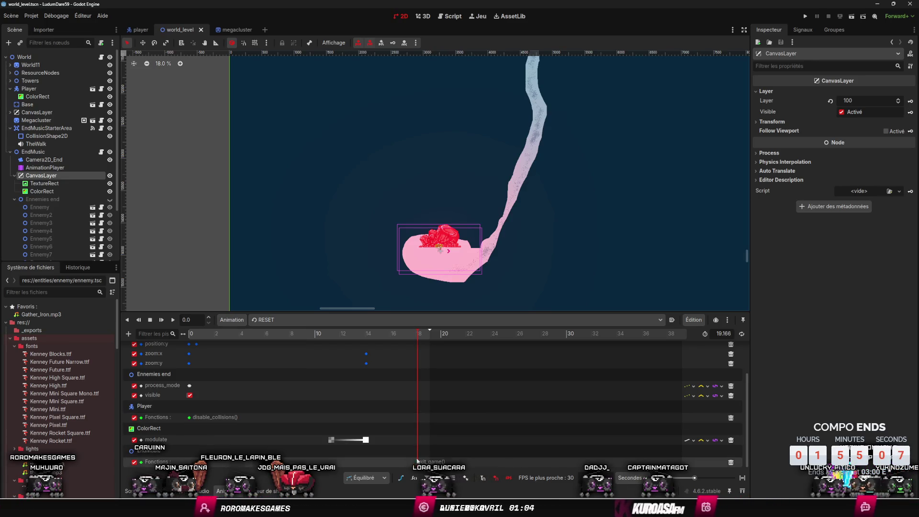
pyautogui.click(264, 320)
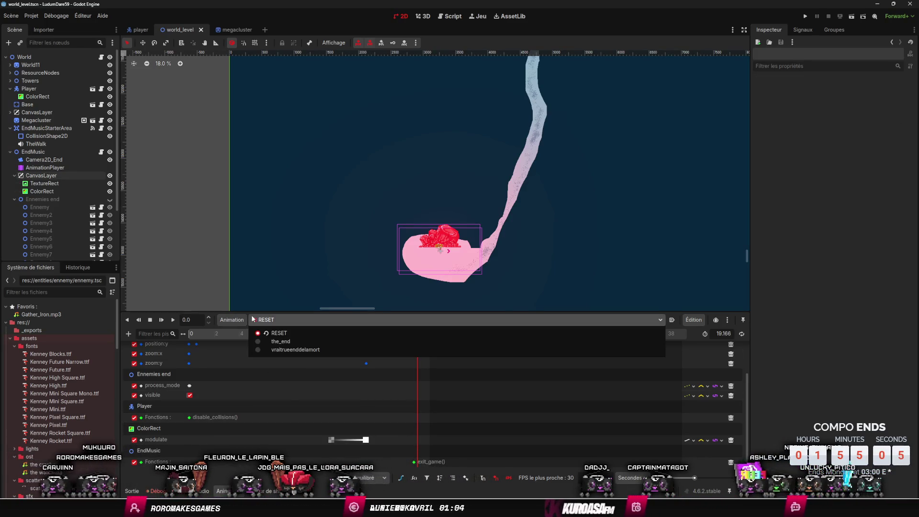
pyautogui.click(263, 339)
pyautogui.click(264, 320)
pyautogui.click(274, 351)
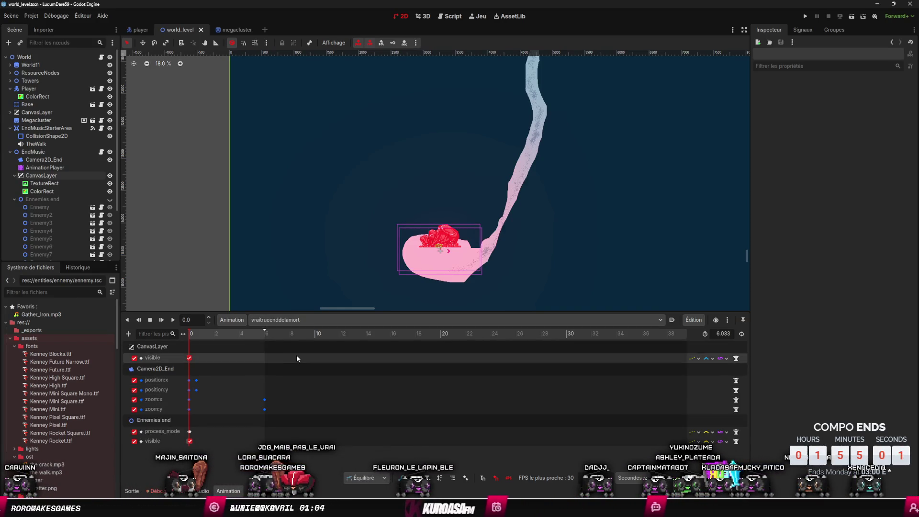
pyautogui.click(263, 320)
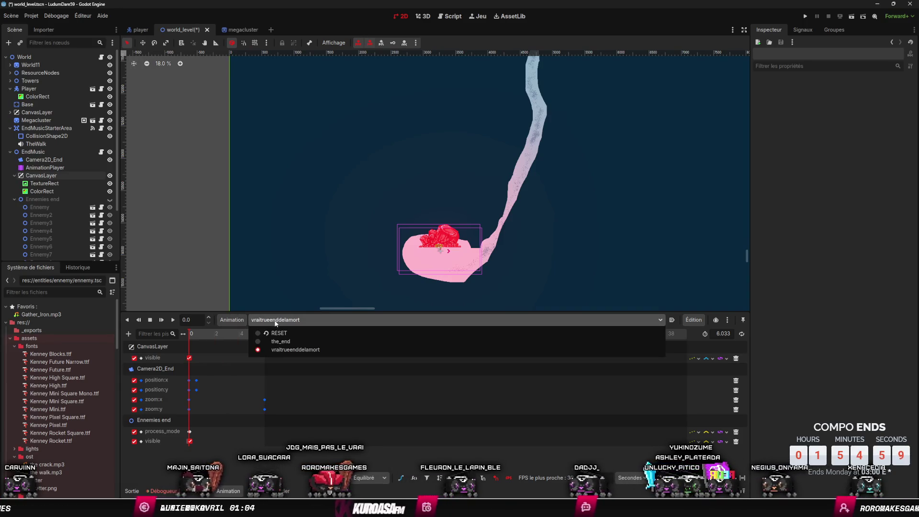
pyautogui.click(264, 330)
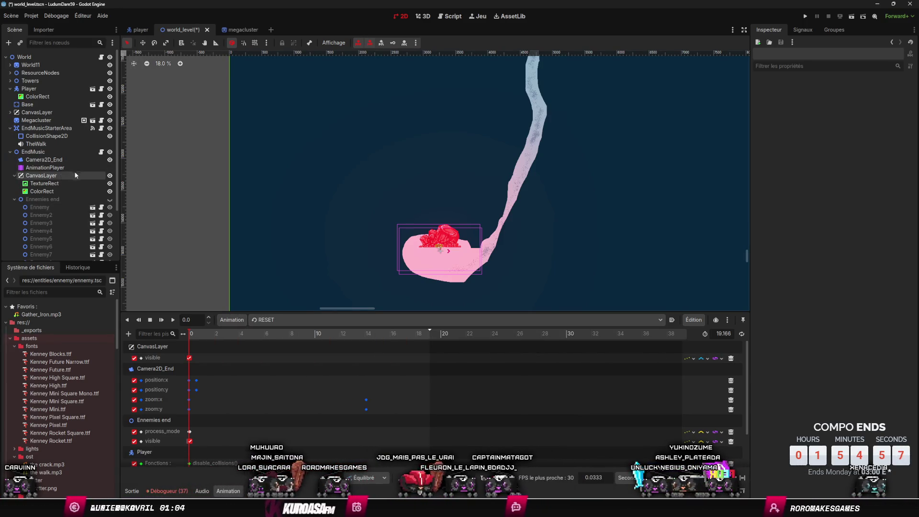
pyautogui.click(101, 152)
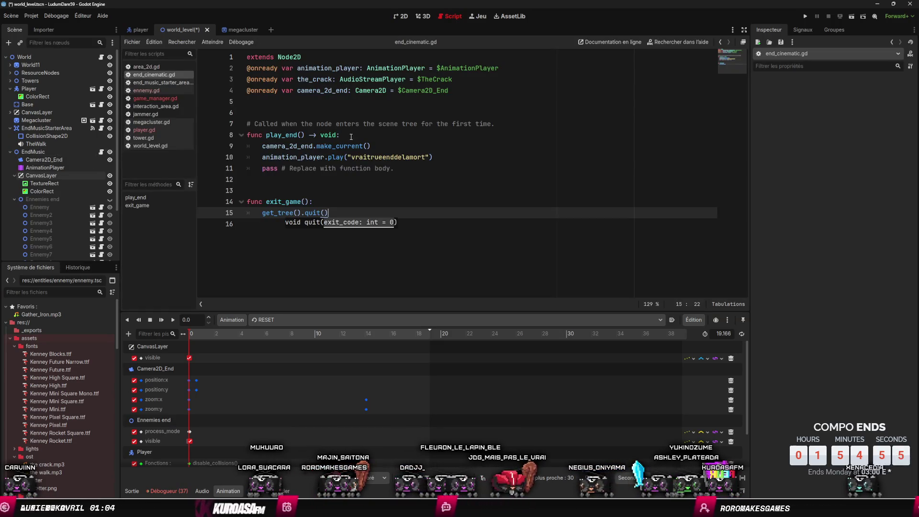
# Step: Change line 10 of end_cinematic.gd to play "RESET", save, and run the game
pyautogui.doubleClick(383, 157)
pyautogui.write('r')
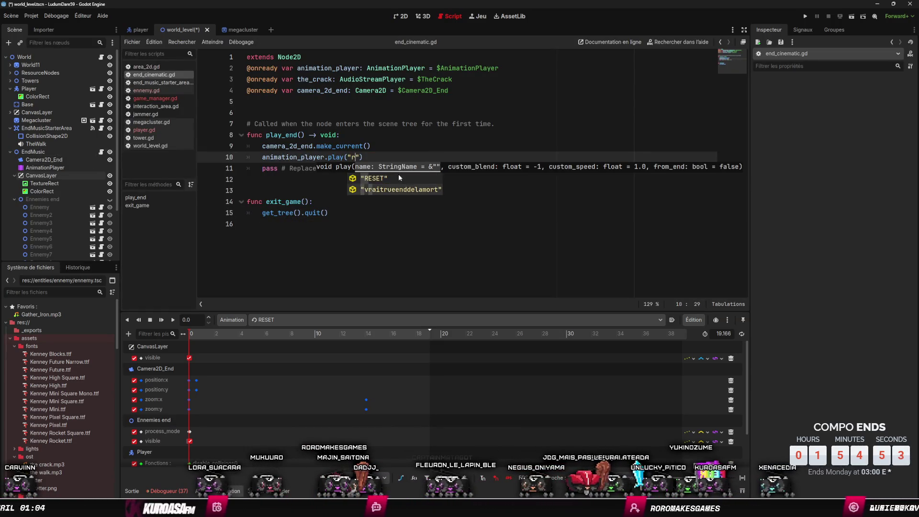
pyautogui.press('Return')
pyautogui.hotkey('ctrl', 's')
pyautogui.press('F6')
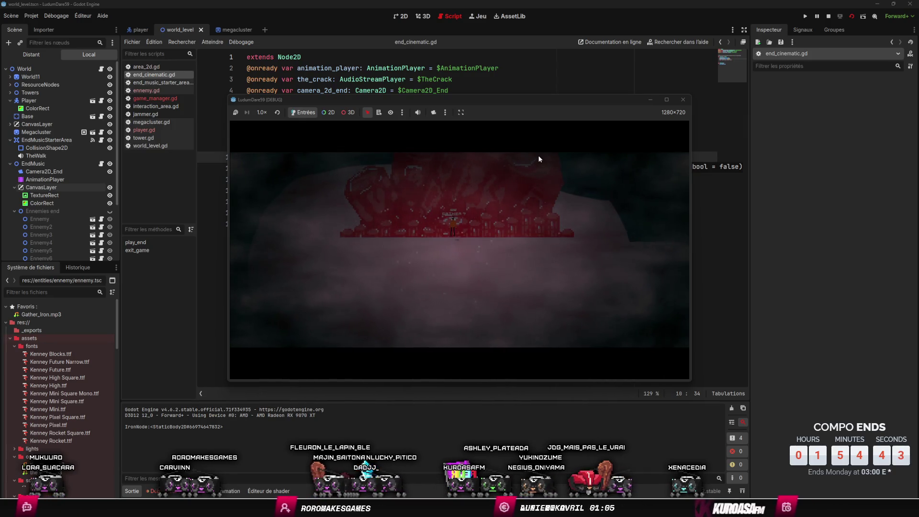
# Step: Maximize the debug window and walk the character down, right and left
pyautogui.click(667, 99)
pyautogui.press('Down')
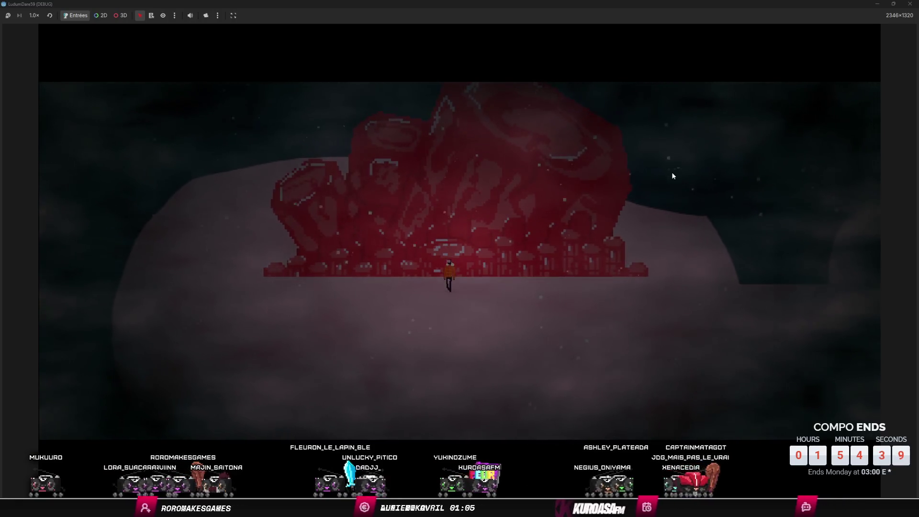
pyautogui.press('Right')
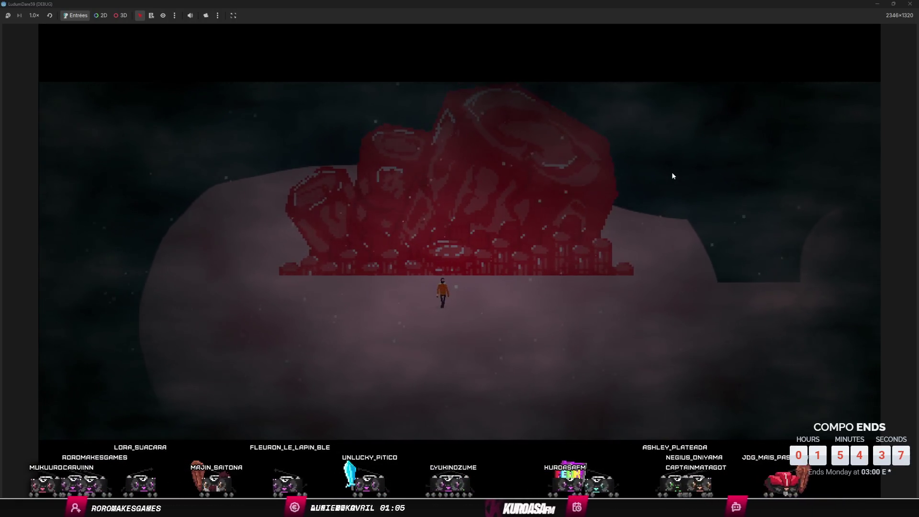
pyautogui.press('Left')
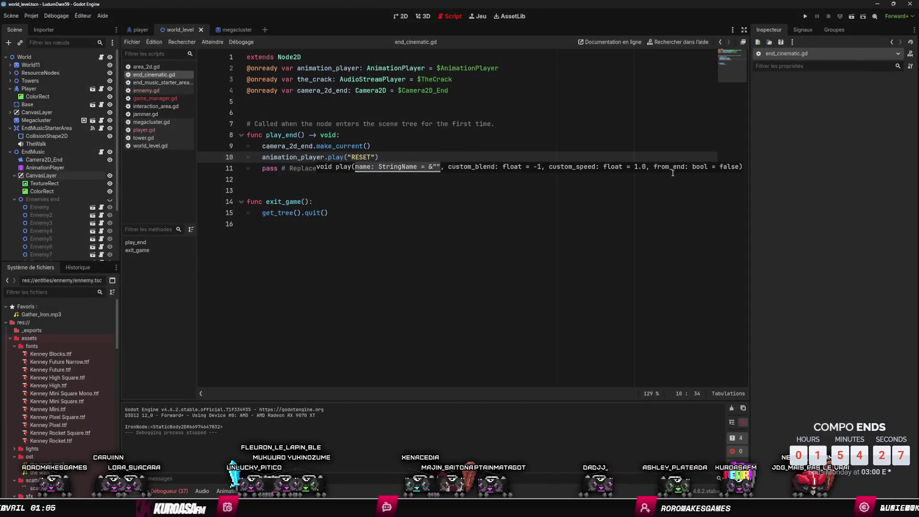
# Step: Relaunch the game and walk the character up, down, right and left around the red structure
pyautogui.click(851, 17)
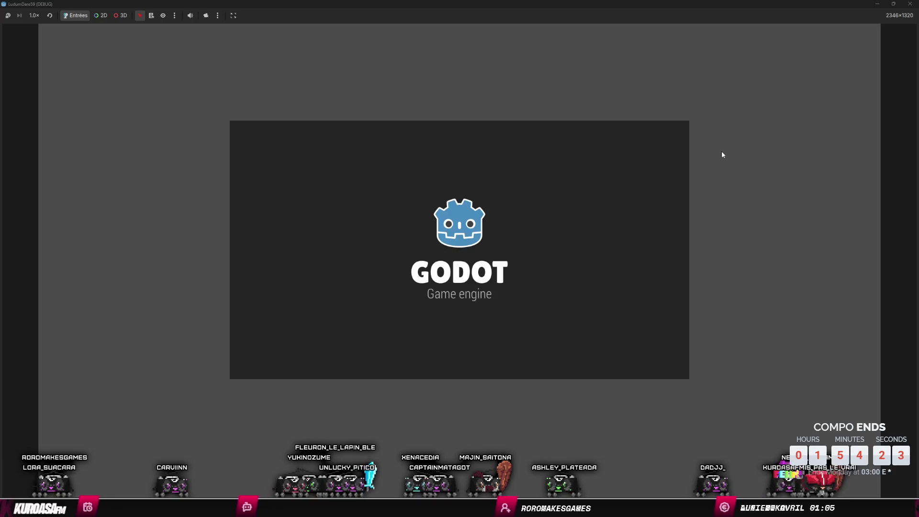
pyautogui.press('w')
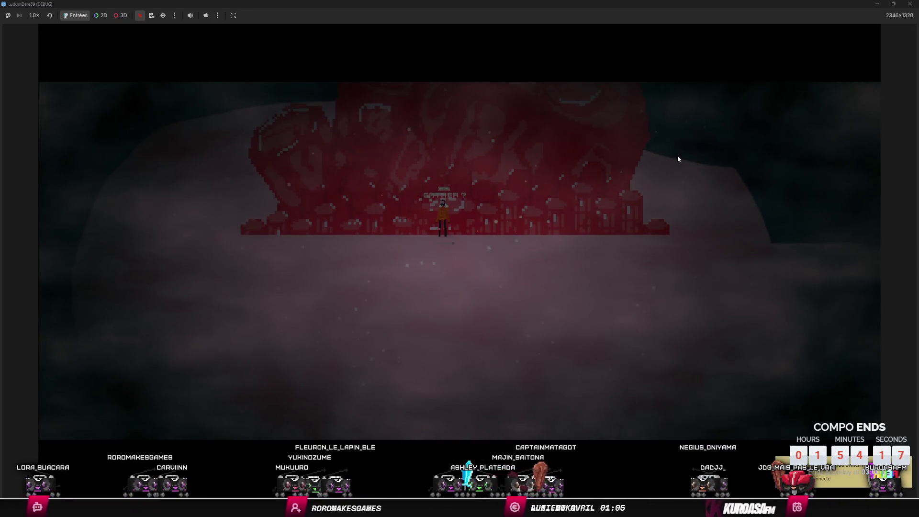
pyautogui.press('s')
pyautogui.press('s')
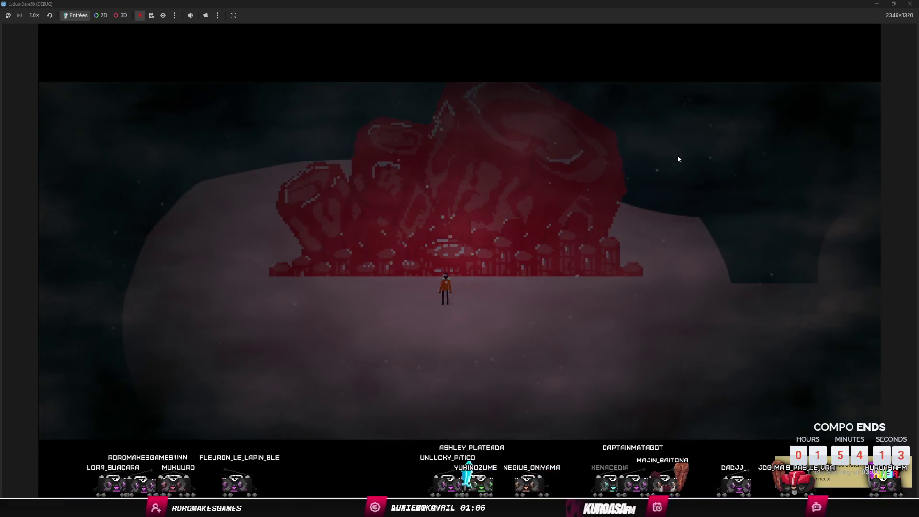
pyautogui.press('d')
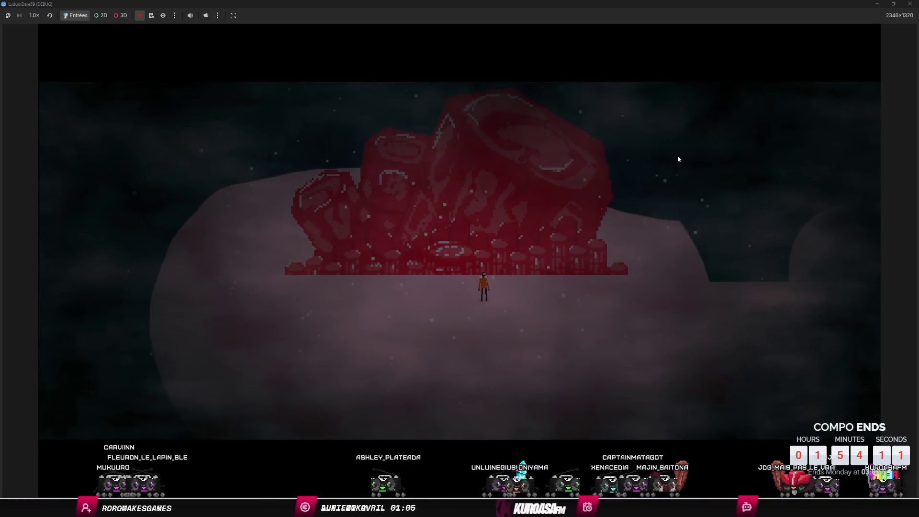
pyautogui.press('a')
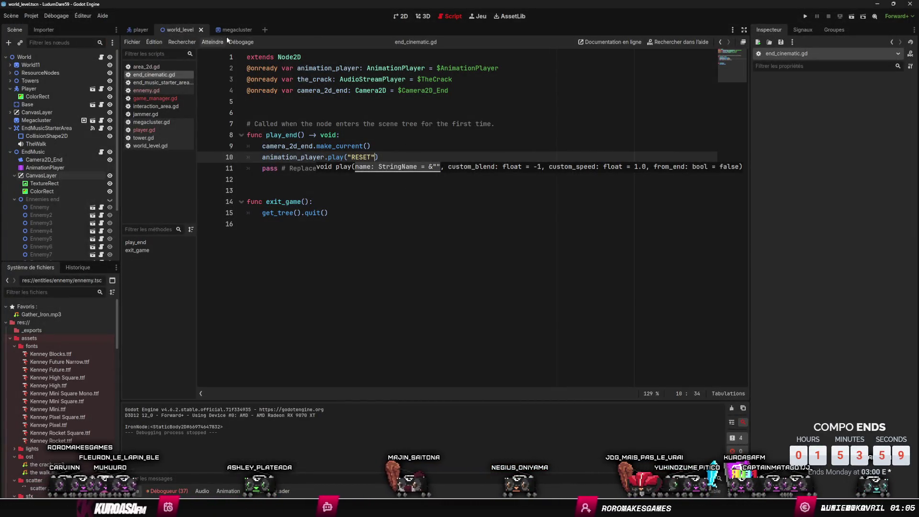
# Step: Show the Ennemies end group and reposition Ennemy13, 11, 9, 10 and 7 around the island
pyautogui.click(394, 17)
pyautogui.scroll(3, 444, 185)
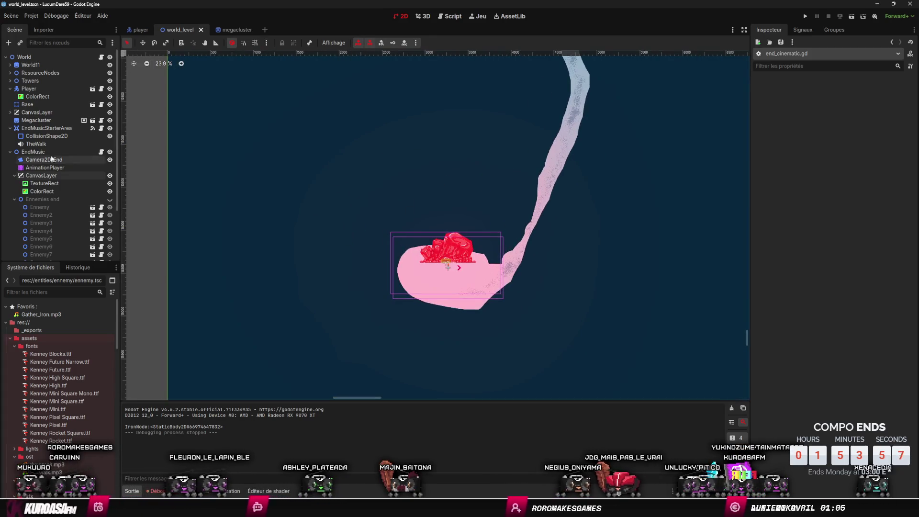
pyautogui.click(110, 200)
pyautogui.moveTo(255, 137); pyautogui.dragTo(284, 159)
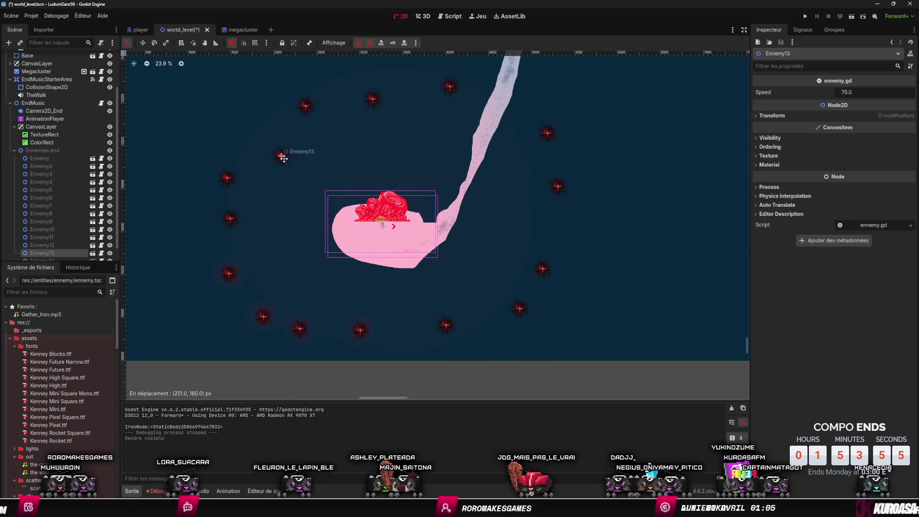
pyautogui.moveTo(361, 105); pyautogui.dragTo(366, 139)
pyautogui.moveTo(545, 128); pyautogui.dragTo(506, 159)
pyautogui.moveTo(447, 123); pyautogui.dragTo(439, 138)
pyautogui.moveTo(543, 269); pyautogui.dragTo(506, 255)
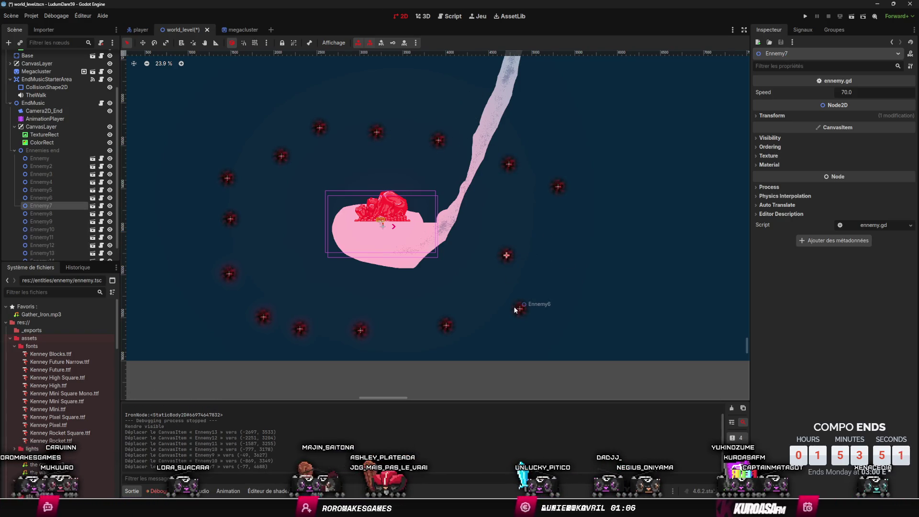
# Step: Move Ennemy4, 3, 14 and 15 into the ring and save the level
pyautogui.moveTo(361, 330); pyautogui.dragTo(367, 313)
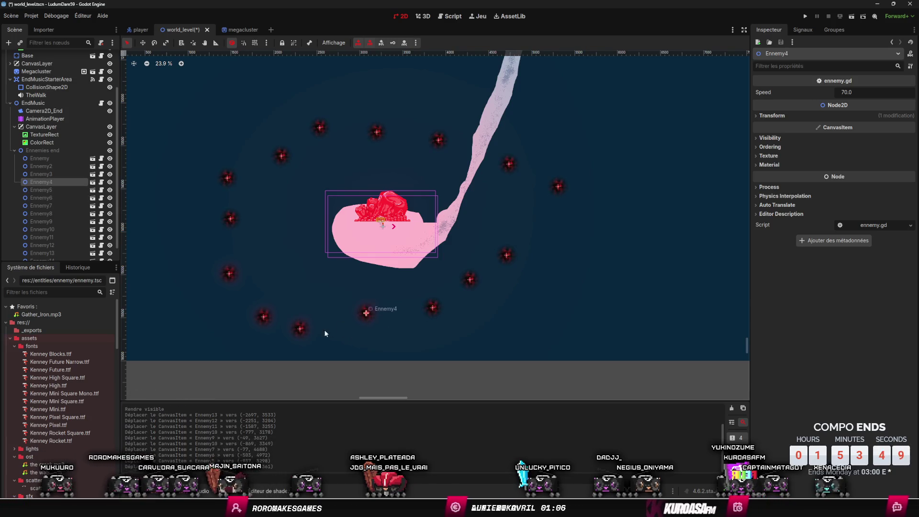
pyautogui.moveTo(300, 329); pyautogui.dragTo(314, 313)
pyautogui.moveTo(230, 215); pyautogui.dragTo(256, 249)
pyautogui.moveTo(225, 181); pyautogui.dragTo(247, 214)
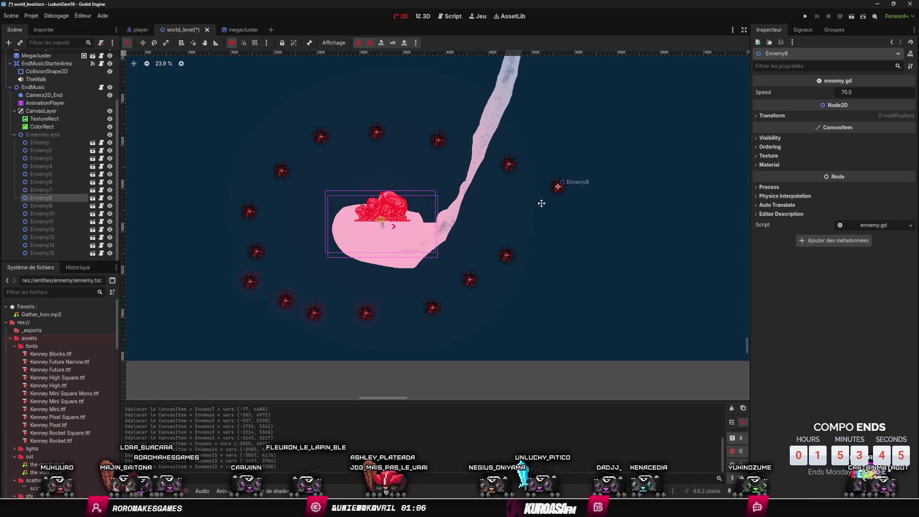
pyautogui.hotkey('ctrl', 's')
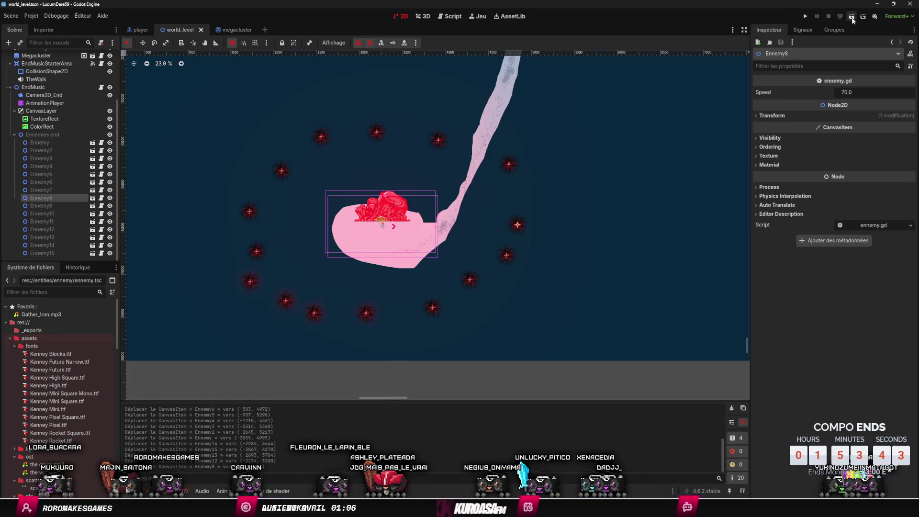
pyautogui.click(851, 17)
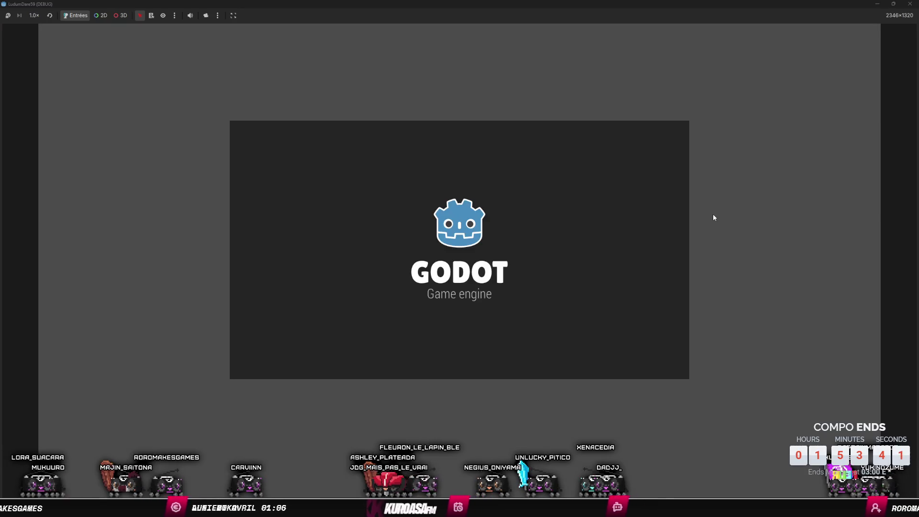
pyautogui.press('Up')
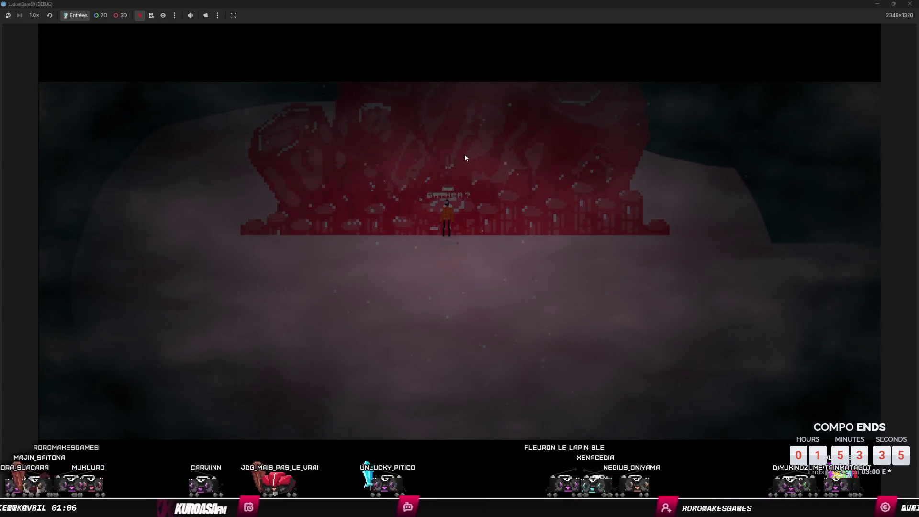
pyautogui.press('Down')
pyautogui.press('Right')
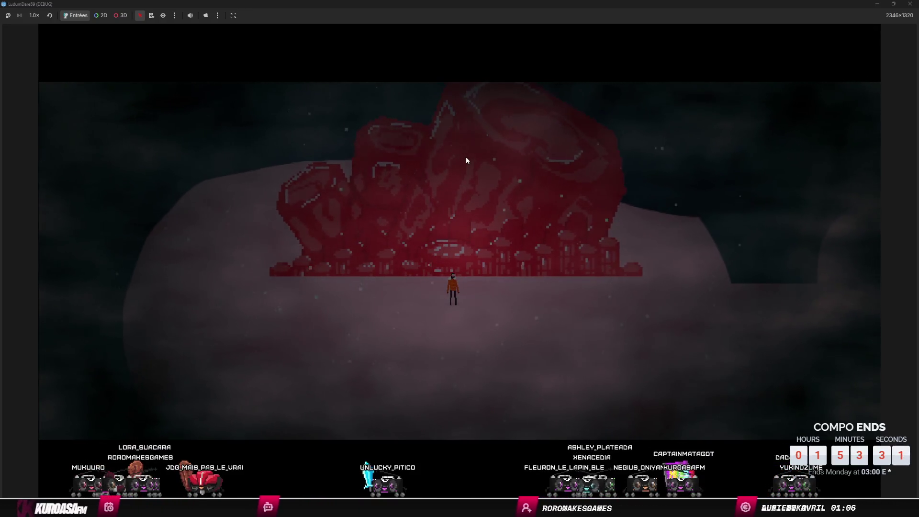
pyautogui.press('Up')
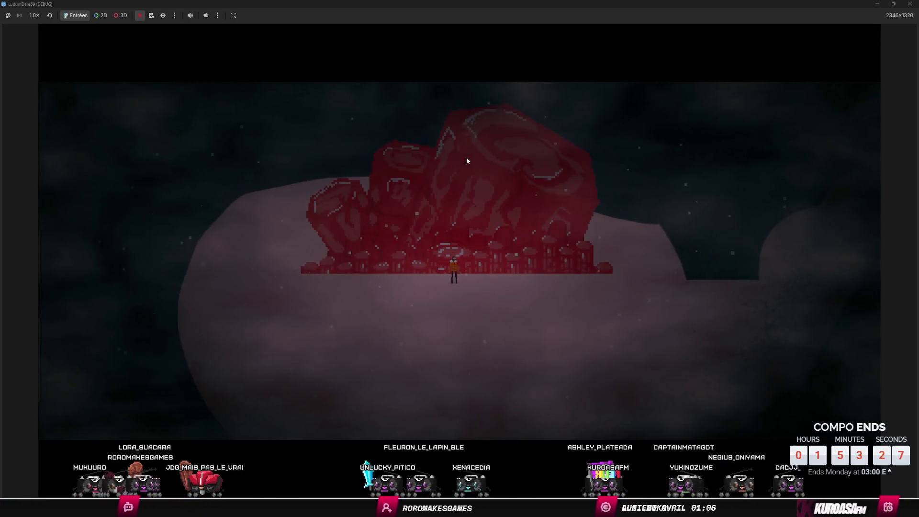
pyautogui.press('Left')
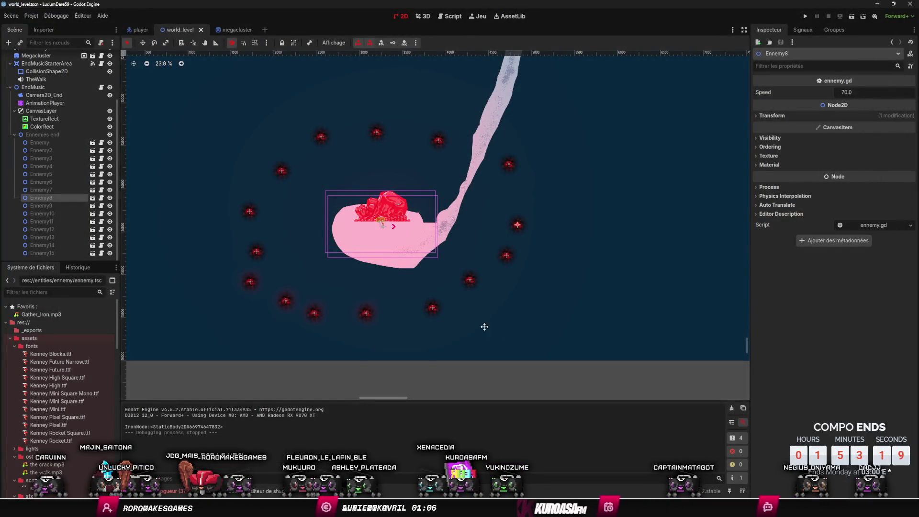
# Step: Try moving the Megacluster left and up-left, undoing both moves
pyautogui.moveTo(383, 205); pyautogui.dragTo(203, 195)
pyautogui.hotkey('ctrl', 'z')
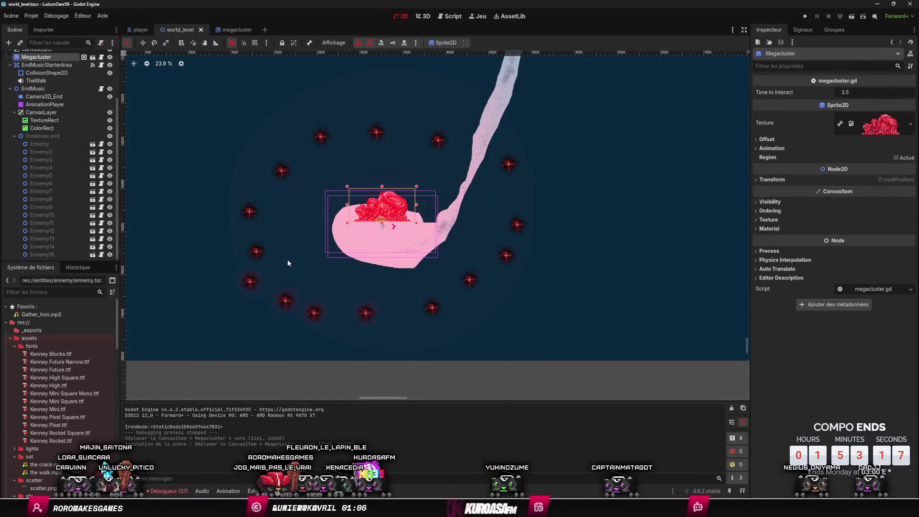
pyautogui.moveTo(383, 206); pyautogui.dragTo(239, 134)
pyautogui.hotkey('ctrl', 'z')
# Step: Select Ennemy5, 3, 2, 6 and 7 and shift them up-right toward the island
pyautogui.click(432, 307)
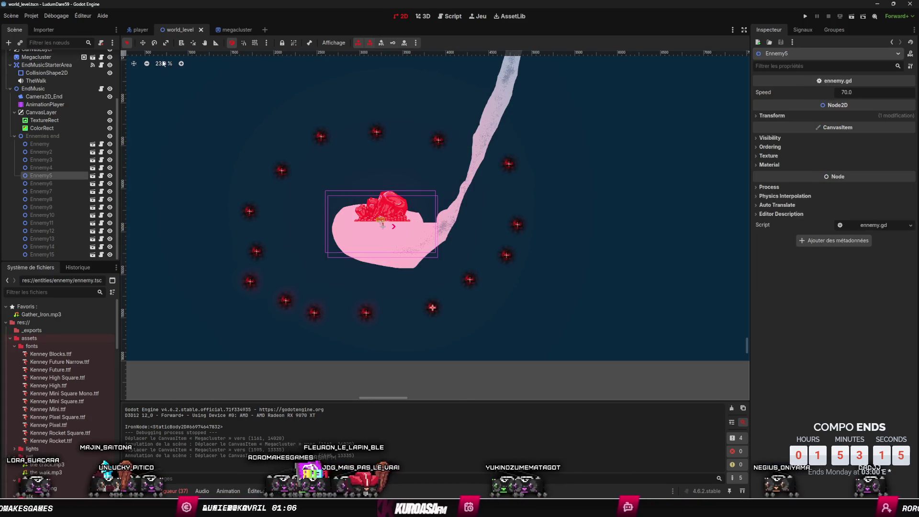
pyautogui.click(313, 315)
pyautogui.keyDown('shift'); pyautogui.click(276, 301); pyautogui.keyUp('shift')
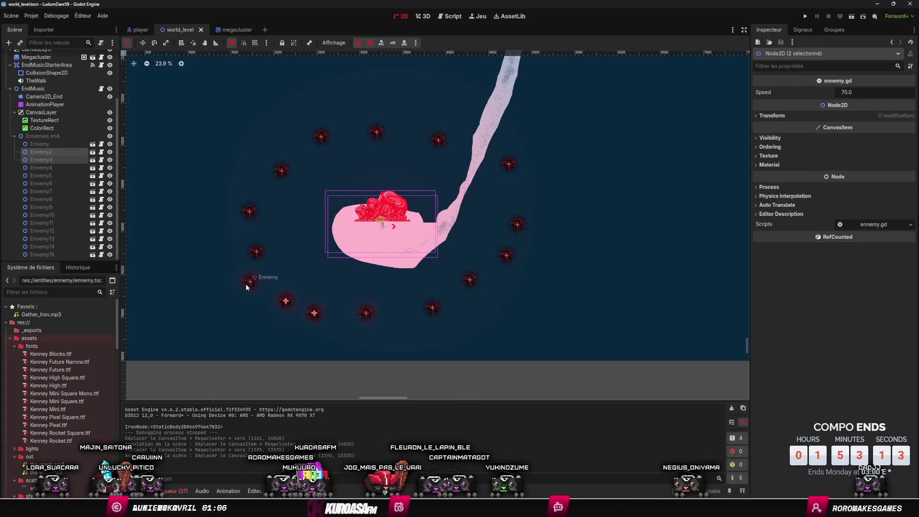
pyautogui.keyDown('shift'); pyautogui.click(475, 281); pyautogui.keyUp('shift')
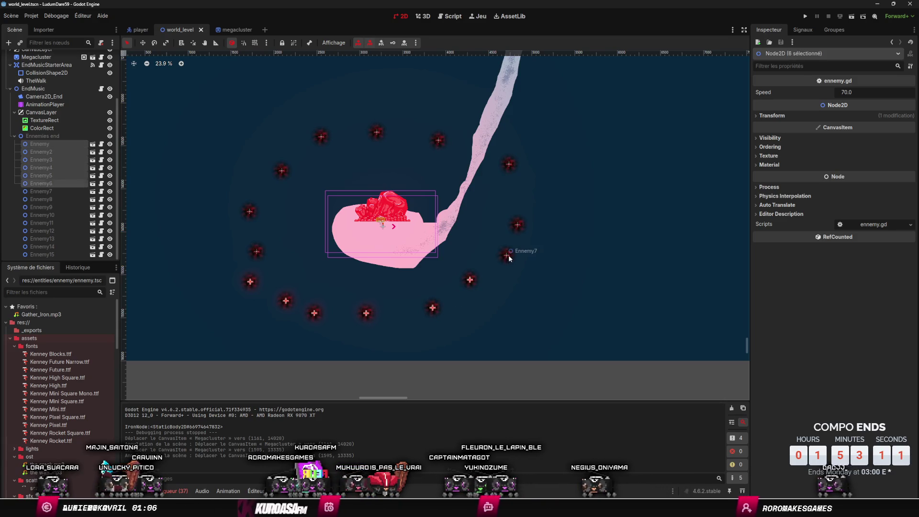
pyautogui.keyDown('shift'); pyautogui.click(508, 255); pyautogui.keyUp('shift')
pyautogui.moveTo(366, 313); pyautogui.dragTo(381, 297)
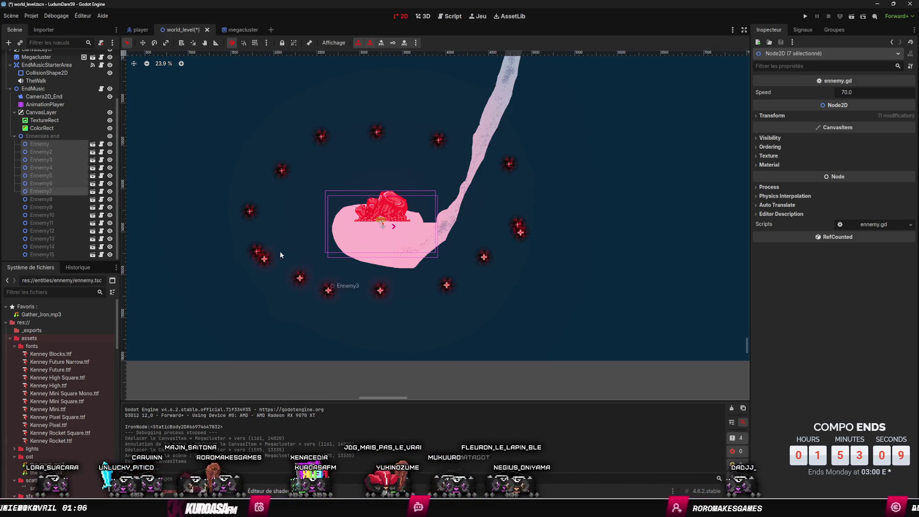
# Step: Nudge Ennemy14, Ennemy and Ennemy8 closer to the island, then save and launch
pyautogui.click(258, 255)
pyautogui.moveTo(276, 242); pyautogui.dragTo(277, 242)
pyautogui.moveTo(265, 258); pyautogui.dragTo(276, 259)
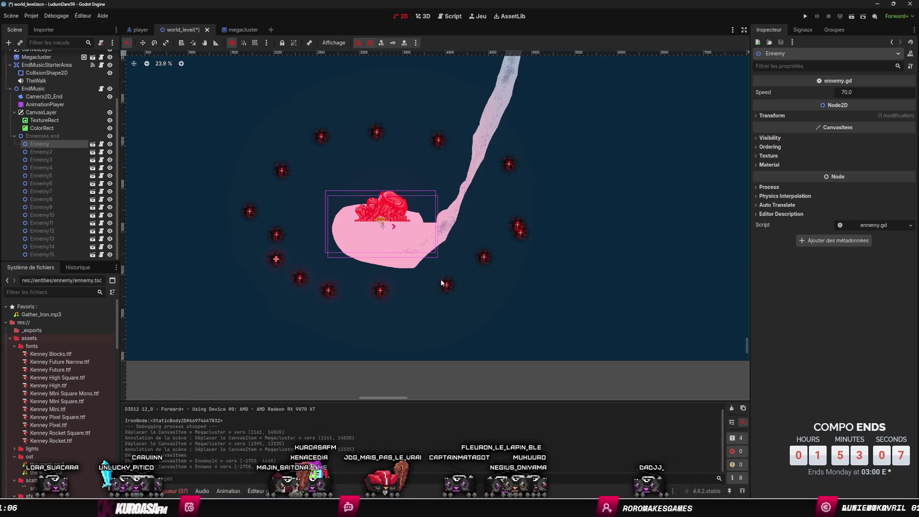
pyautogui.moveTo(517, 225)
pyautogui.mouseDown()
pyautogui.moveTo(496, 235)
pyautogui.moveTo(494, 219)
pyautogui.mouseUp()
pyautogui.click(836, 18)
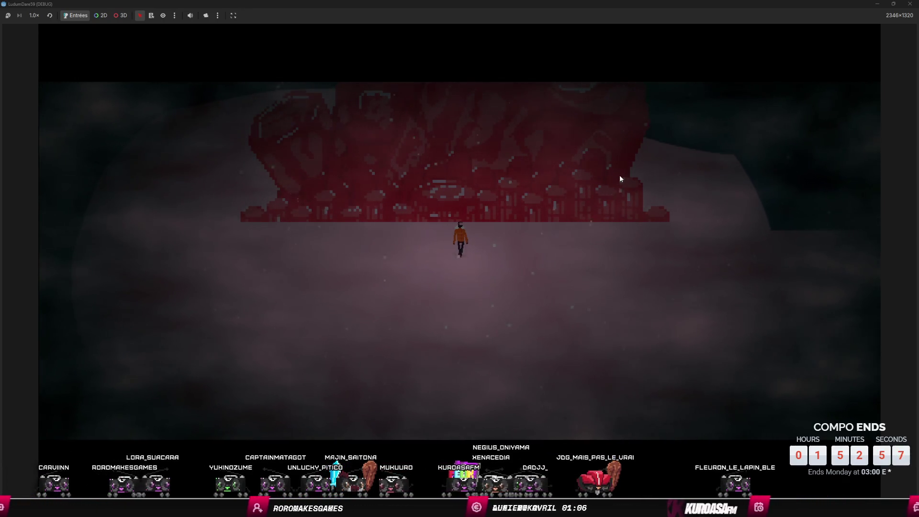
# Step: Playtest by walking up into the red field, then open ennemy.gd from the Scene dock
pyautogui.press('Up')
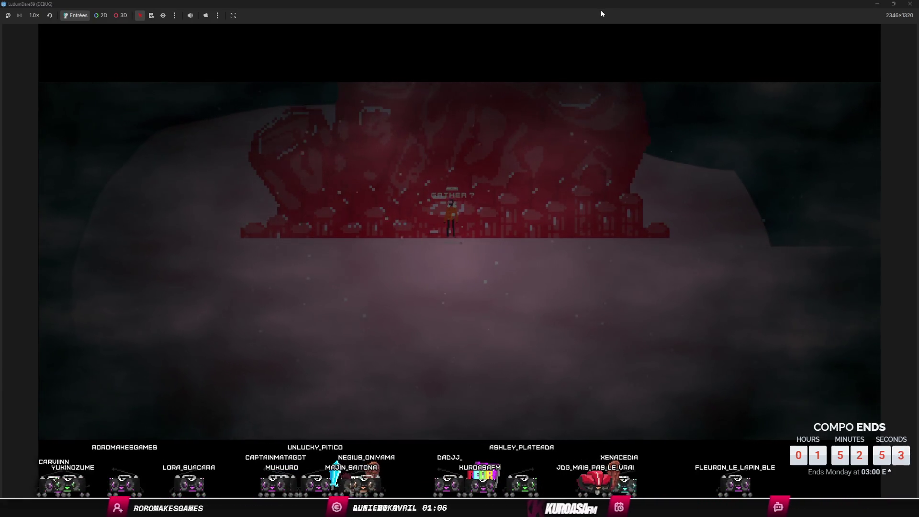
pyautogui.press('space')
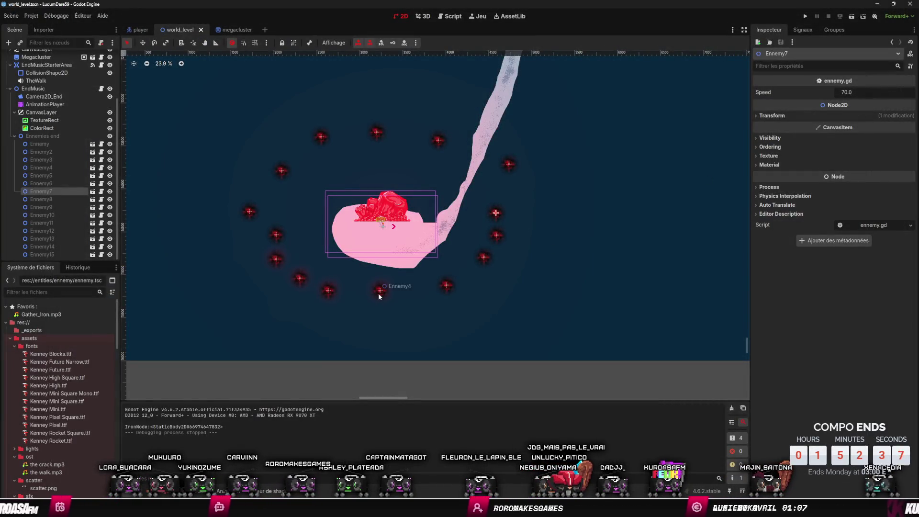
pyautogui.scroll(8, 379, 229)
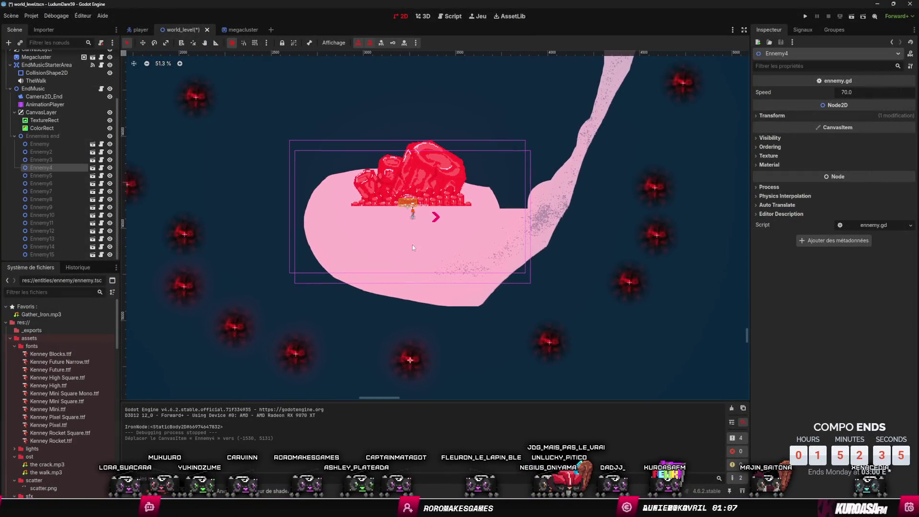
pyautogui.click(101, 168)
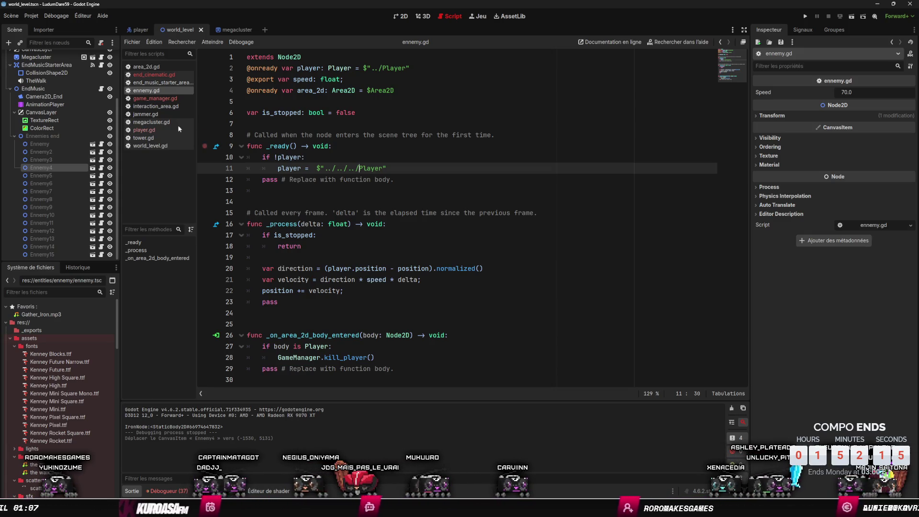
# Step: In game_manager.gd, replace the JAMMER, STIMPACK and RELAY inventory entries with EMPTY
pyautogui.click(170, 98)
pyautogui.scroll(15, 291, 204)
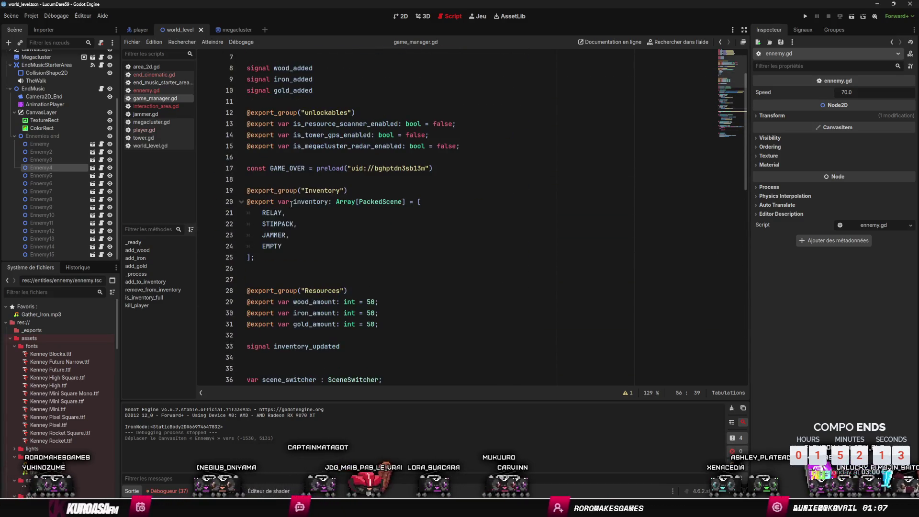
pyautogui.click(275, 249)
pyautogui.click(278, 236)
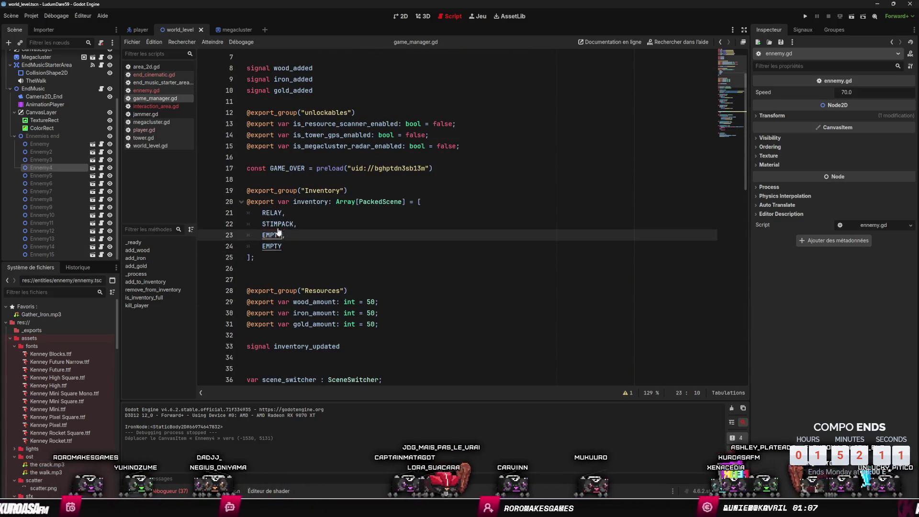
pyautogui.doubleClick(277, 223)
pyautogui.write('EMPTY')
pyautogui.doubleClick(277, 214)
# Step: Change the wood, iron and gold amounts from 50 to 00 and save the script
pyautogui.click(374, 301)
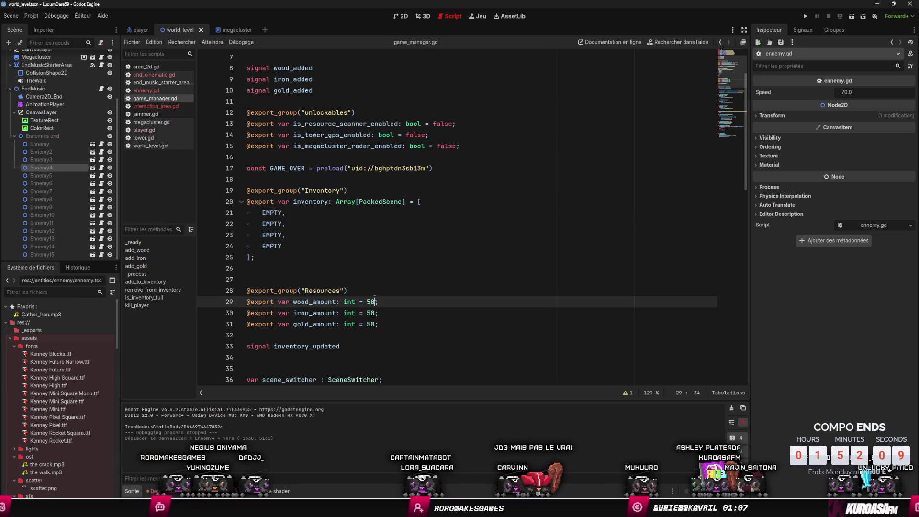
pyautogui.press('Down')
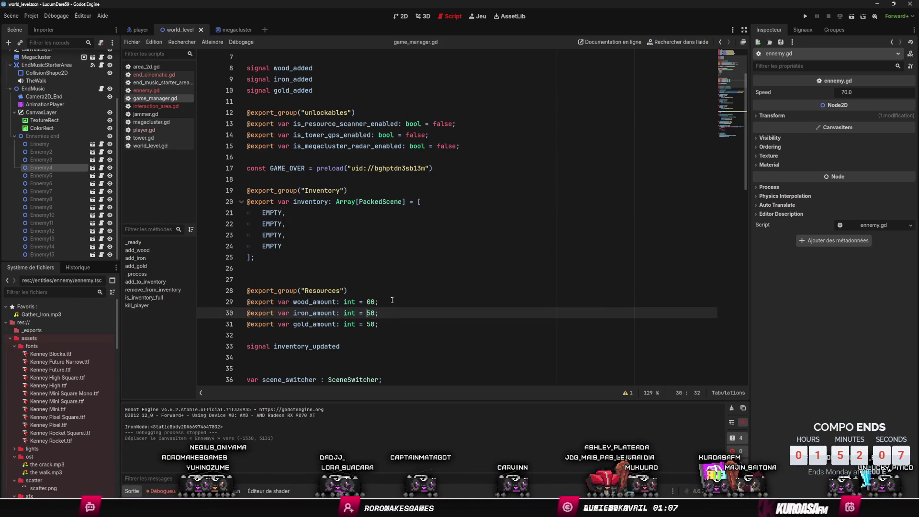
pyautogui.press('Delete')
pyautogui.write('0')
pyautogui.press('Down')
pyautogui.press('BackSpace')
pyautogui.write('0')
pyautogui.hotkey('ctrl', 's')
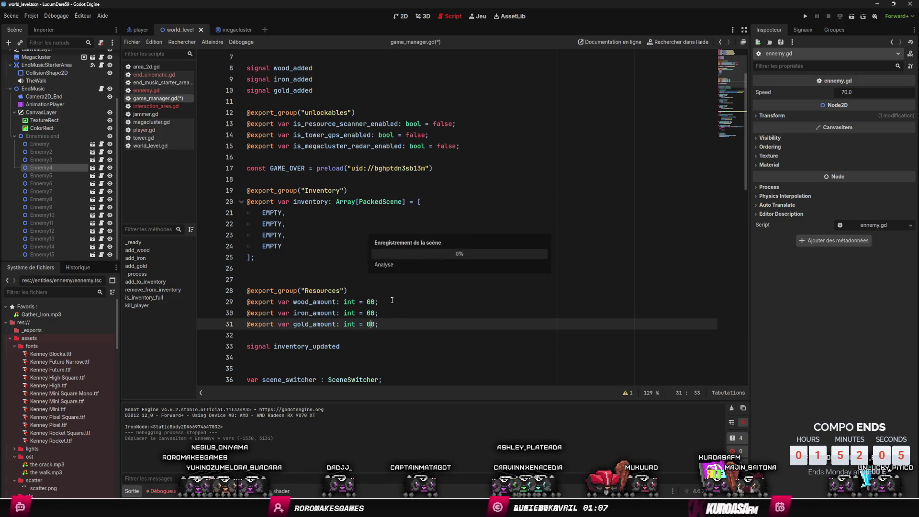
pyautogui.scroll(-6, 403, 296)
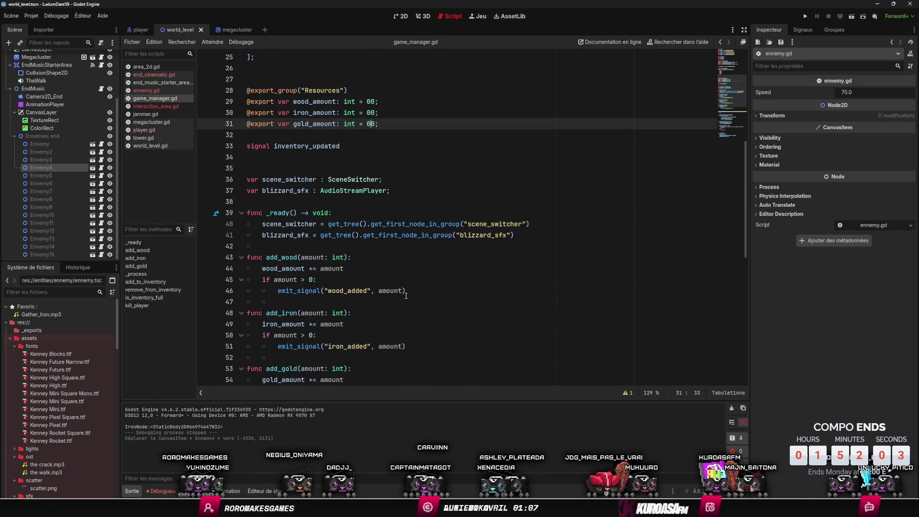
pyautogui.click(402, 16)
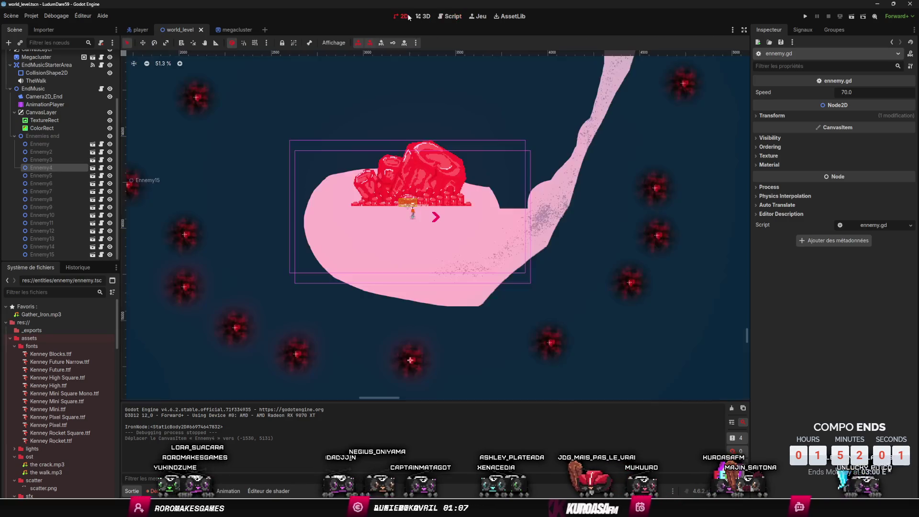
# Step: Select the Player node, frame it in the 2D view, and run the project from the start
pyautogui.scroll(-6, 437, 257)
pyautogui.scroll(2, 314, 209)
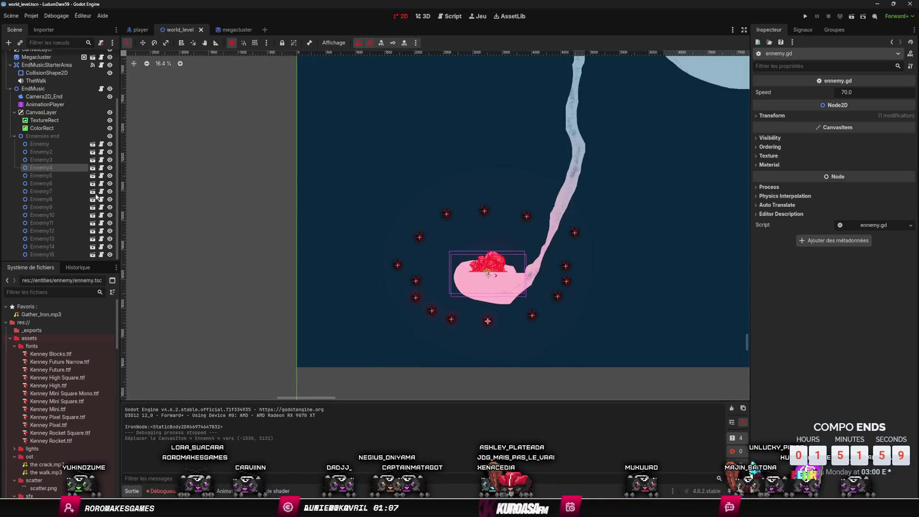
pyautogui.scroll(2, 519, 300)
pyautogui.hscroll(4, 519, 299)
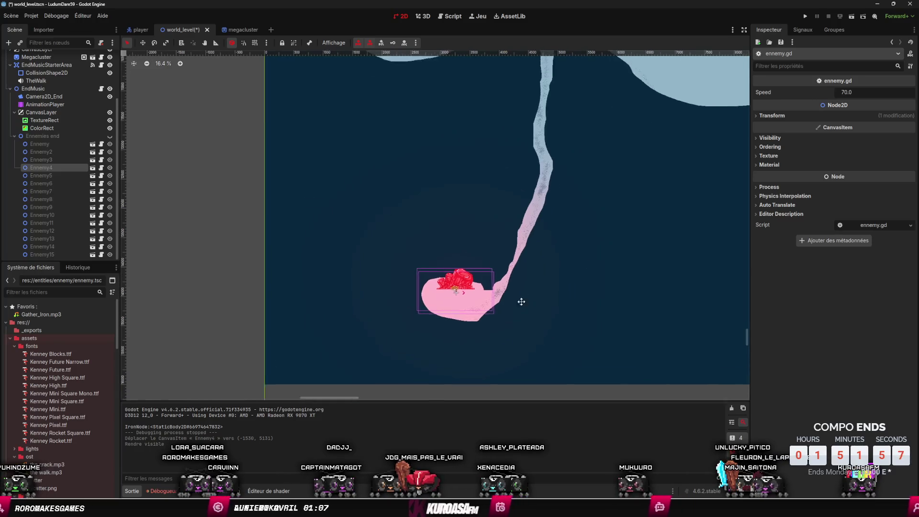
pyautogui.scroll(3, 62, 137)
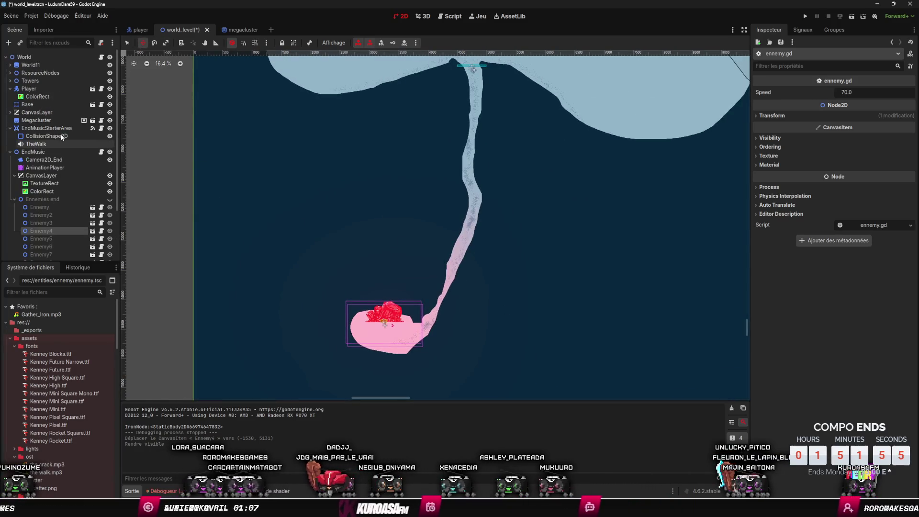
pyautogui.click(30, 89)
pyautogui.press('f')
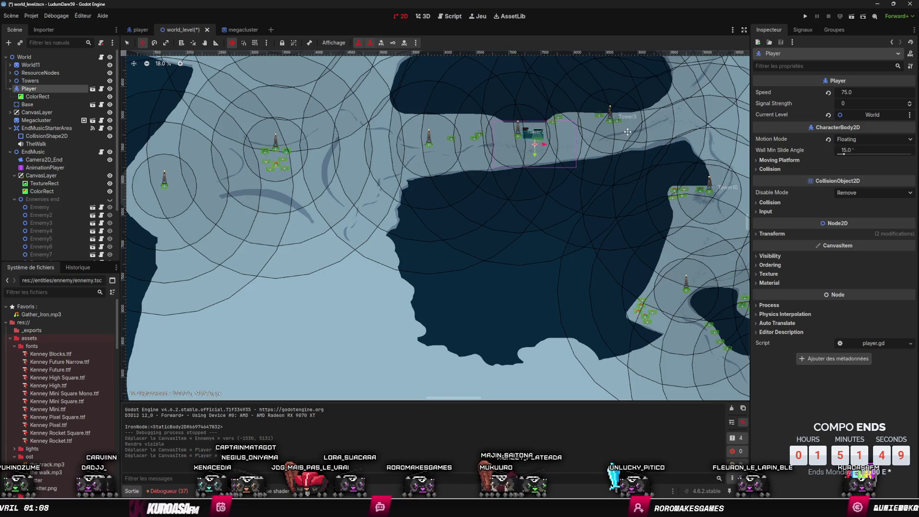
pyautogui.click(804, 16)
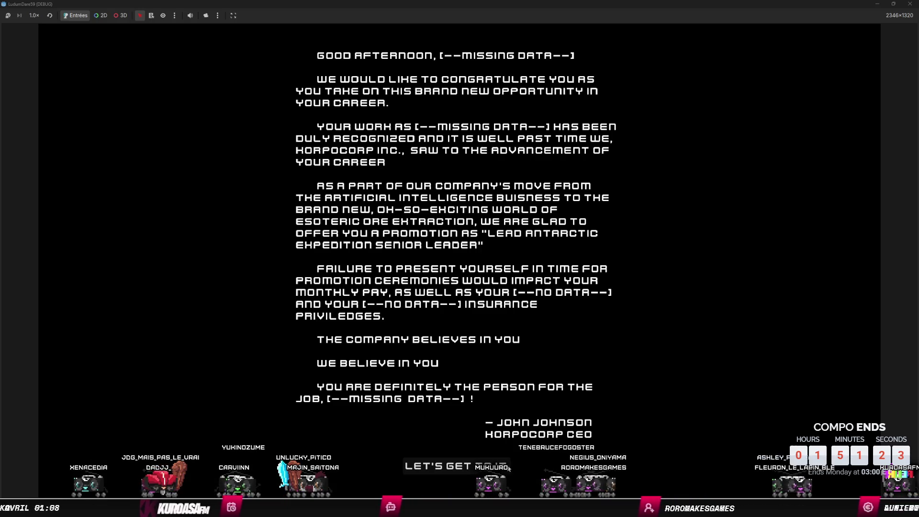
# Step: Skip the intro letter with Space and close the test run to return to world_level
pyautogui.press('space')
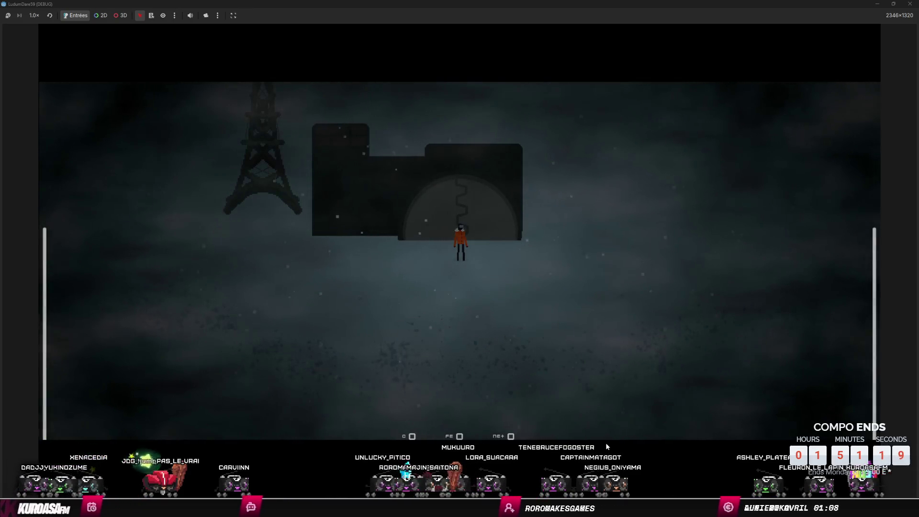
pyautogui.click(913, 7)
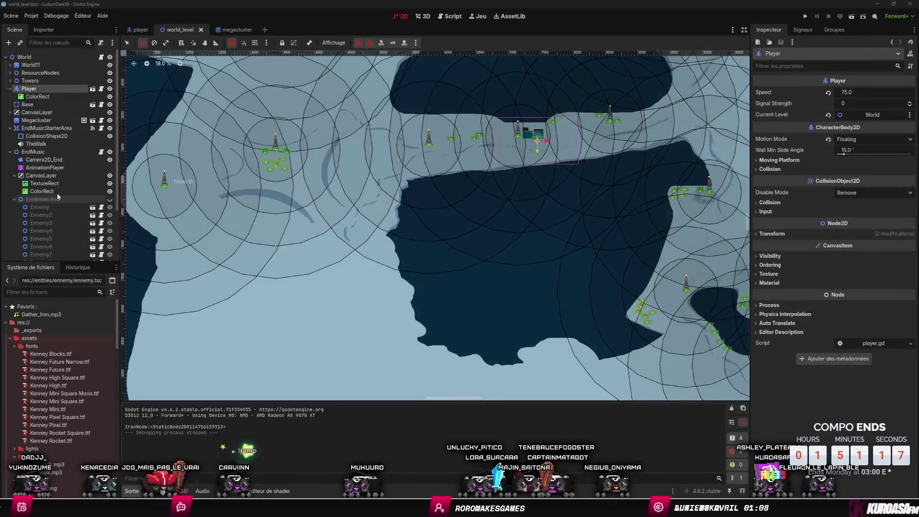
# Step: Rerun the game, skip the intro, and walk into the bunker to reach its crafting menu
pyautogui.click(805, 16)
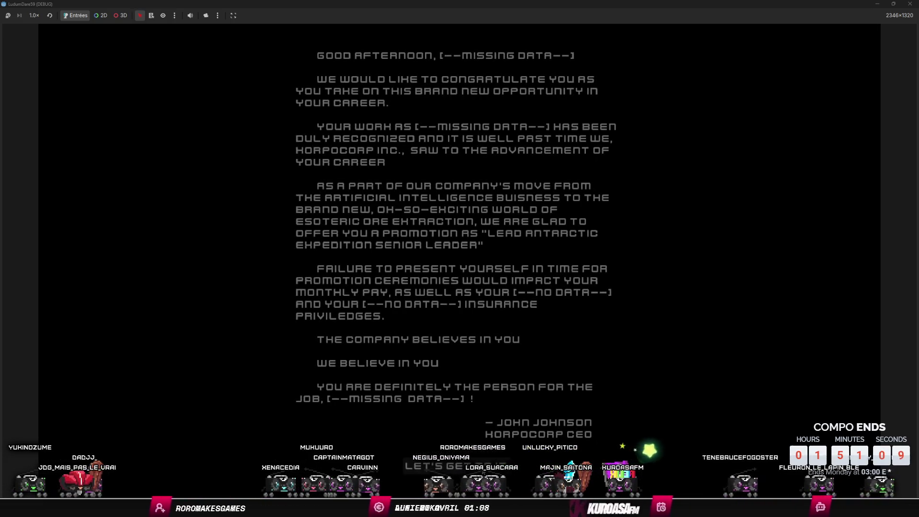
pyautogui.click(571, 392)
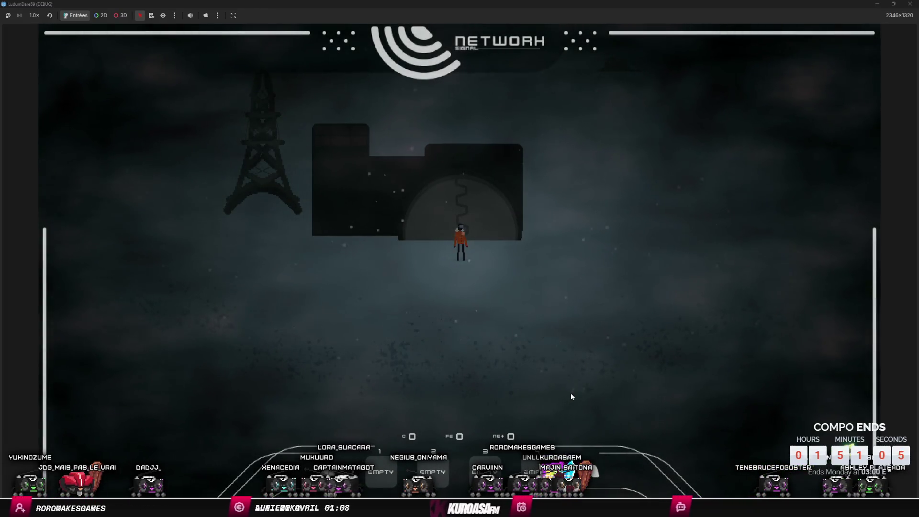
pyautogui.press('Left')
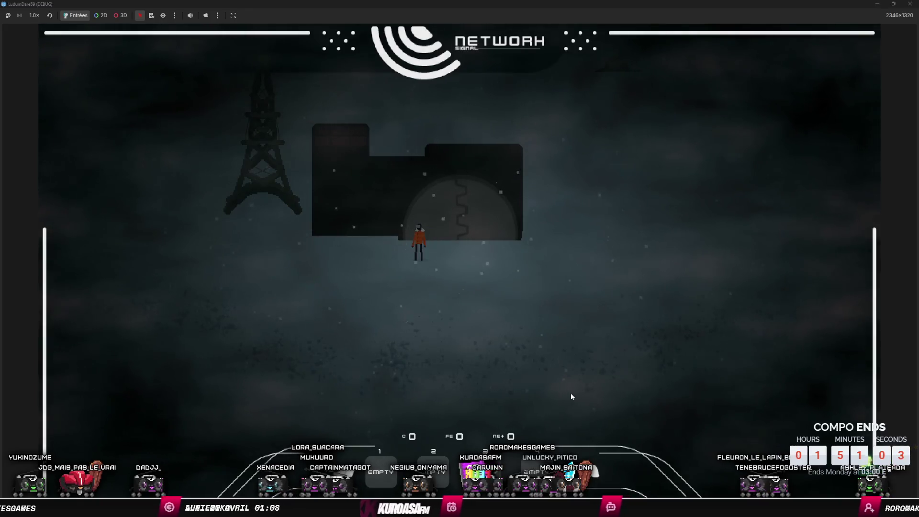
pyautogui.press('Left')
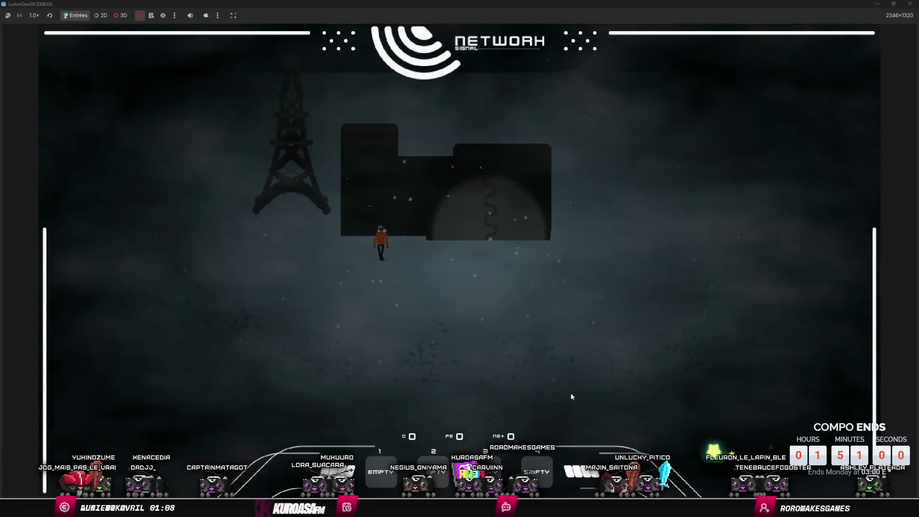
pyautogui.press('Right')
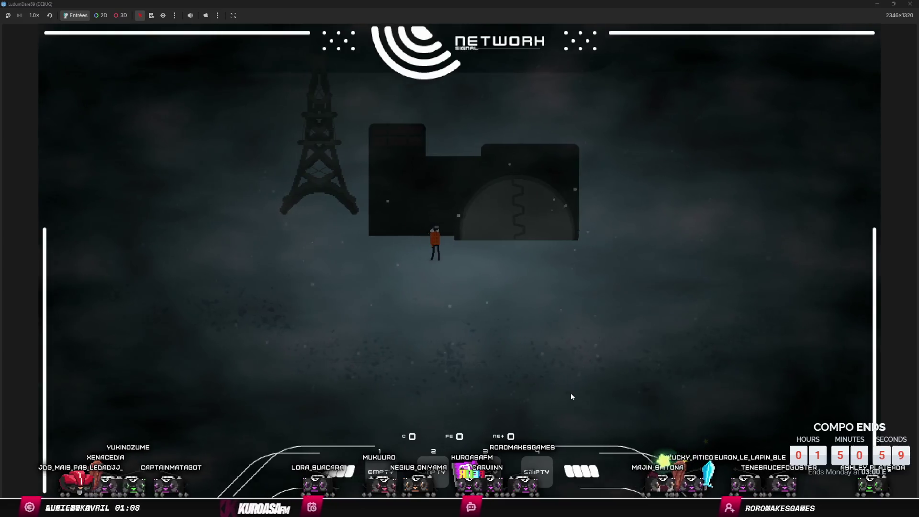
pyautogui.press('Up')
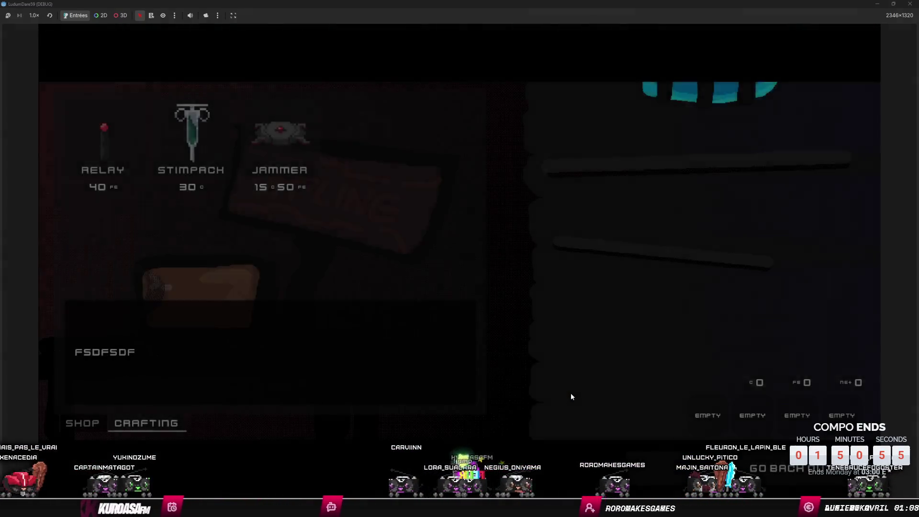
# Step: Leave the shop and walk left across the snow, gathering two crates to raise FE to 15
pyautogui.click(802, 474)
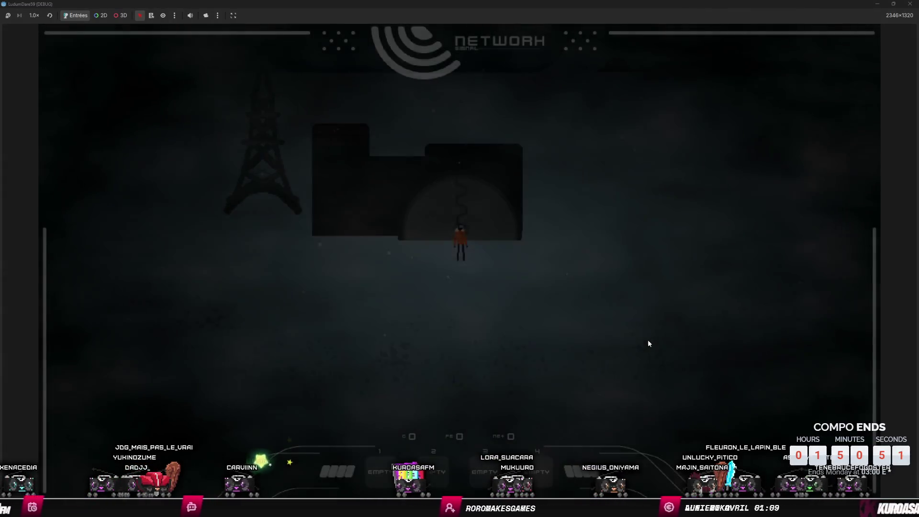
pyautogui.press('a')
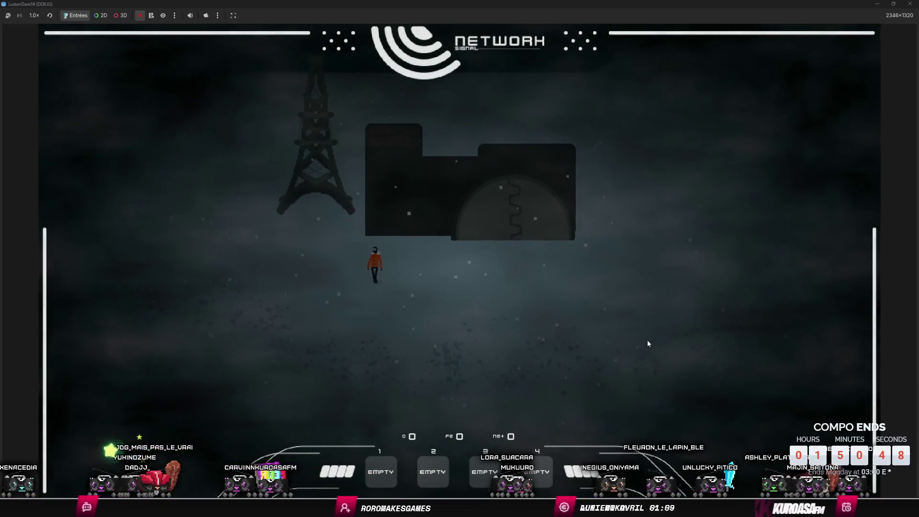
pyautogui.press('a')
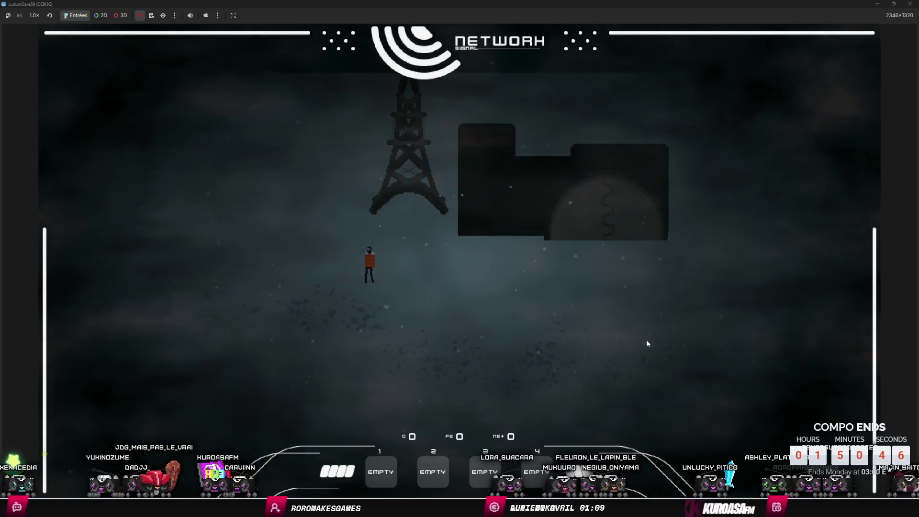
pyautogui.press('a')
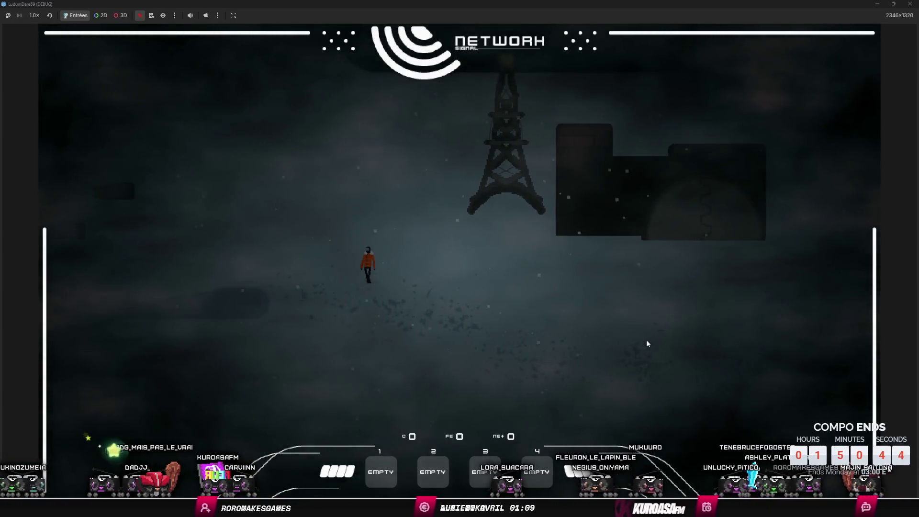
pyautogui.press('a')
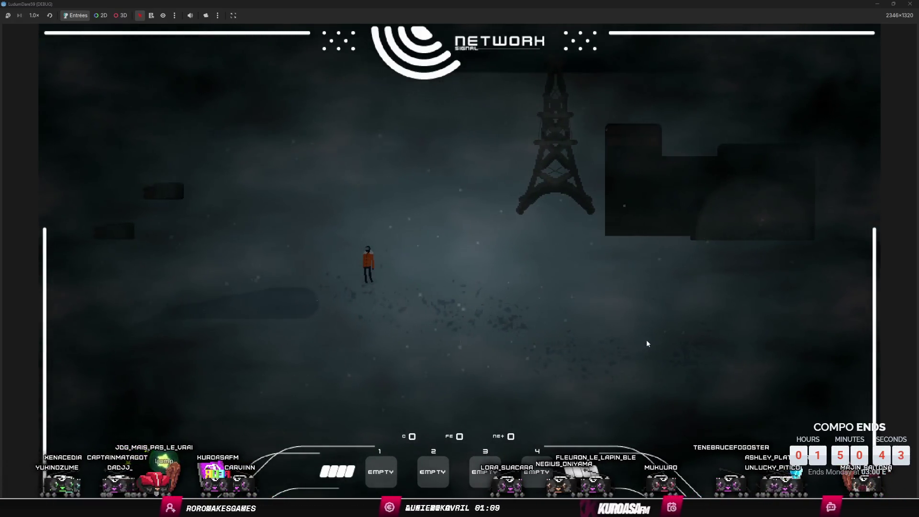
pyautogui.press('a')
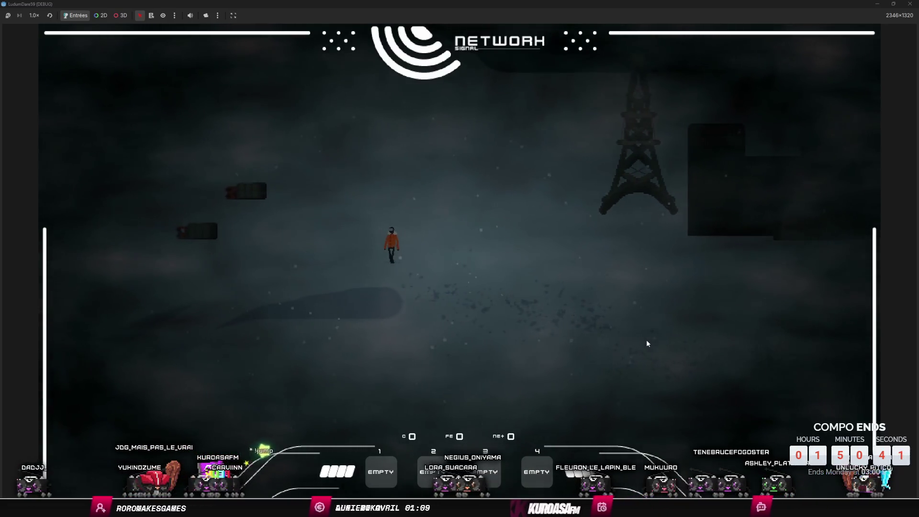
pyautogui.press('a')
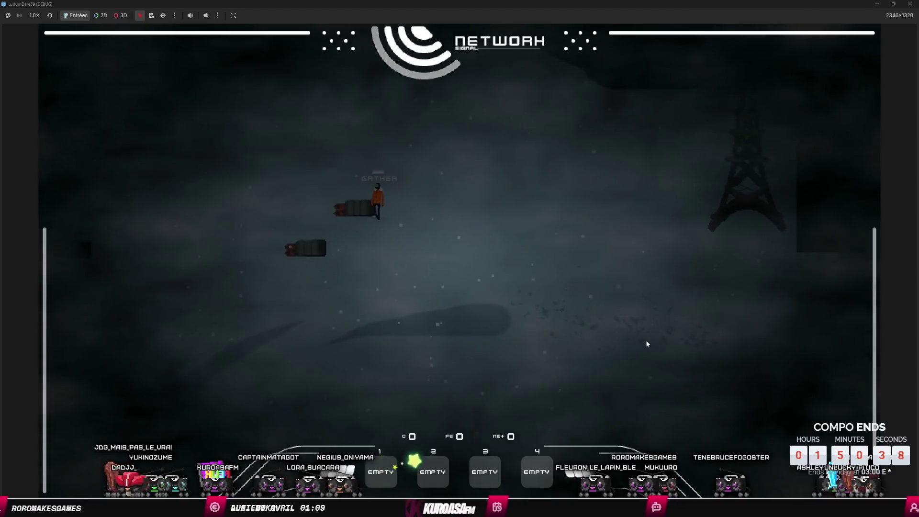
pyautogui.press('a')
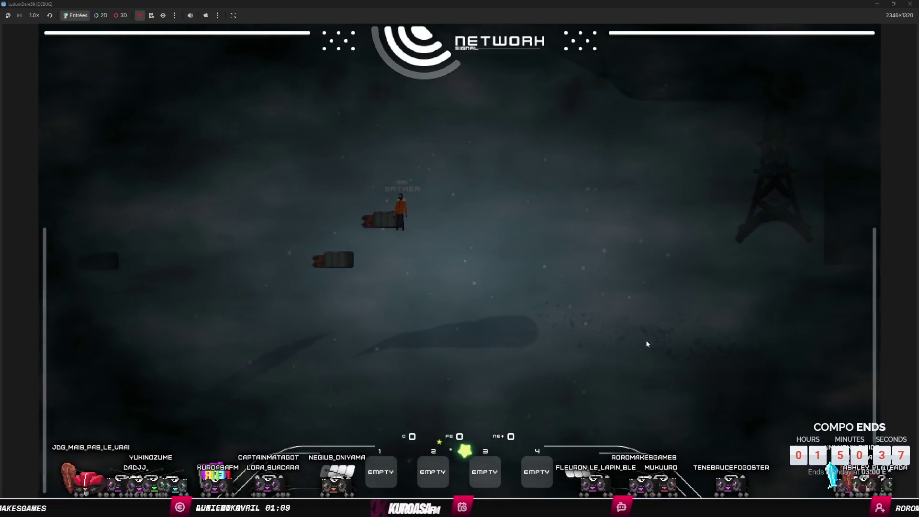
pyautogui.press('e')
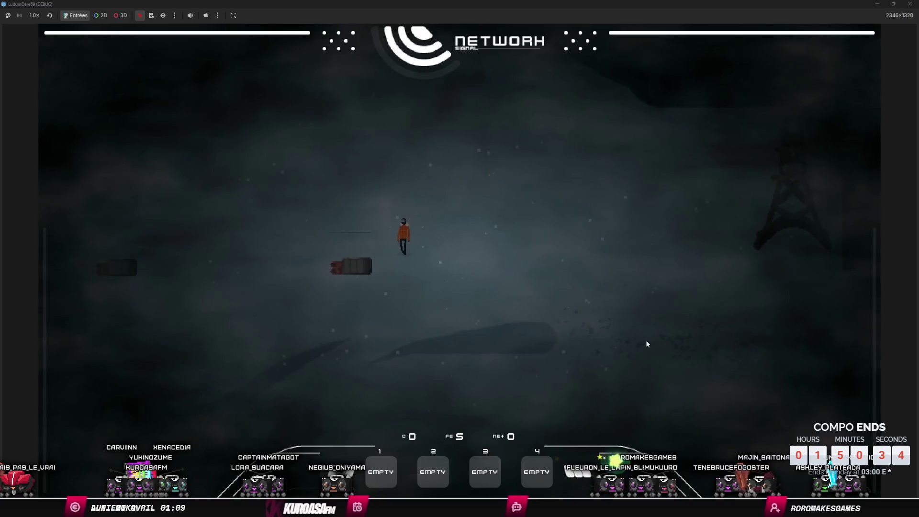
pyautogui.press('a')
pyautogui.press('s')
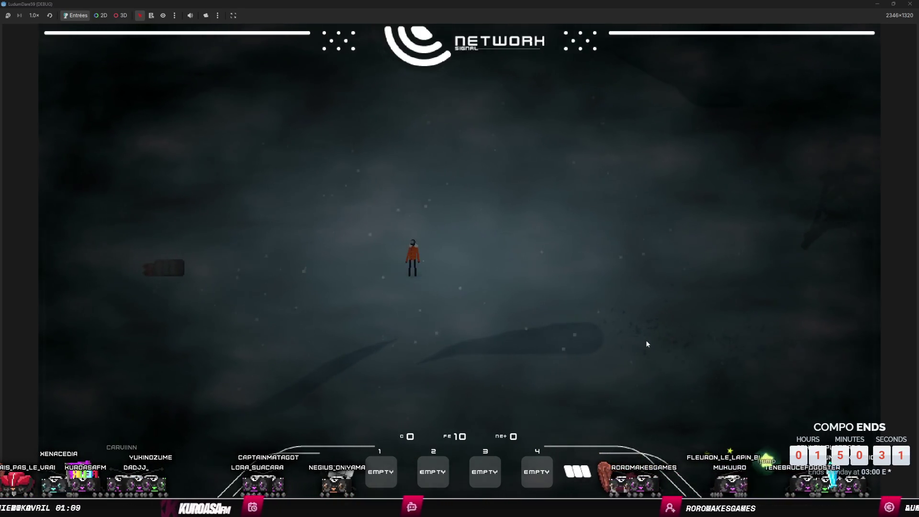
pyautogui.press('a')
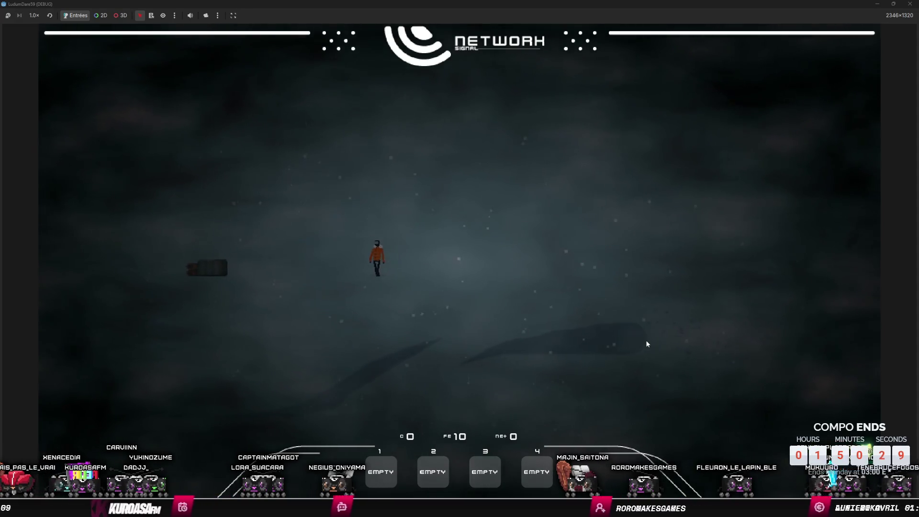
pyautogui.press('a')
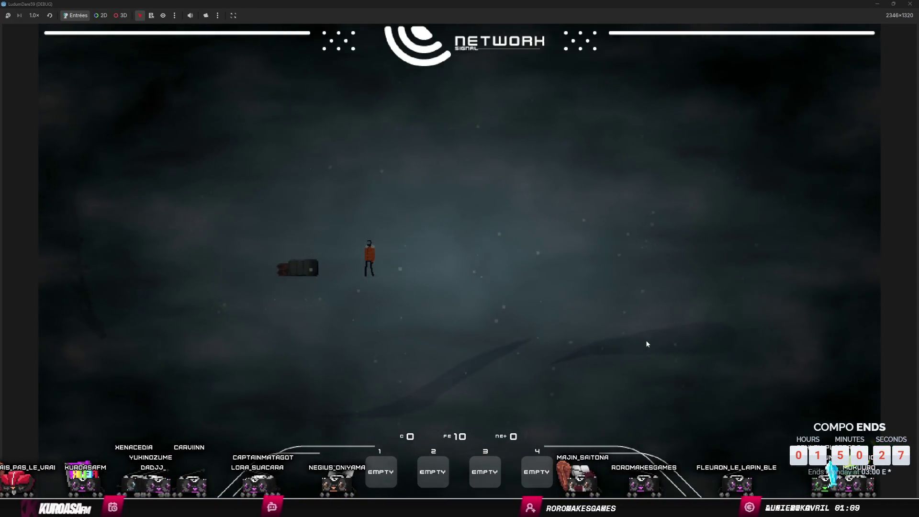
pyautogui.press('a')
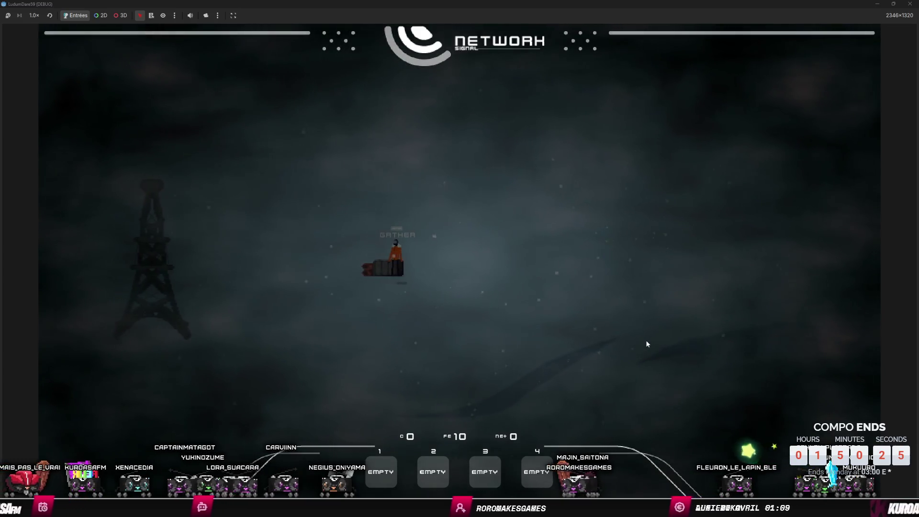
pyautogui.press('e')
pyautogui.press('a')
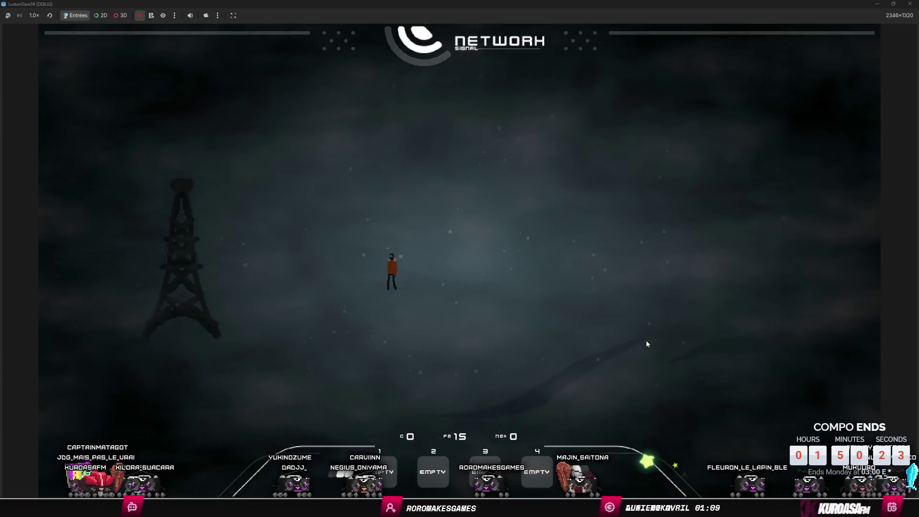
# Step: Walk to the network tower base and start repairing it
pyautogui.press('a')
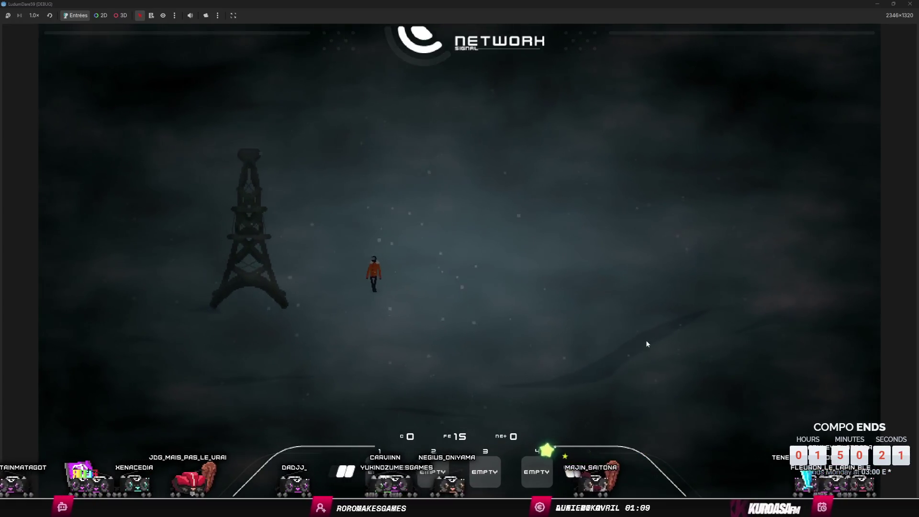
pyautogui.press('a')
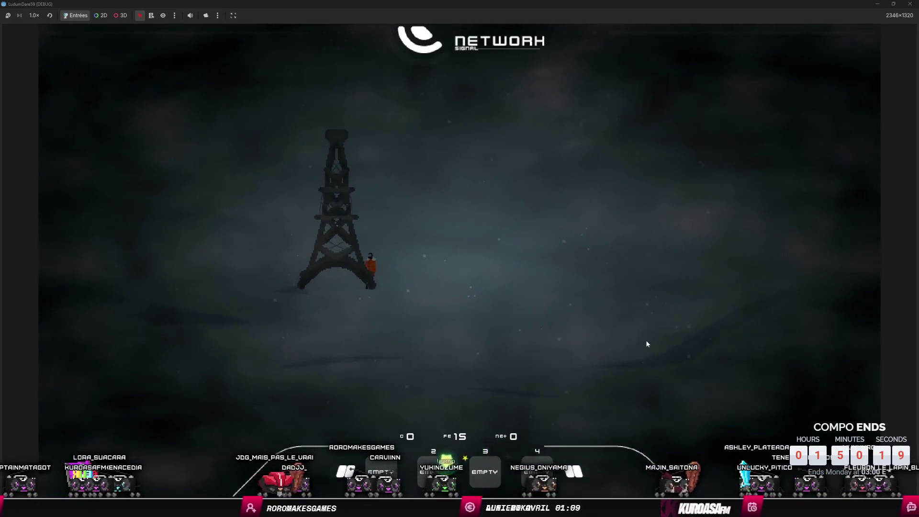
pyautogui.press('a')
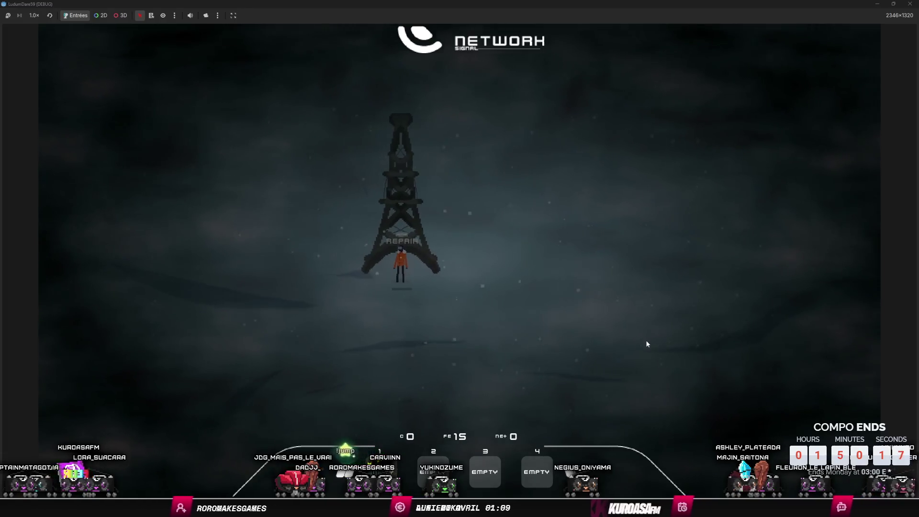
pyautogui.press('e')
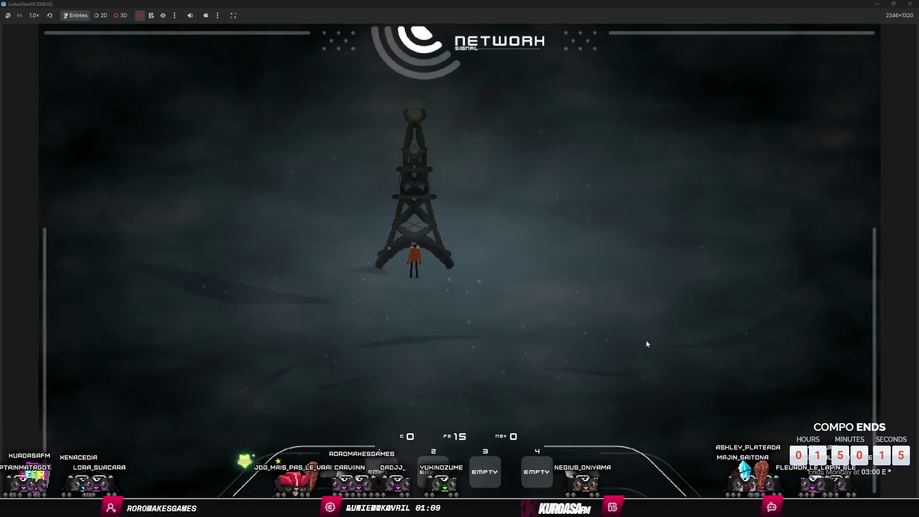
# Step: Walk the character up-left toward the dark landmass, then stop the game with F8
pyautogui.press('a')
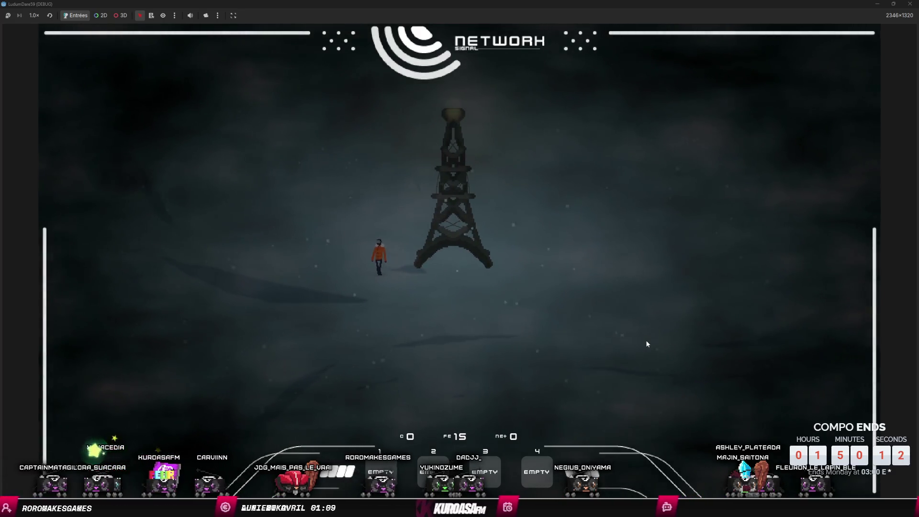
pyautogui.press('a')
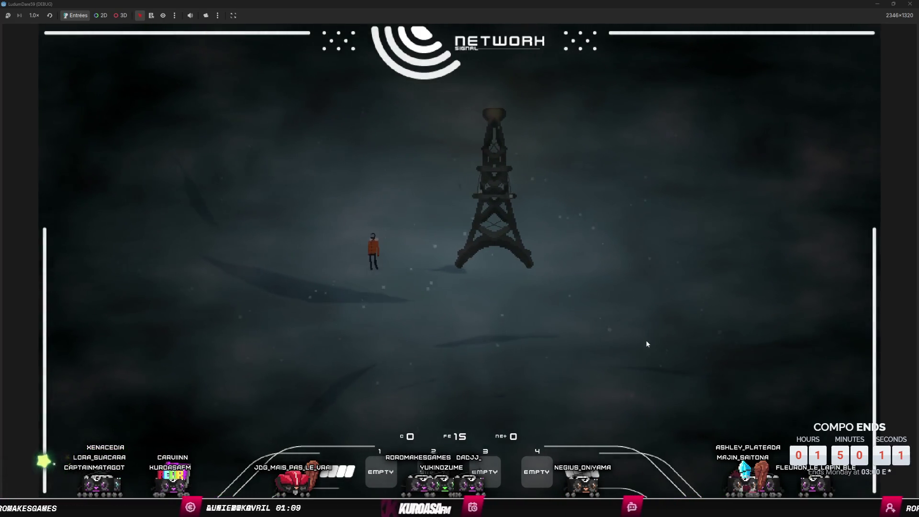
pyautogui.press('a')
pyautogui.press('w')
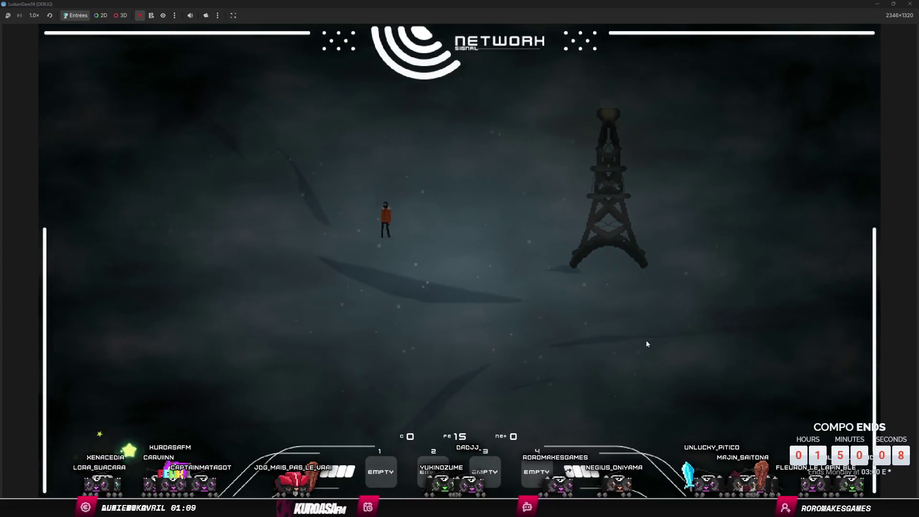
pyautogui.press('a')
pyautogui.press('w')
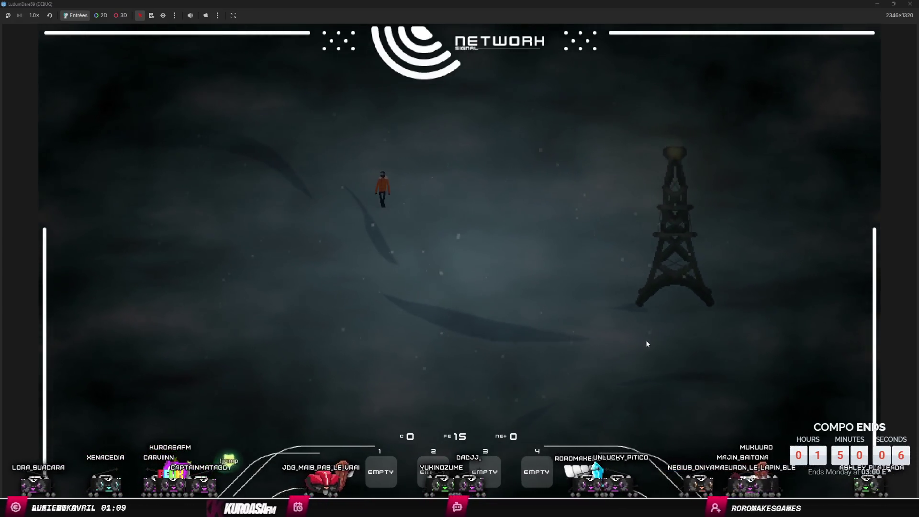
pyautogui.press('a')
pyautogui.press('w')
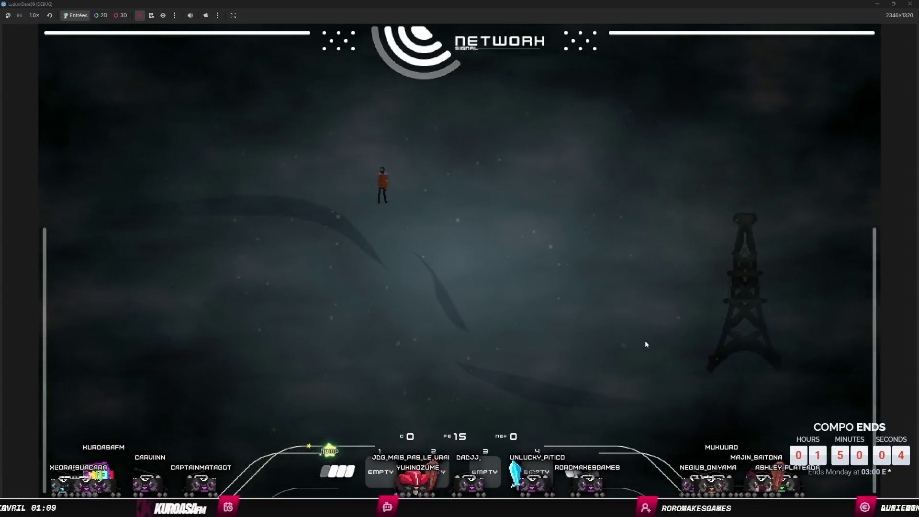
pyautogui.press('a')
pyautogui.press('w')
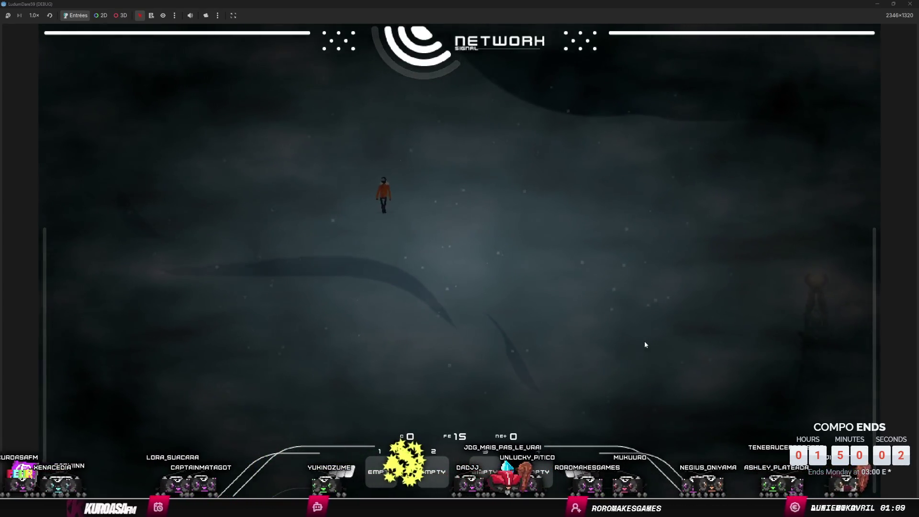
pyautogui.press('d')
pyautogui.press('w')
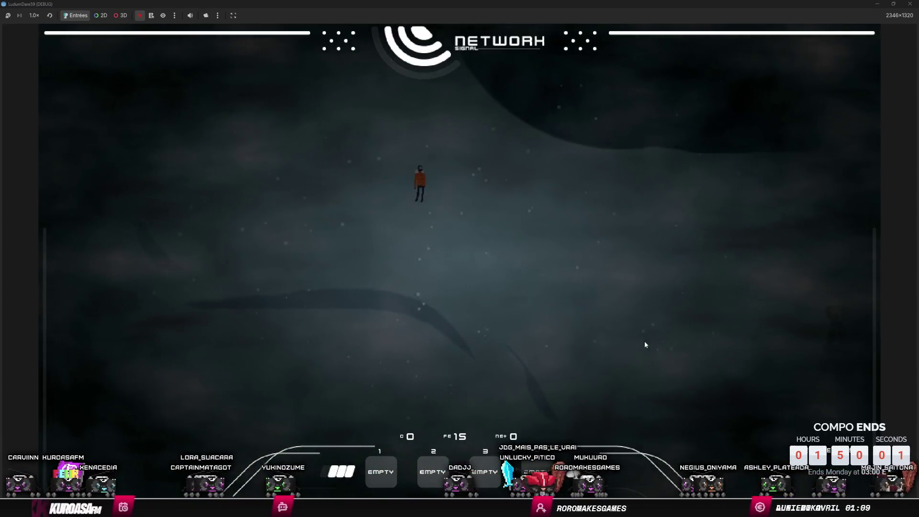
pyautogui.press('d')
pyautogui.press('w')
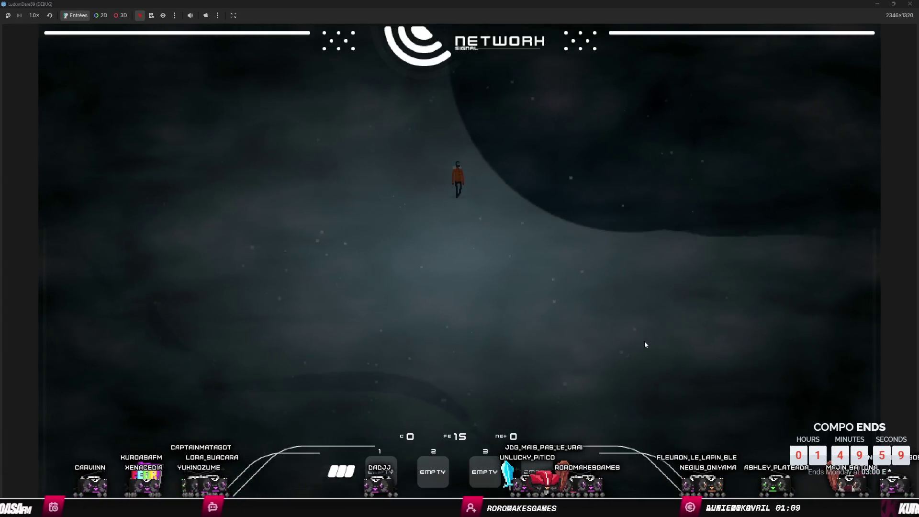
pyautogui.press('a')
pyautogui.press('w')
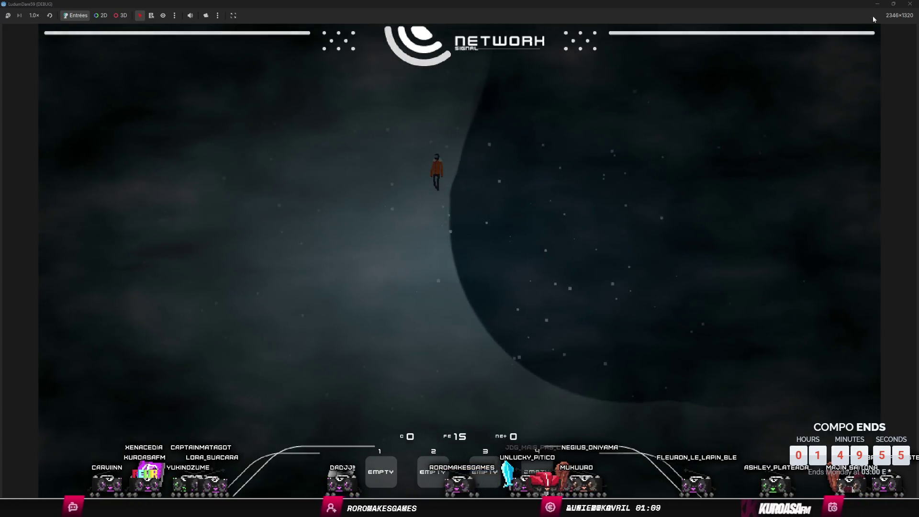
pyautogui.press('F8')
pyautogui.scroll(4, 521, 232)
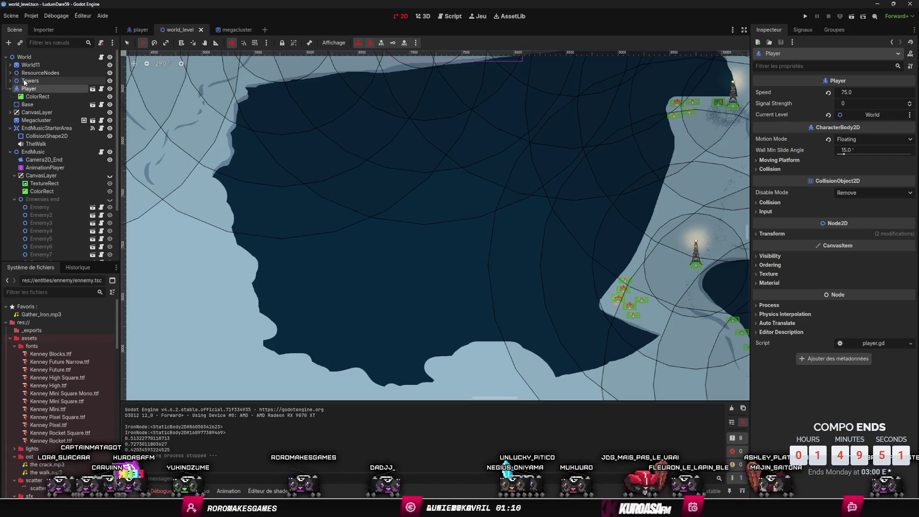
# Step: Expand World11 > StaticBody2D and select its CollisionPolygon2D
pyautogui.click(11, 64)
pyautogui.click(14, 73)
pyautogui.press('f')
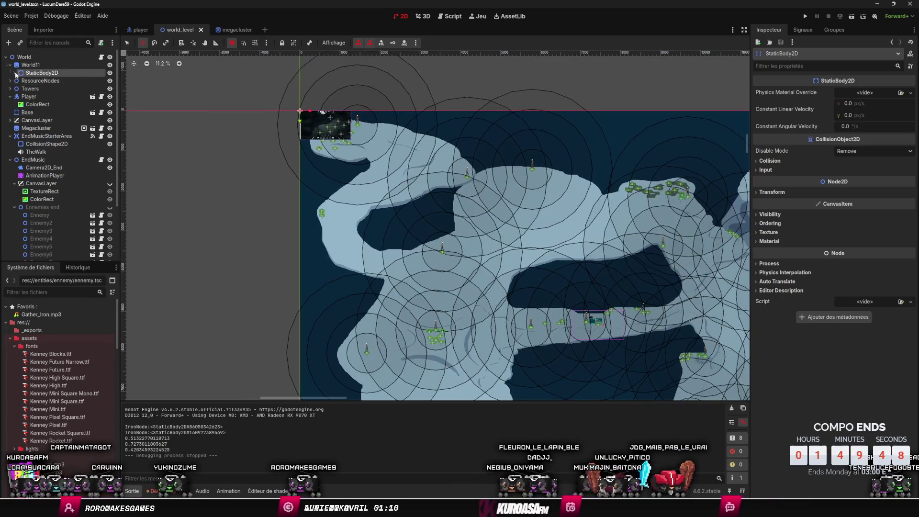
pyautogui.click(15, 72)
pyautogui.click(50, 80)
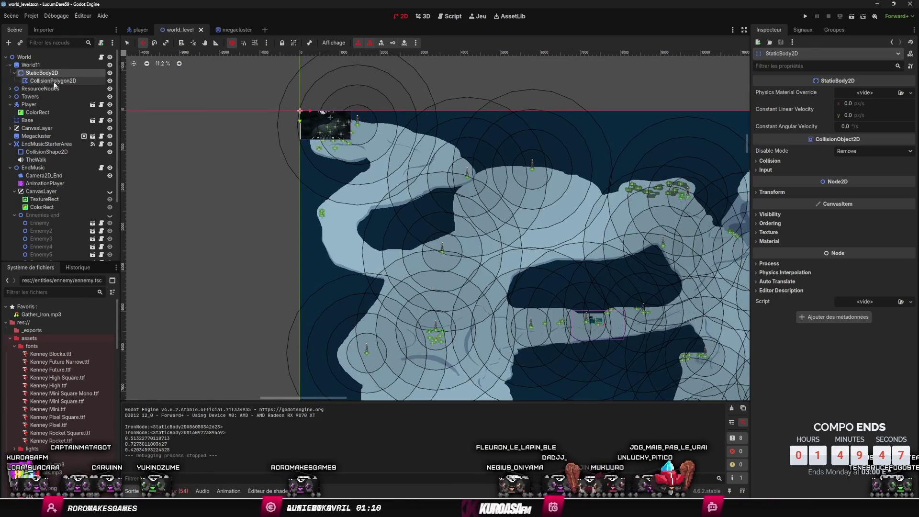
# Step: Drag the collision polygon to align with the map's top-left corner, then view the Tower7 shore
pyautogui.scroll(-3, 315, 211)
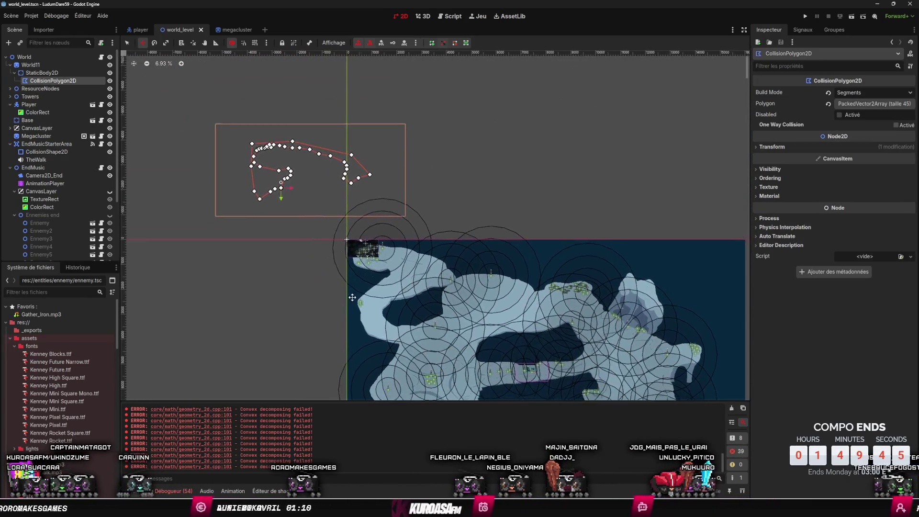
pyautogui.moveTo(304, 240); pyautogui.dragTo(382, 314)
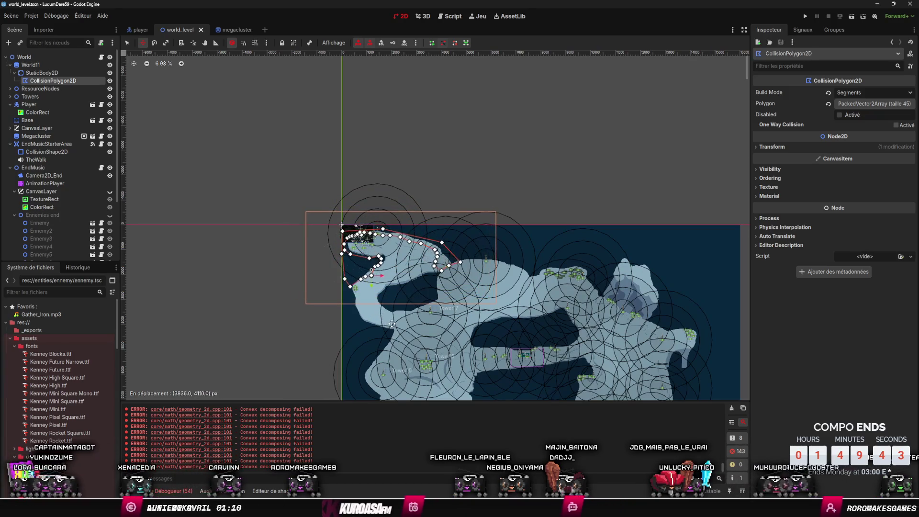
pyautogui.scroll(7, 364, 283)
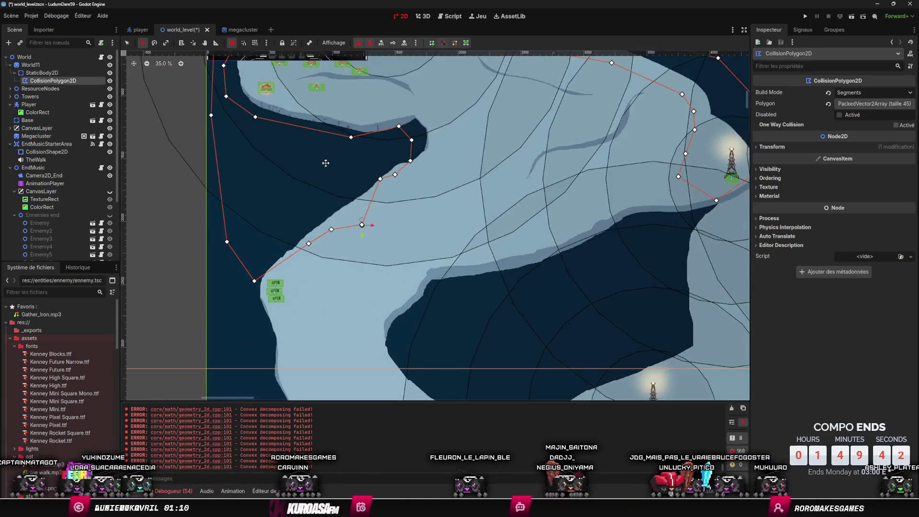
pyautogui.moveTo(325, 163)
pyautogui.mouseDown()
pyautogui.moveTo(342, 292)
pyautogui.moveTo(361, 276)
pyautogui.mouseUp()
pyautogui.scroll(2, 471, 245)
pyautogui.moveTo(741, 287)
pyautogui.mouseDown()
pyautogui.moveTo(471, 244)
pyautogui.moveTo(442, 279)
pyautogui.moveTo(412, 292)
pyautogui.mouseUp()
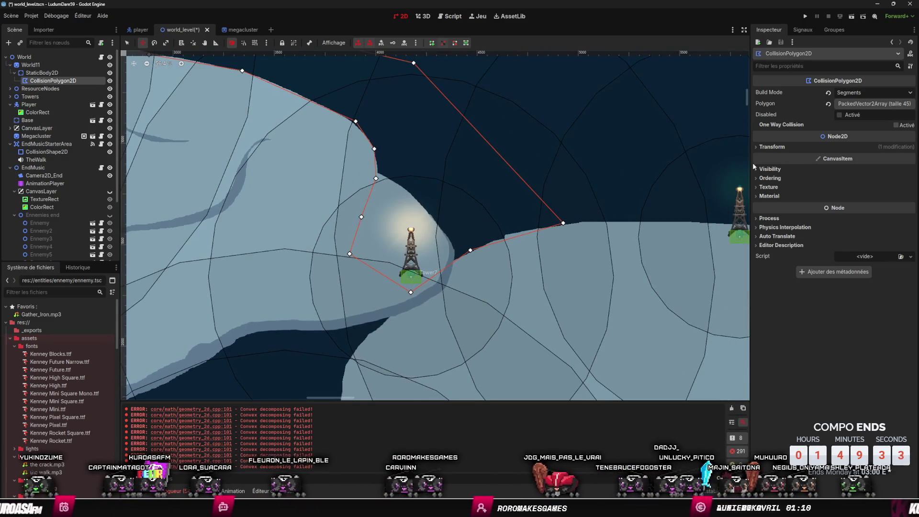
# Step: Drag polygon points 33 and 34 near Tower7 onto the ice-edge shoreline
pyautogui.click(852, 106)
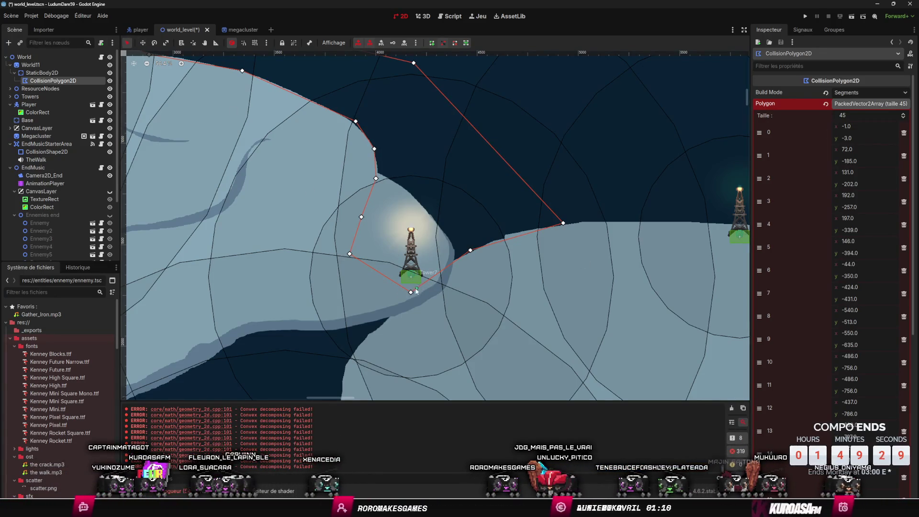
pyautogui.click(409, 294)
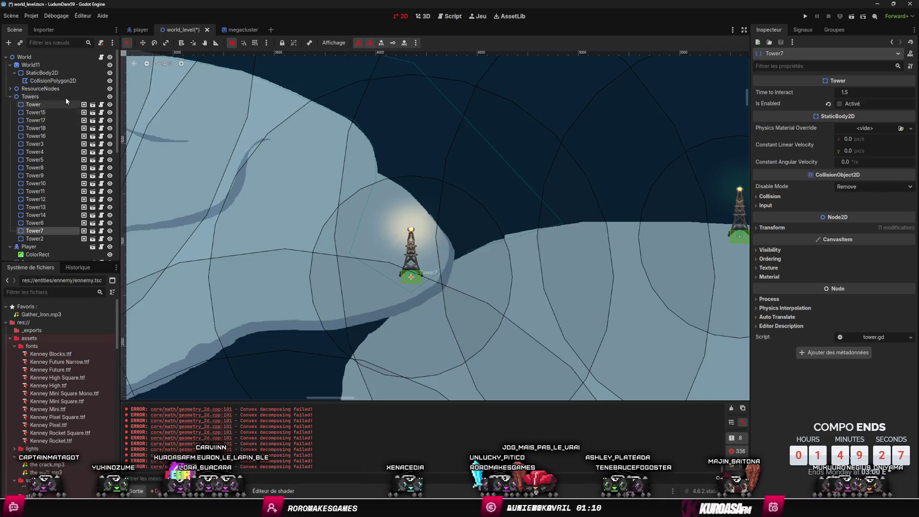
pyautogui.click(52, 80)
pyautogui.moveTo(453, 250); pyautogui.dragTo(456, 262)
pyautogui.moveTo(350, 254)
pyautogui.mouseDown()
pyautogui.moveTo(432, 212)
pyautogui.moveTo(443, 232)
pyautogui.mouseUp()
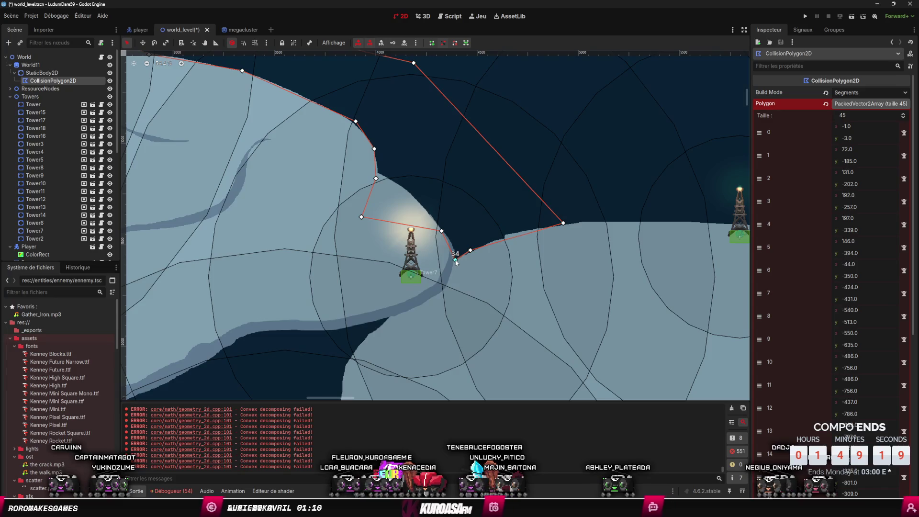
pyautogui.moveTo(362, 216); pyautogui.dragTo(417, 198)
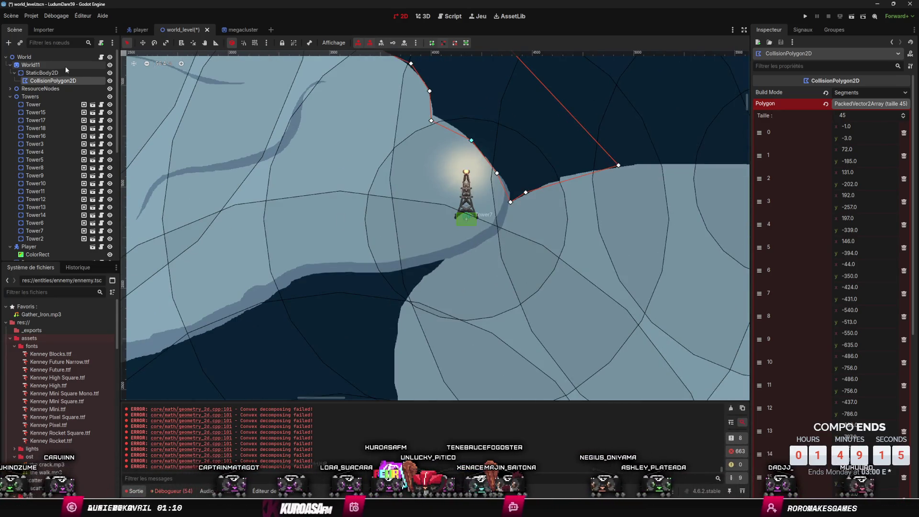
# Step: Add a CollisionPolygon2D node from the canvas Add Node menu, creating CollisionPolygon2D2
pyautogui.rightClick(46, 74)
pyautogui.click(79, 80)
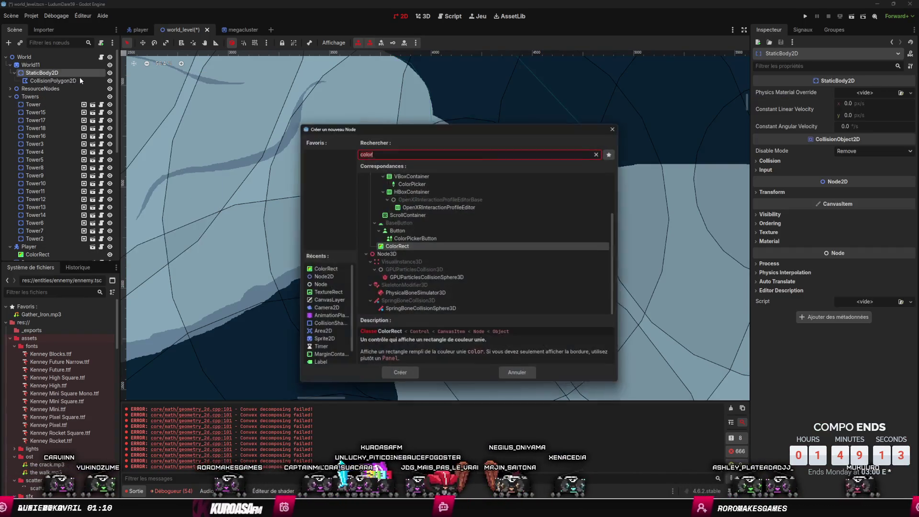
pyautogui.write('col')
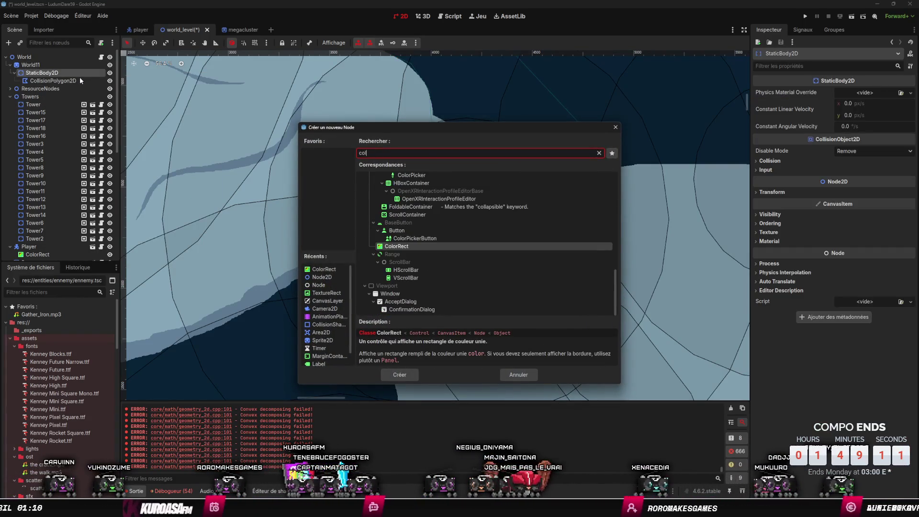
pyautogui.write('lision')
pyautogui.press('Escape')
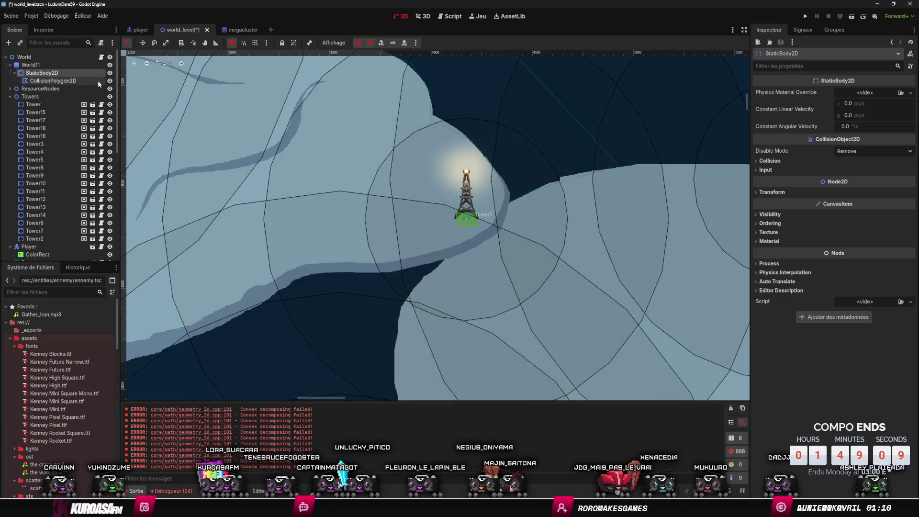
pyautogui.rightClick(442, 249)
pyautogui.click(461, 255)
pyautogui.press('Up')
pyautogui.press('Return')
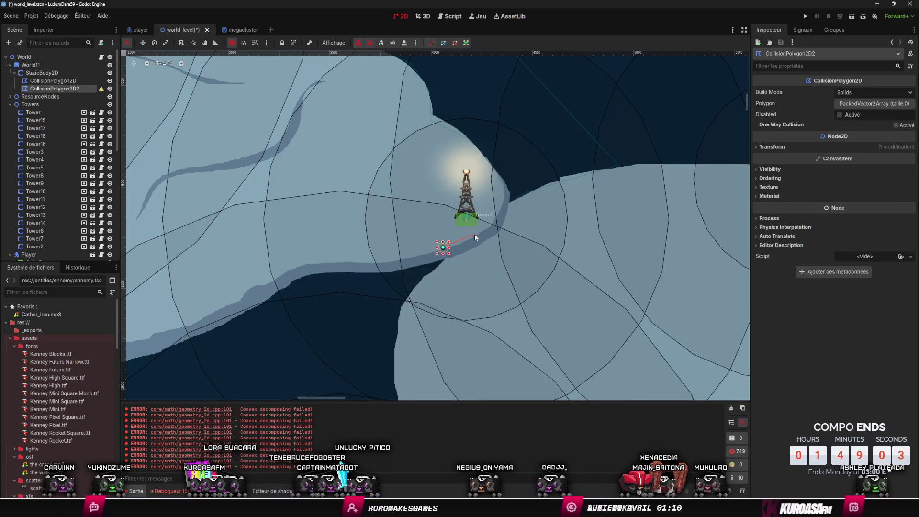
pyautogui.scroll(-1, 471, 250)
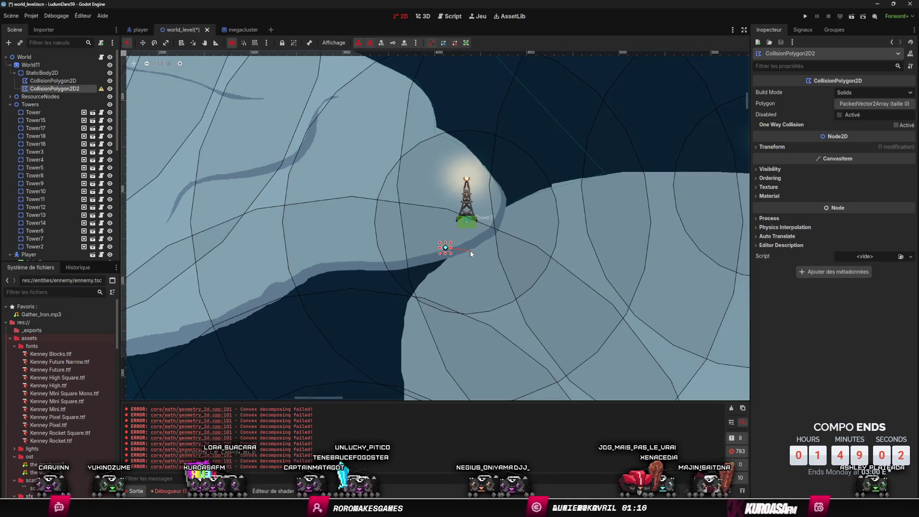
pyautogui.press('Escape')
# Step: Add another node from the canvas, searching 'colis' and choosing CollisionPolygon2D
pyautogui.rightClick(502, 201)
pyautogui.click(526, 207)
pyautogui.write('colis')
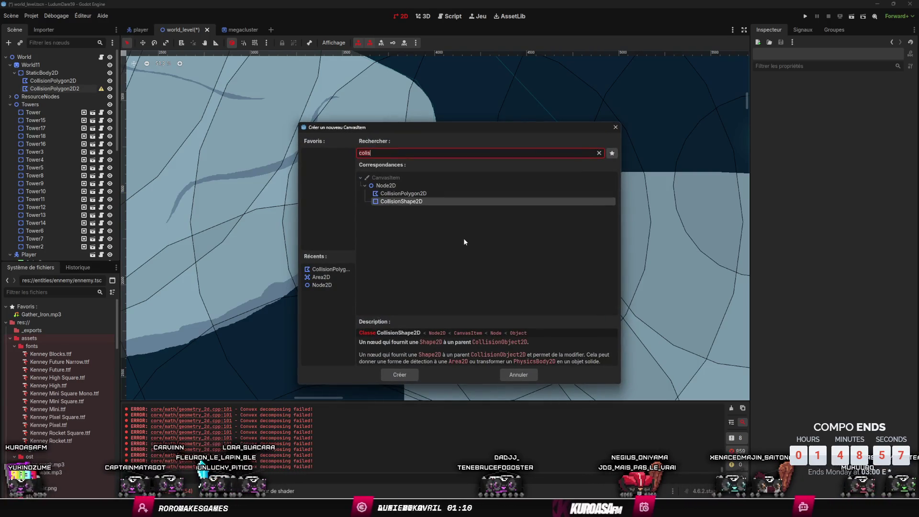
pyautogui.press('Up')
pyautogui.press('Return')
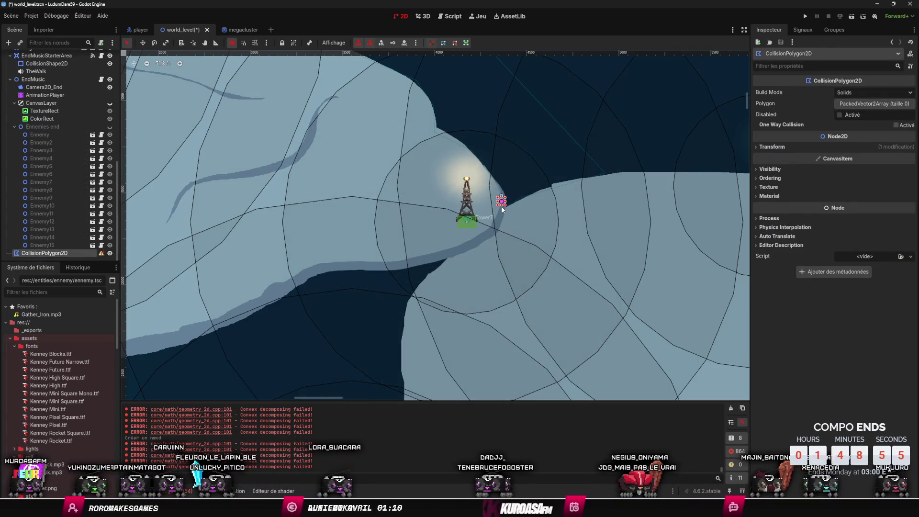
# Step: Start the polygon at the shore by the tower and trace points left to the shore's bend
pyautogui.click(501, 201)
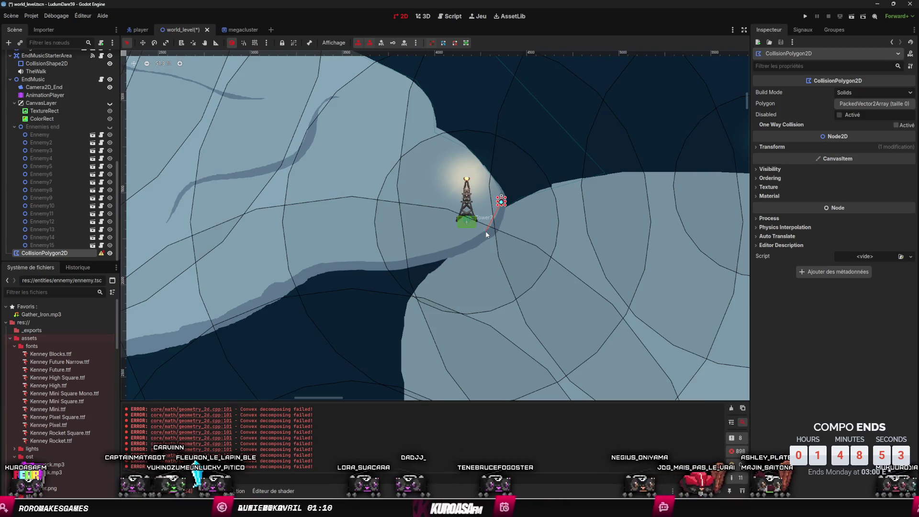
pyautogui.click(365, 263)
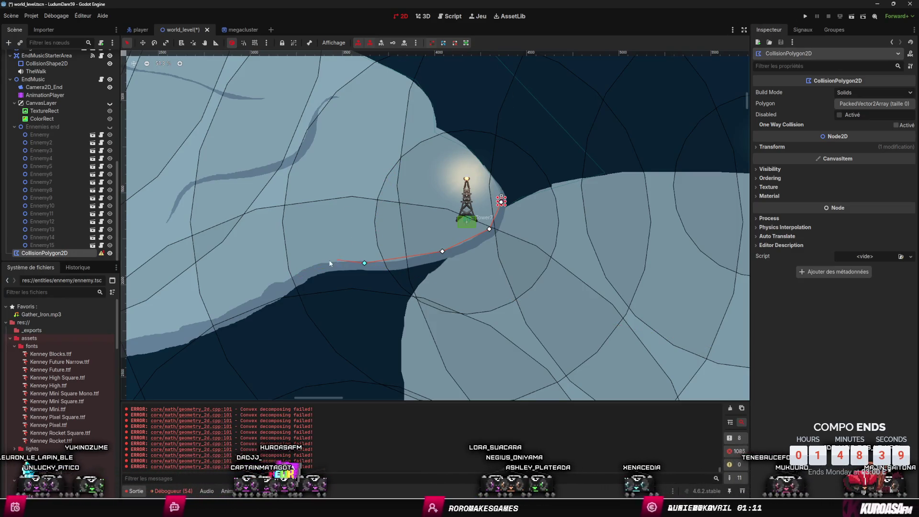
pyautogui.moveTo(286, 277)
pyautogui.mouseDown()
pyautogui.moveTo(516, 215)
pyautogui.moveTo(509, 223)
pyautogui.mouseUp()
pyautogui.click(509, 224)
pyautogui.click(432, 246)
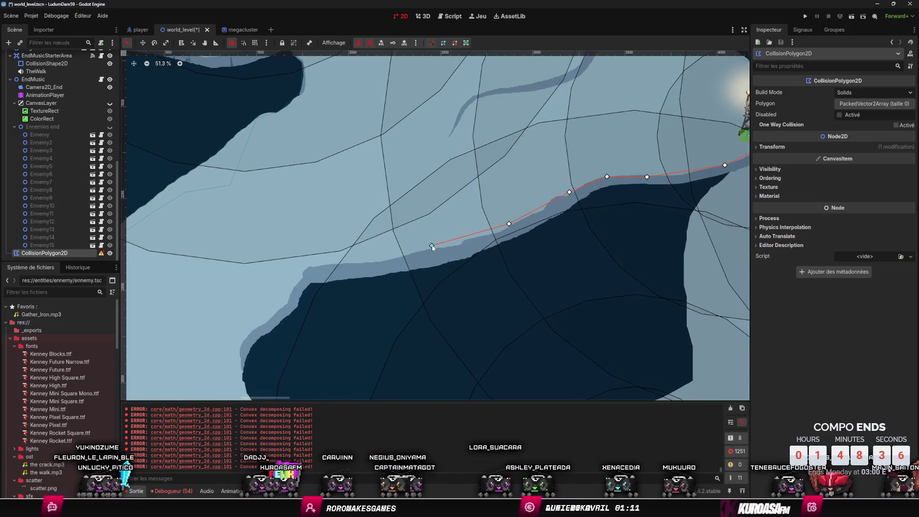
pyautogui.click(365, 260)
pyautogui.scroll(-4, 328, 282)
pyautogui.hscroll(-3, 328, 282)
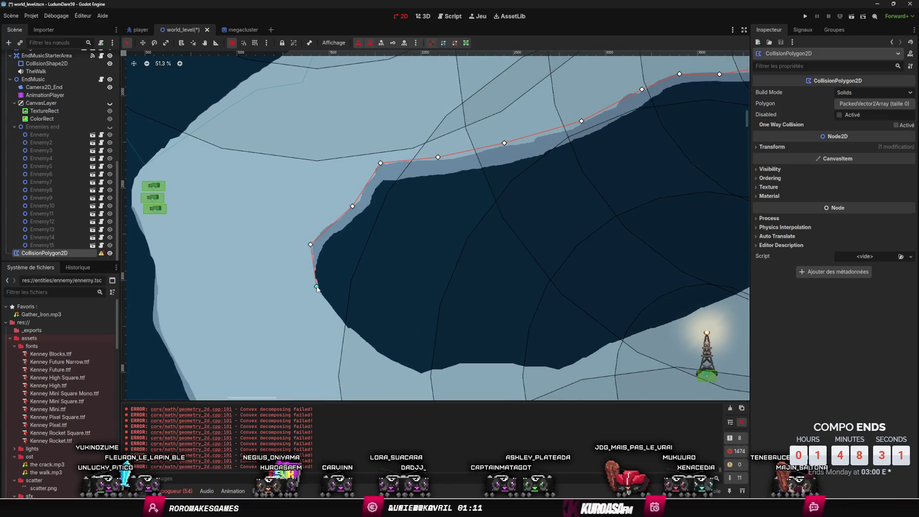
pyautogui.click(352, 343)
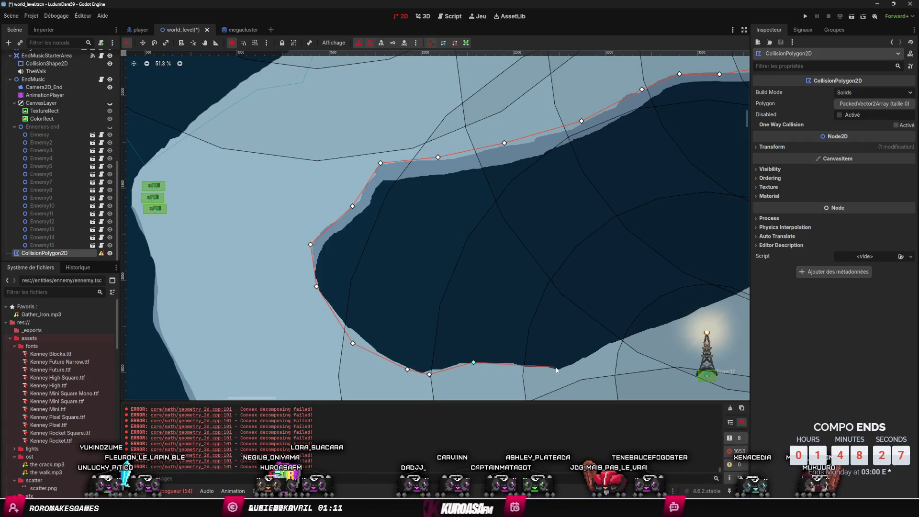
# Step: Trace points along the lower shoreline and up the shore toward the next tower
pyautogui.hscroll(10, 561, 372)
pyautogui.scroll(-1, 560, 372)
pyautogui.click(366, 321)
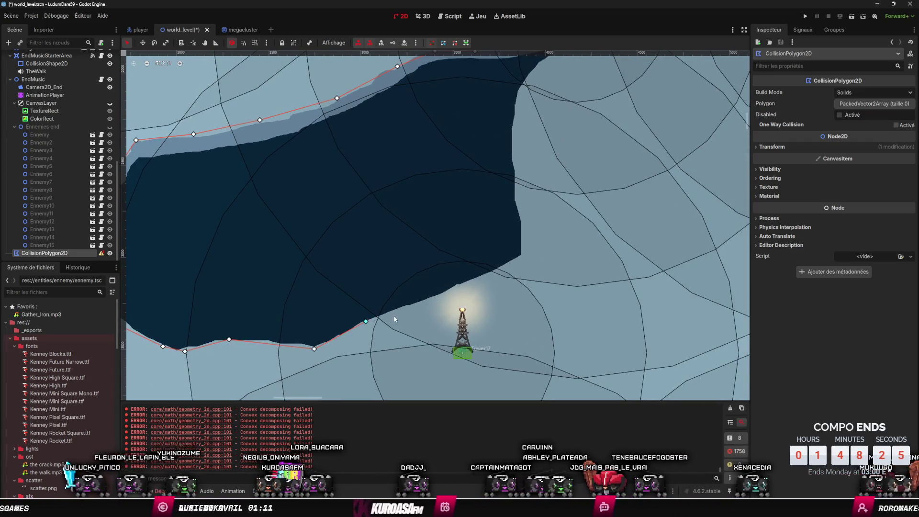
pyautogui.click(522, 259)
pyautogui.scroll(4, 522, 260)
pyautogui.hscroll(3, 521, 260)
pyautogui.click(449, 283)
pyautogui.click(442, 228)
pyautogui.click(454, 167)
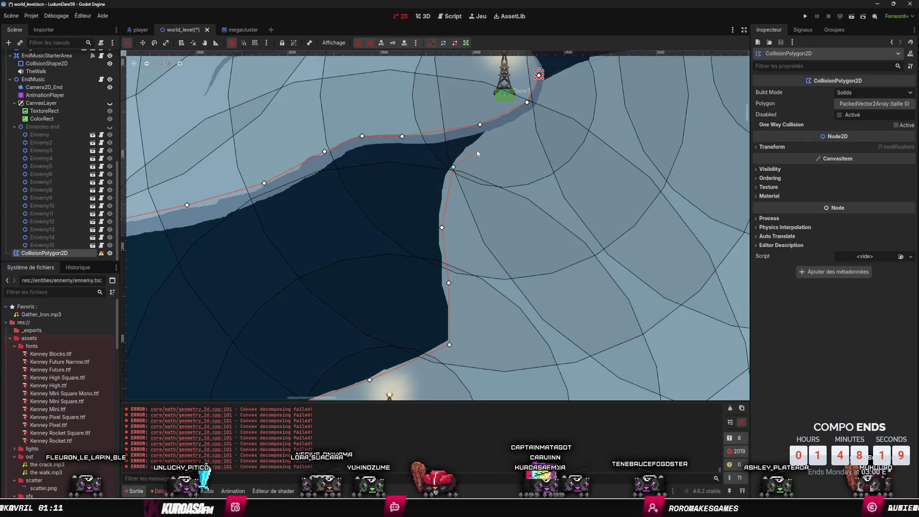
# Step: Add a final shore point and close the 28-point polygon on its first vertex
pyautogui.scroll(4, 477, 154)
pyautogui.hscroll(2, 477, 153)
pyautogui.click(433, 223)
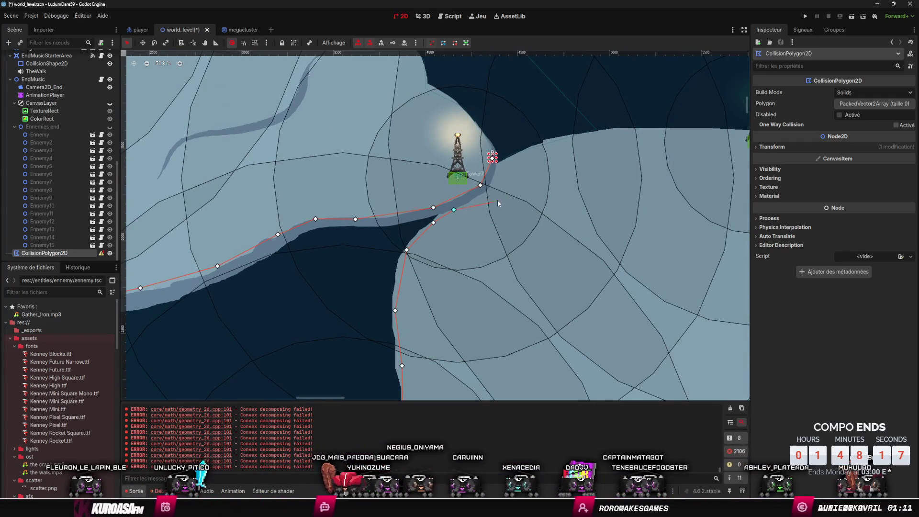
pyautogui.scroll(2, 497, 203)
pyautogui.hscroll(3, 498, 204)
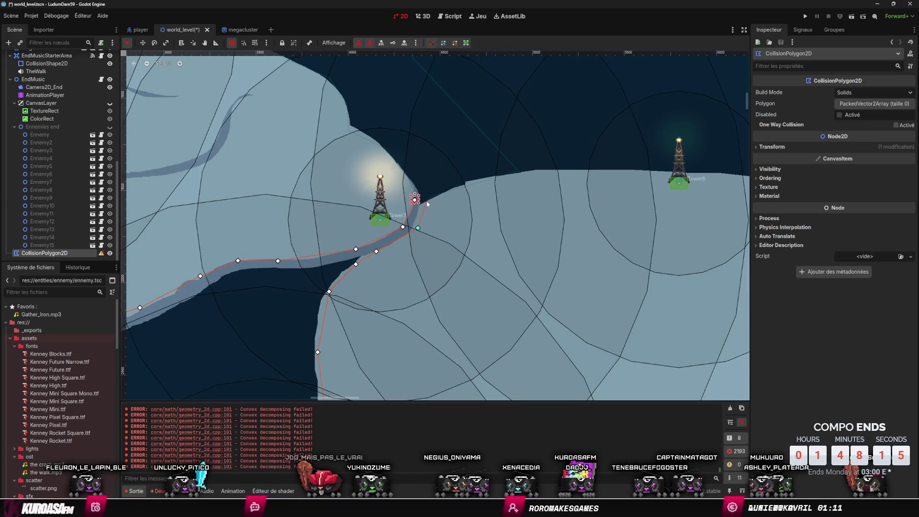
pyautogui.click(415, 200)
pyautogui.scroll(-3, 307, 192)
pyautogui.hscroll(4, 308, 191)
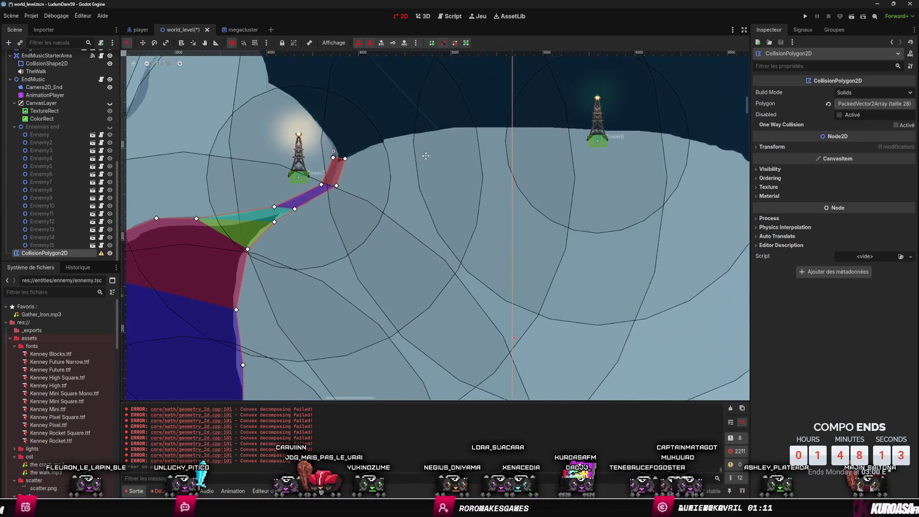
pyautogui.scroll(-2, 307, 192)
pyautogui.scroll(3, 377, 225)
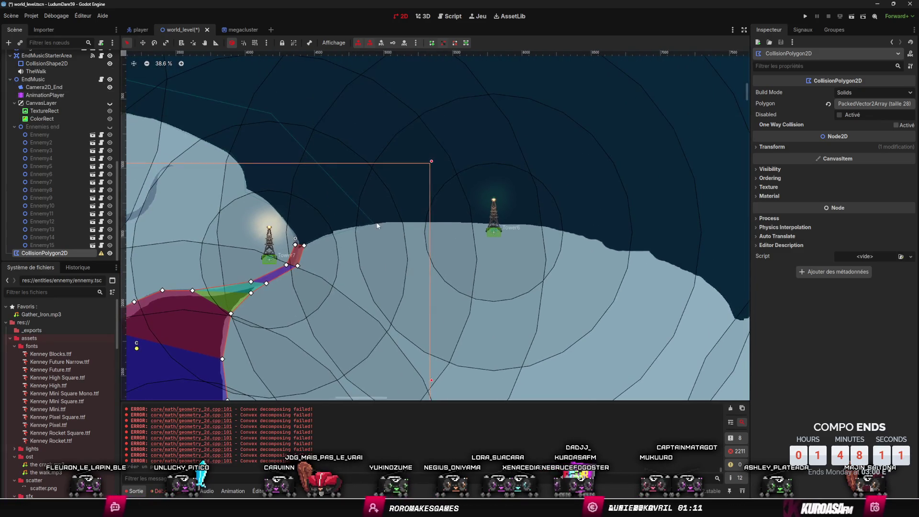
pyautogui.rightClick(377, 226)
# Step: Add a CollisionPolygon2D child node, found by searching 'colis'
pyautogui.click(393, 228)
pyautogui.write('colis')
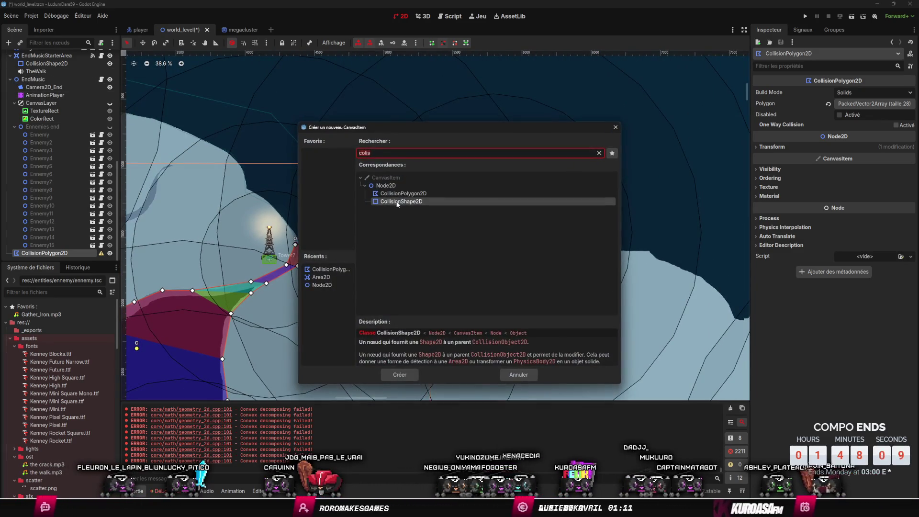
pyautogui.doubleClick(400, 194)
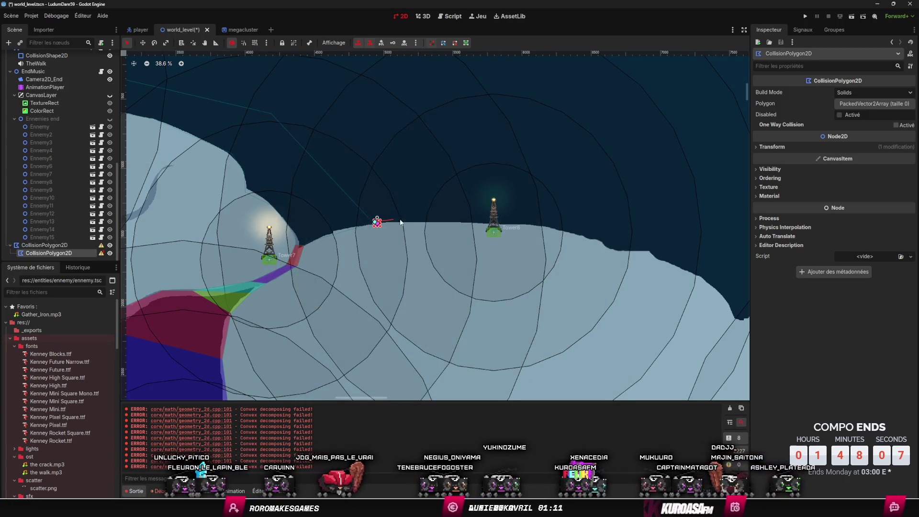
# Step: Trace the first outline points along the coastline and around the tower's headland
pyautogui.moveTo(443, 226); pyautogui.dragTo(357, 213)
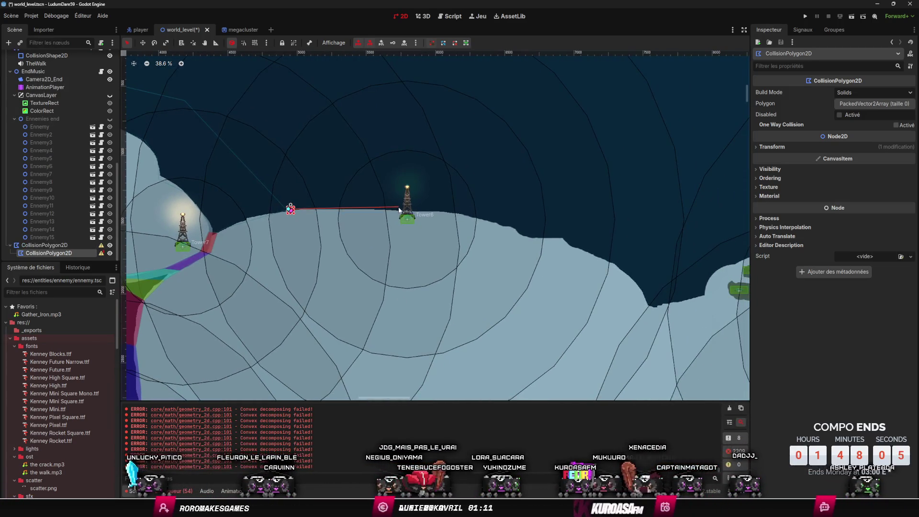
pyautogui.click(395, 212)
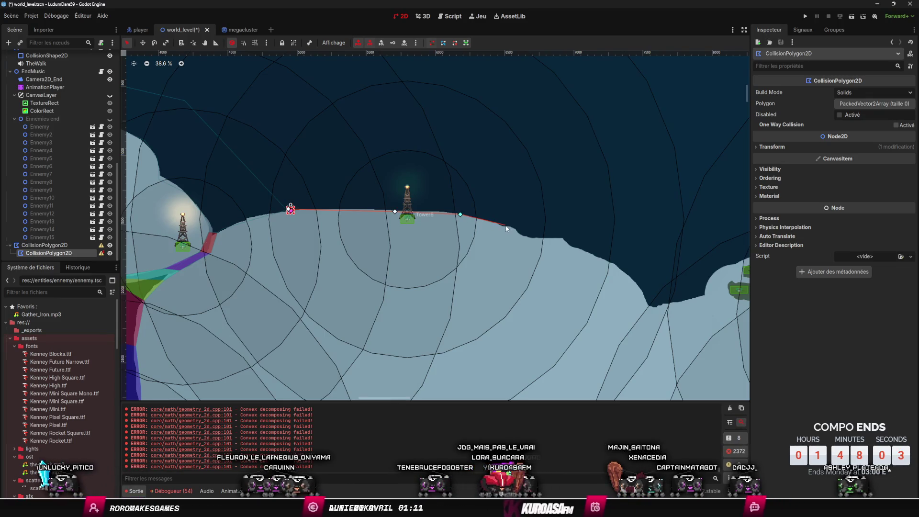
pyautogui.click(520, 236)
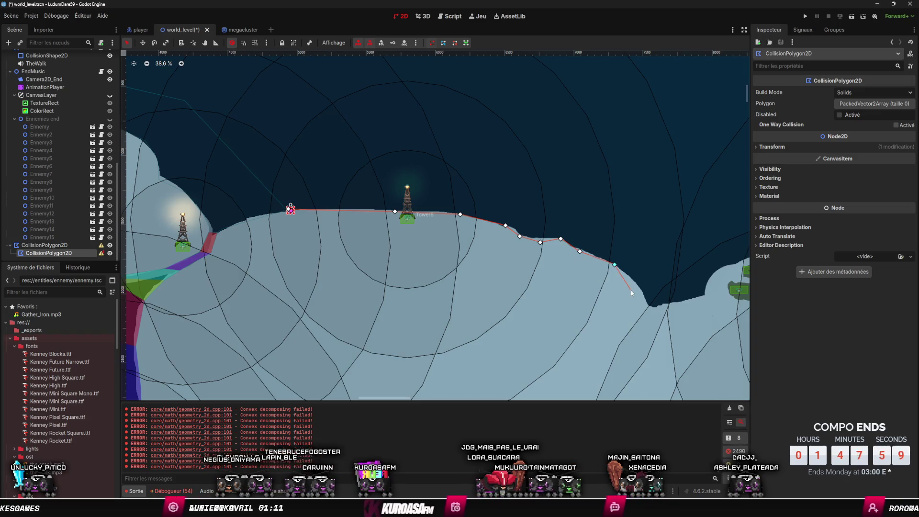
pyautogui.moveTo(646, 305); pyautogui.dragTo(510, 247)
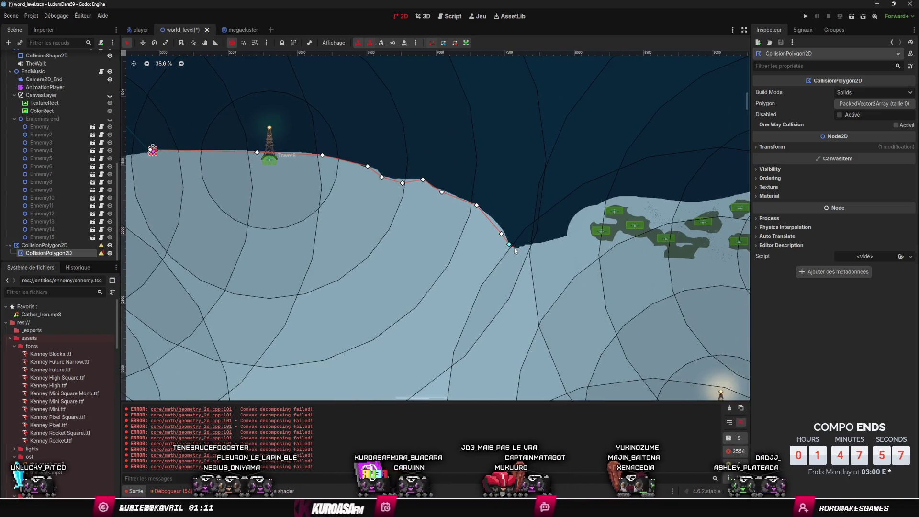
pyautogui.click(569, 229)
pyautogui.moveTo(615, 209); pyautogui.dragTo(338, 209)
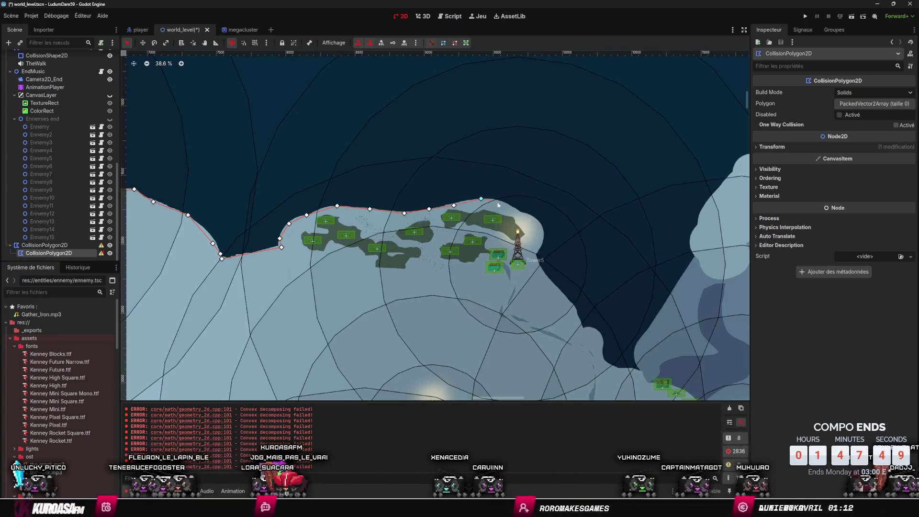
pyautogui.click(516, 210)
pyautogui.click(529, 216)
pyautogui.click(538, 225)
pyautogui.click(538, 238)
pyautogui.click(534, 252)
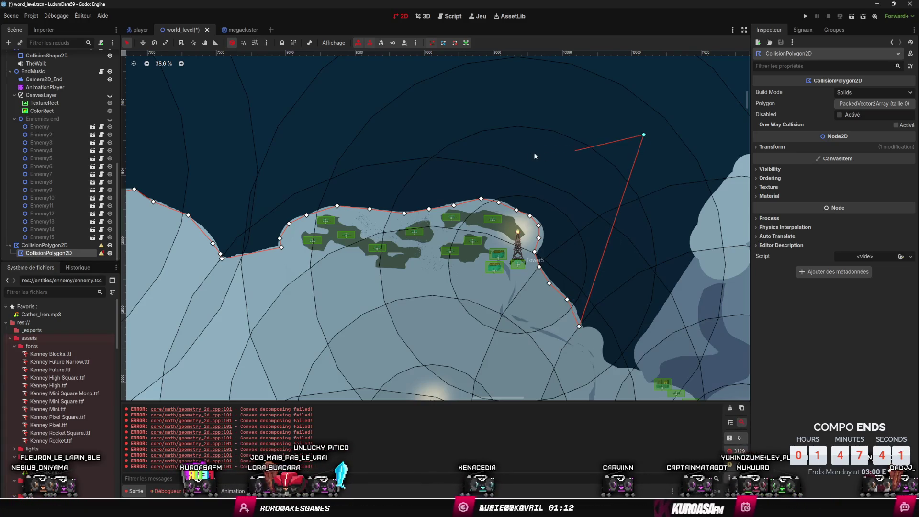
# Step: Place a point out in open water and close the outline on its first point
pyautogui.hscroll(-5, 535, 156)
pyautogui.scroll(2, 535, 156)
pyautogui.click(425, 121)
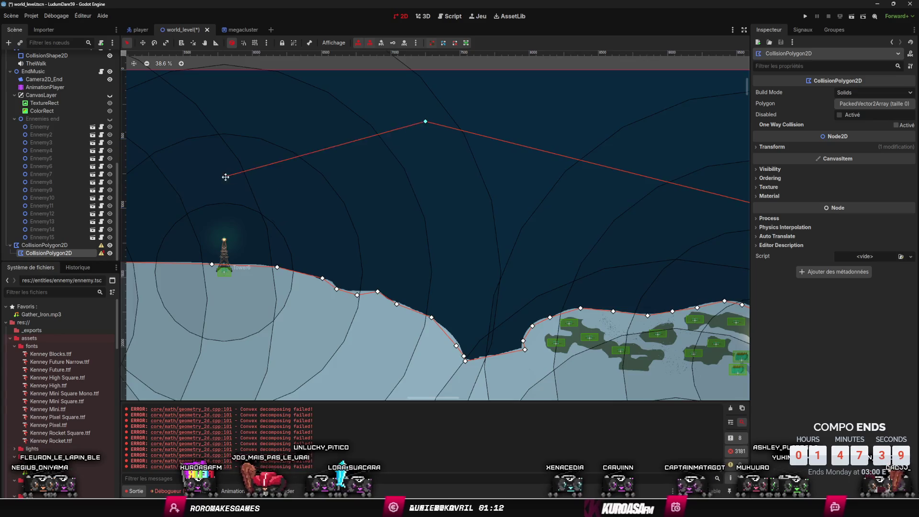
pyautogui.hscroll(-9, 301, 175)
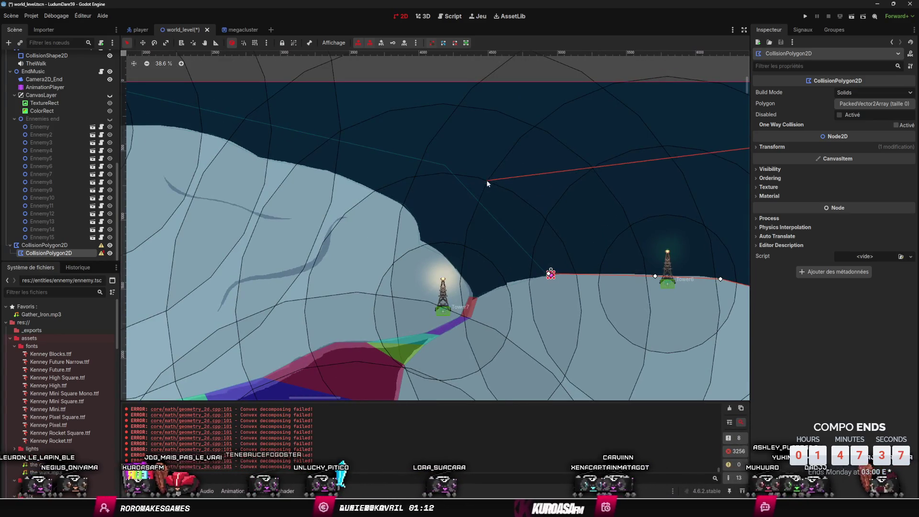
pyautogui.click(480, 188)
pyautogui.click(550, 274)
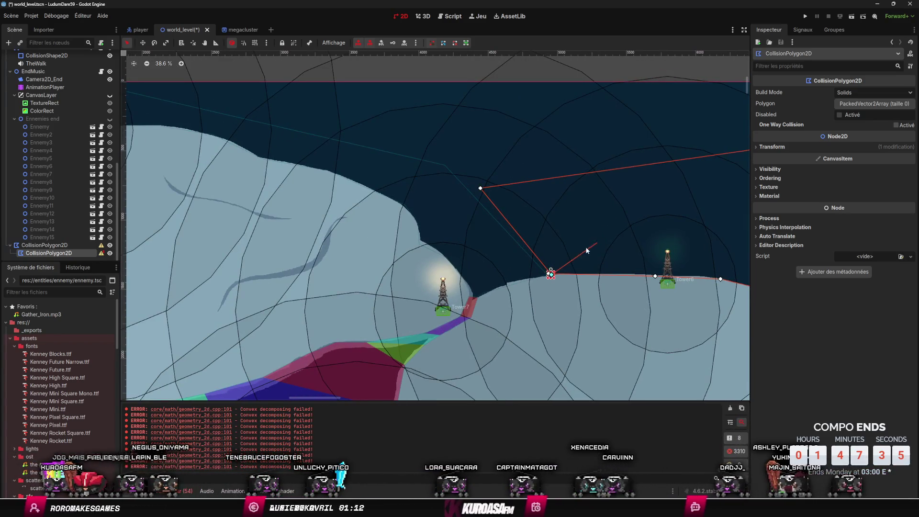
# Step: Delete and restore the polygon, then add coast points past the tower and the bay bottom
pyautogui.press('Delete')
pyautogui.hotkey('ctrl', 'z')
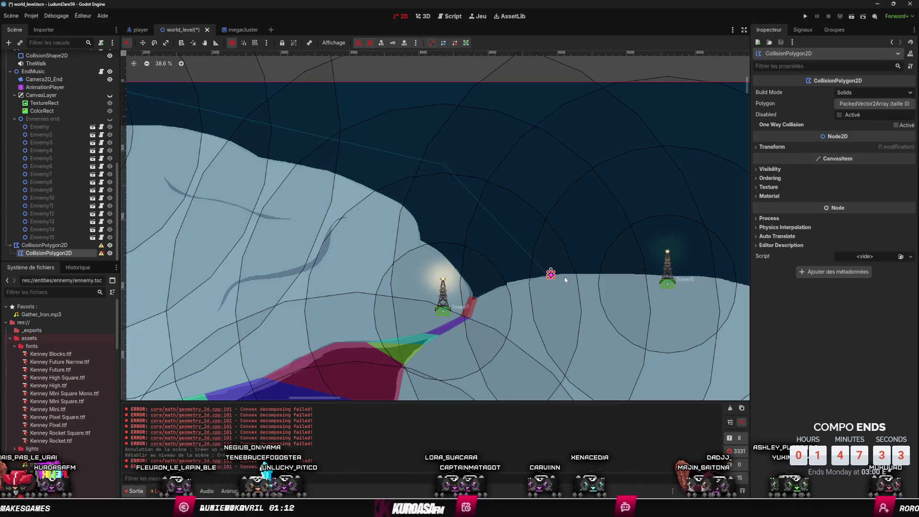
pyautogui.moveTo(562, 277); pyautogui.dragTo(278, 219)
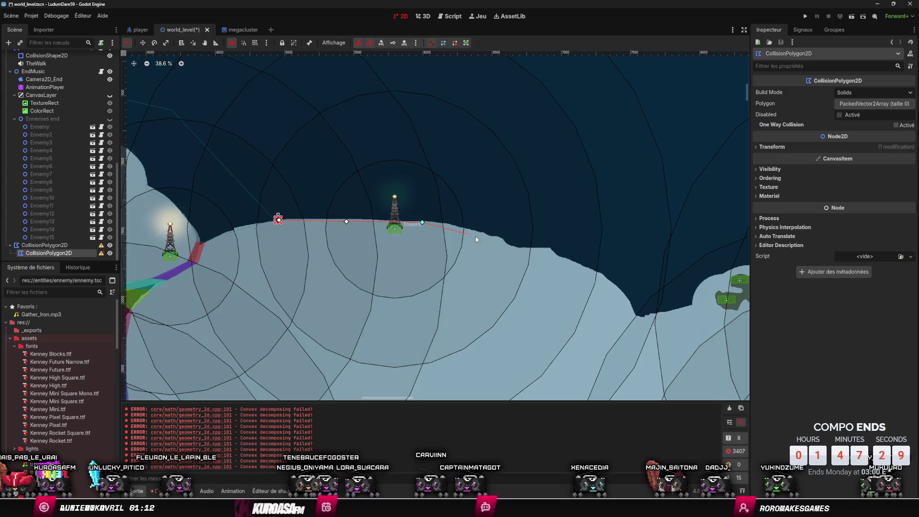
pyautogui.click(550, 251)
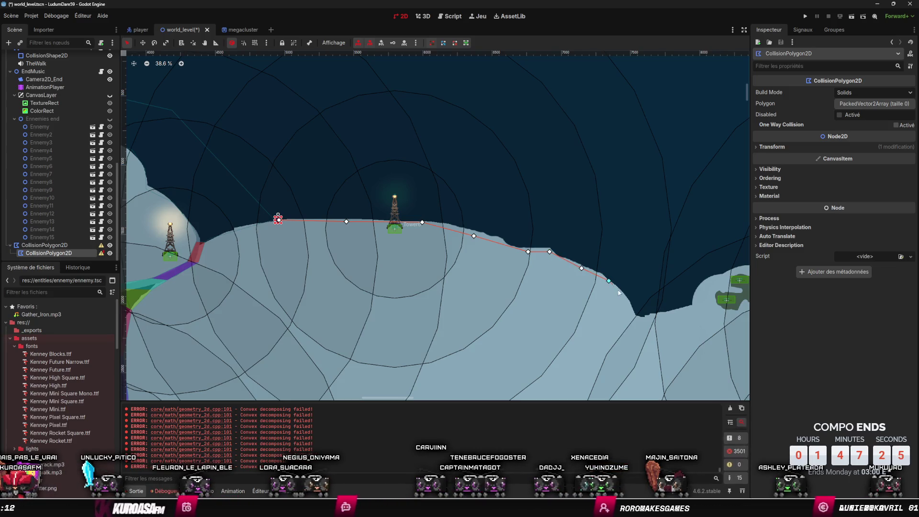
pyautogui.moveTo(636, 320)
pyautogui.mouseDown()
pyautogui.moveTo(521, 304)
pyautogui.moveTo(524, 275)
pyautogui.mouseUp()
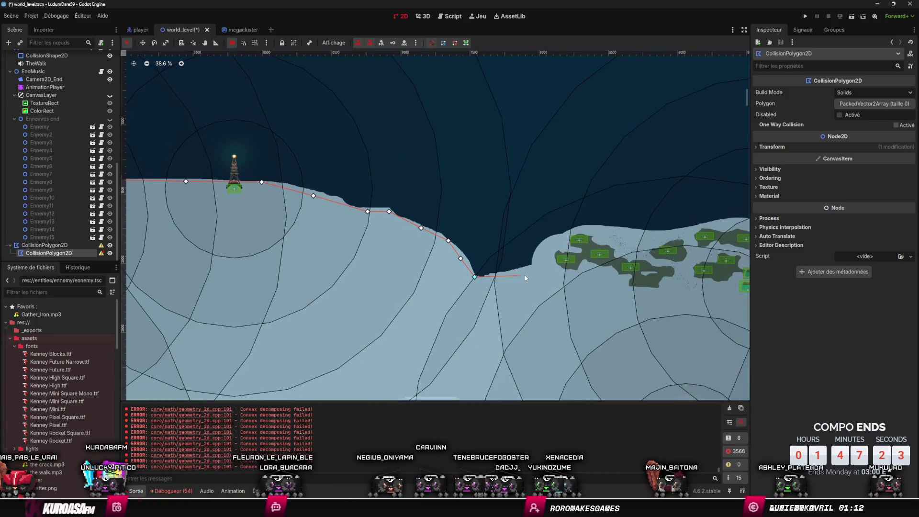
pyautogui.click(537, 254)
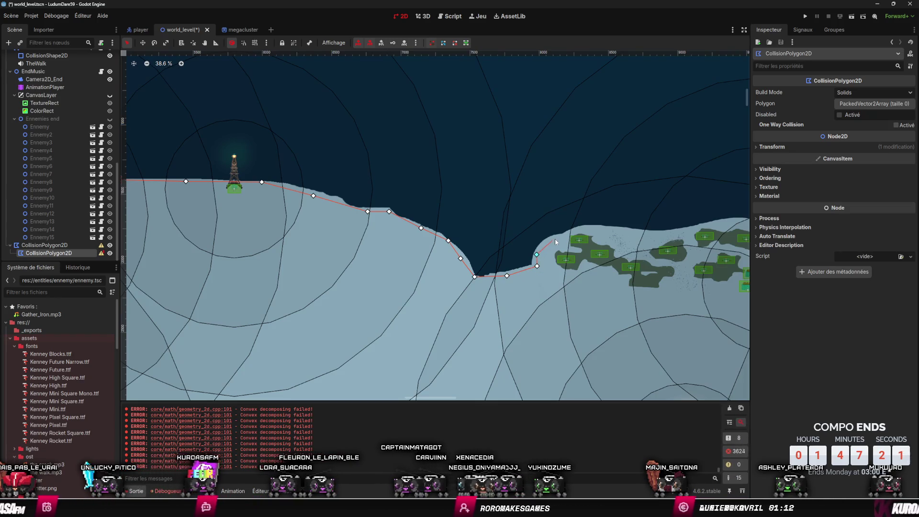
# Step: Add shore points by the islands, above the green patches and past the far tower
pyautogui.moveTo(583, 231); pyautogui.dragTo(429, 226)
pyautogui.click(489, 227)
pyautogui.click(525, 227)
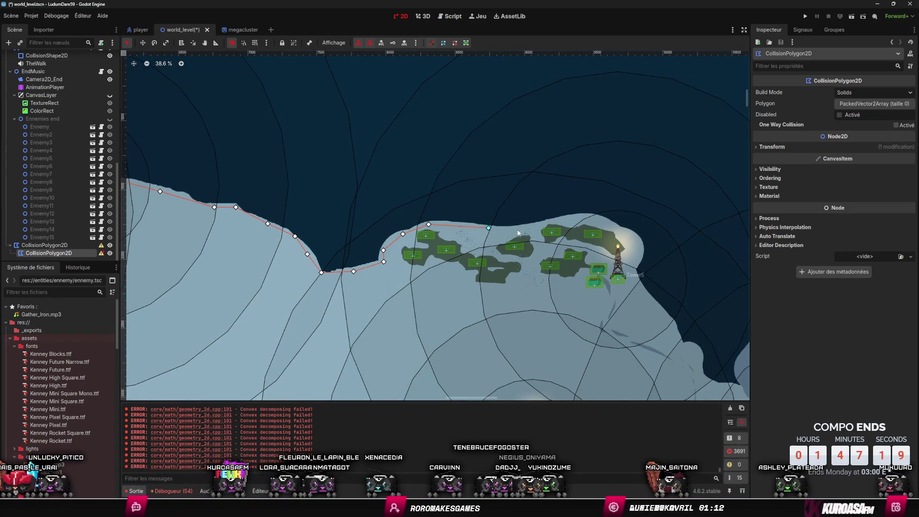
pyautogui.click(562, 219)
pyautogui.click(596, 219)
pyautogui.click(625, 231)
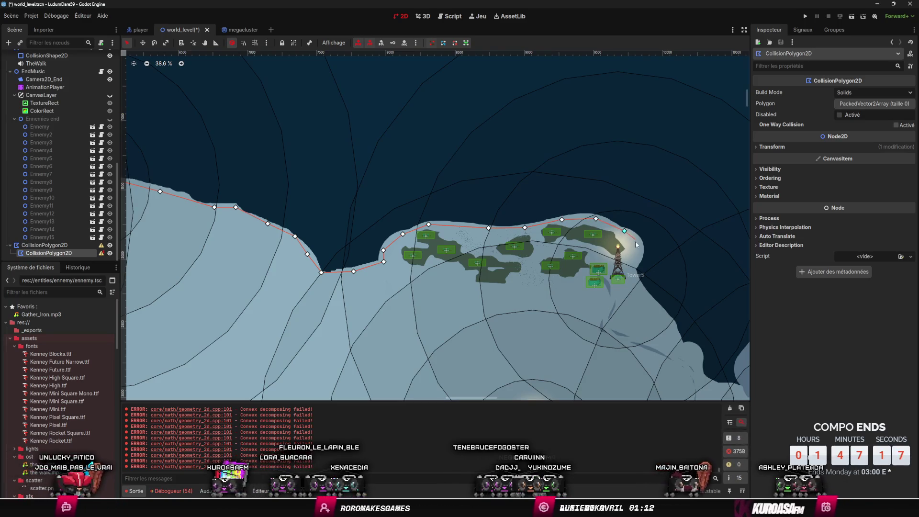
pyautogui.click(639, 242)
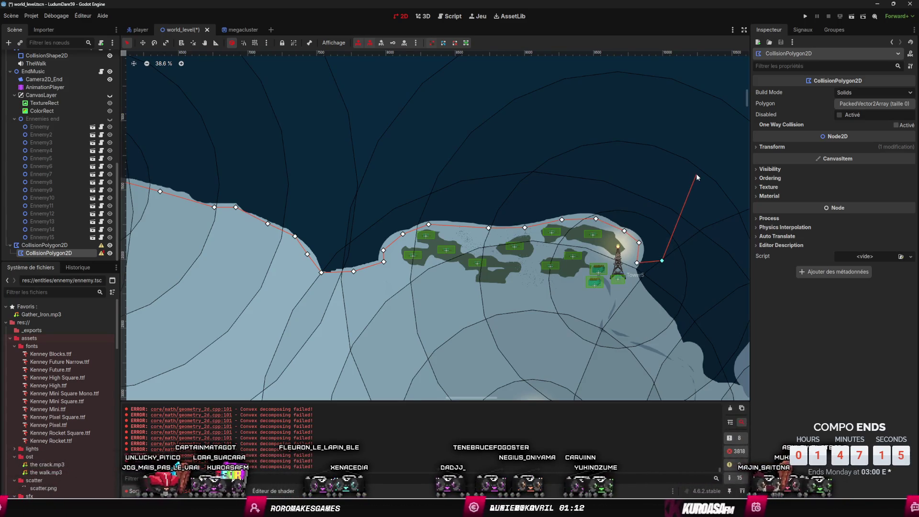
# Step: Place water points back toward the start and close the polygon on its first point
pyautogui.click(685, 129)
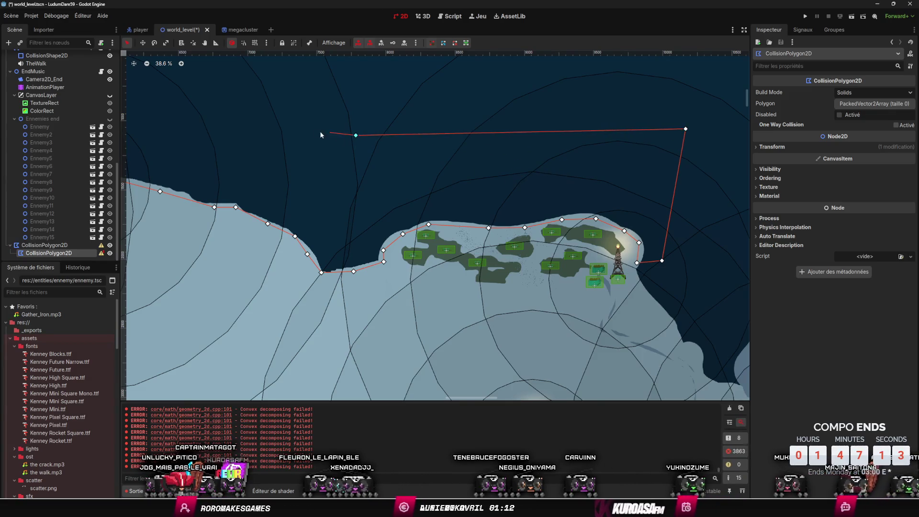
pyautogui.hscroll(-10, 320, 131)
pyautogui.click(287, 139)
pyautogui.scroll(2, 273, 211)
pyautogui.click(276, 222)
pyautogui.scroll(10, 276, 222)
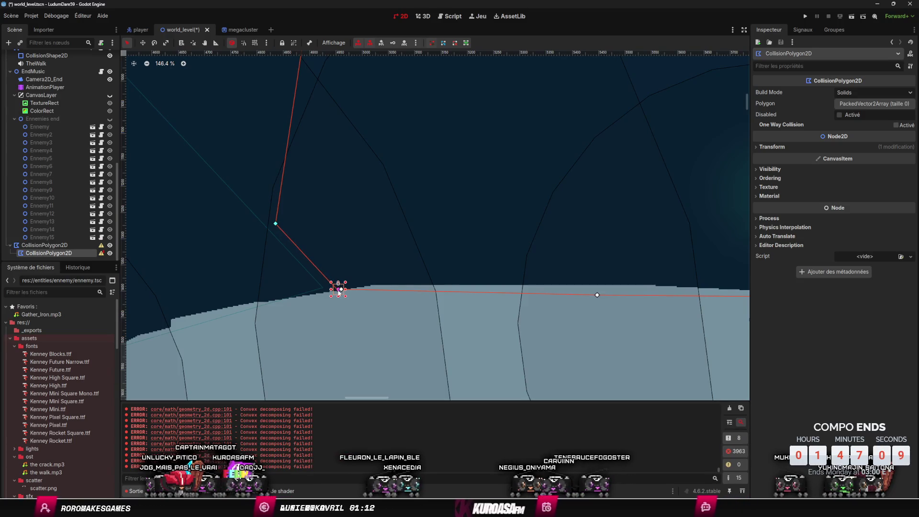
pyautogui.click(339, 289)
# Step: Fix the start corner, undoing an accidental move, and nudge one shoreline point slightly upward
pyautogui.scroll(-8, 392, 257)
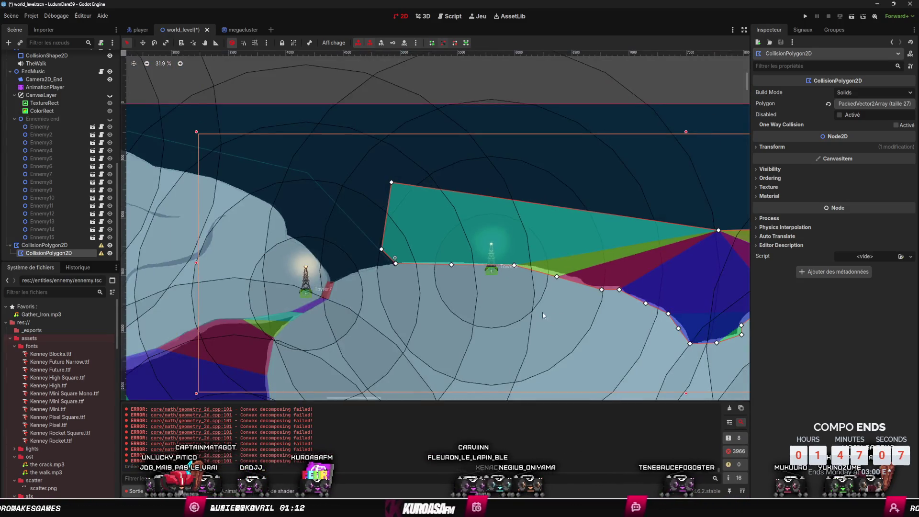
pyautogui.scroll(16, 396, 218)
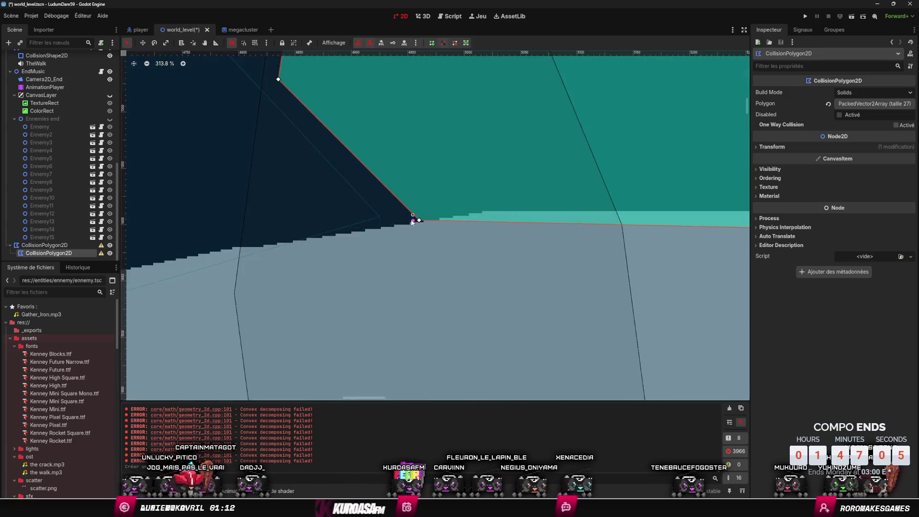
pyautogui.moveTo(412, 223)
pyautogui.mouseDown()
pyautogui.moveTo(405, 216)
pyautogui.moveTo(429, 210)
pyautogui.moveTo(373, 230)
pyautogui.mouseUp()
pyautogui.hotkey('ctrl', 'z')
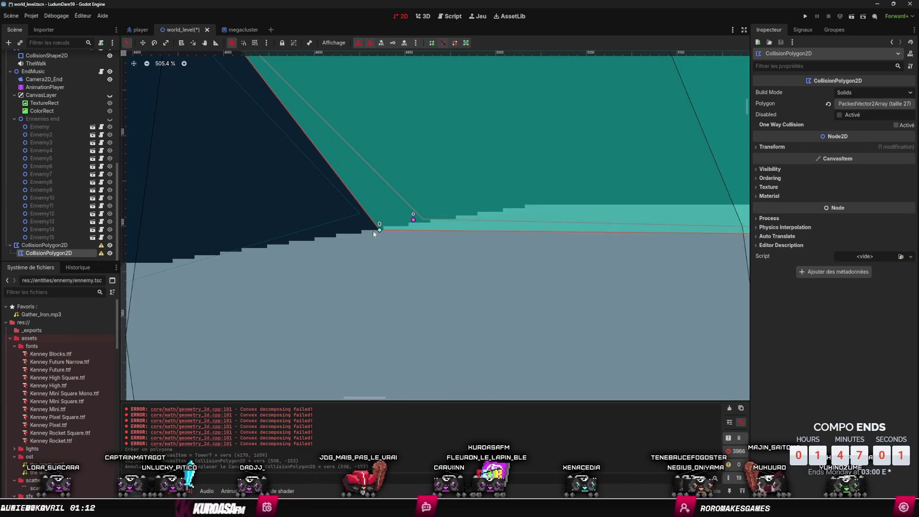
pyautogui.scroll(-1, 435, 264)
pyautogui.scroll(-20, 434, 263)
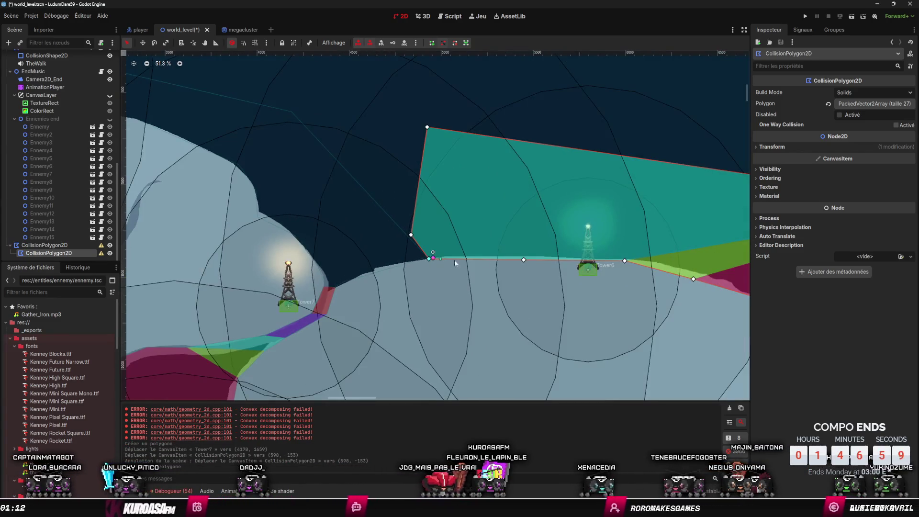
pyautogui.moveTo(521, 262); pyautogui.dragTo(523, 259)
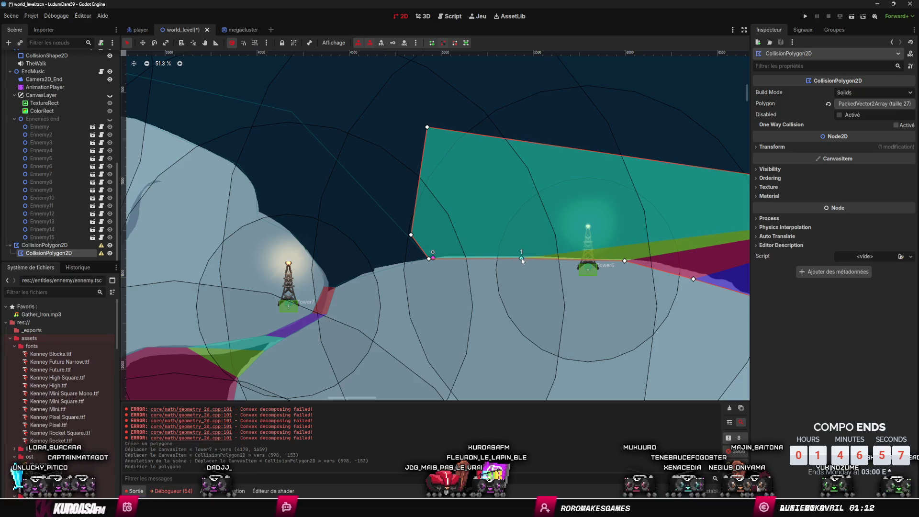
pyautogui.hscroll(10, 523, 260)
pyautogui.scroll(-5, 478, 248)
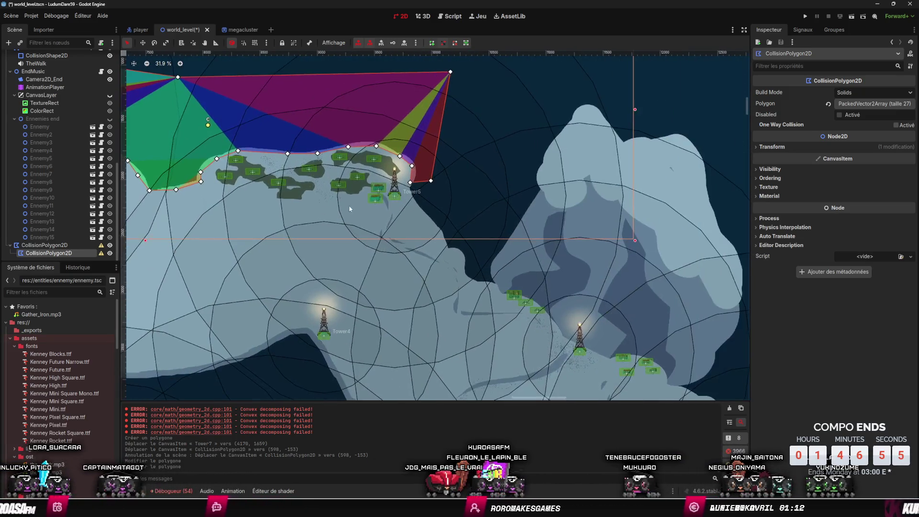
pyautogui.scroll(4, 349, 208)
# Step: Add another CollisionPolygon2D node through Add Node with the 'colis' search
pyautogui.rightClick(361, 125)
pyautogui.click(402, 132)
pyautogui.write('colis')
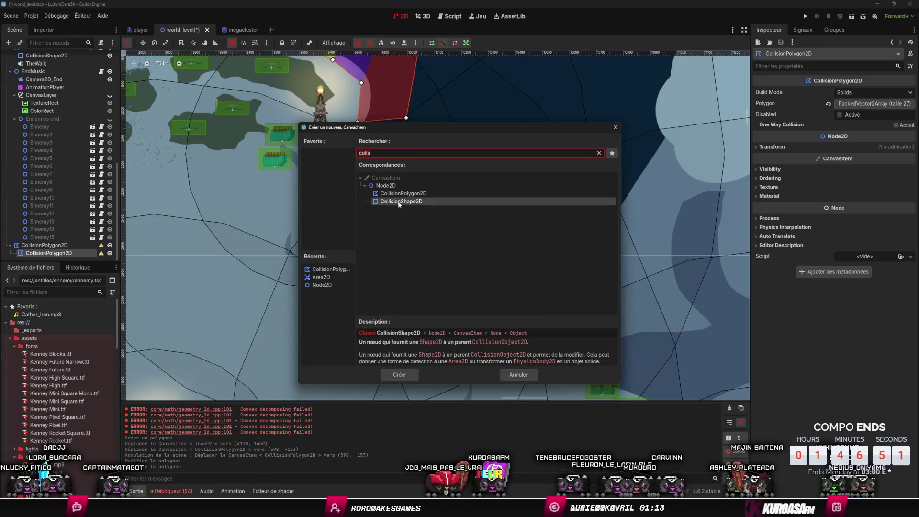
pyautogui.click(404, 194)
pyautogui.click(401, 375)
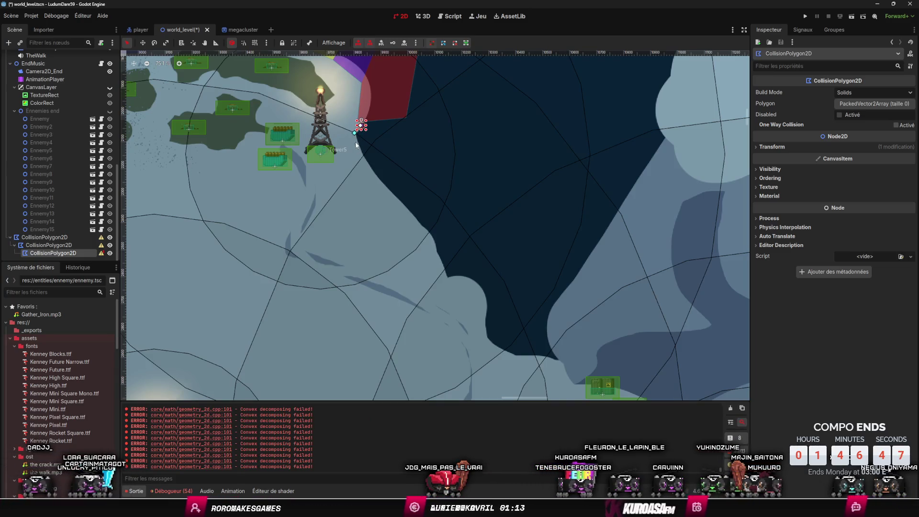
# Step: Start the polygon at the shore beside Tower5 and trace points down the coastline
pyautogui.click(354, 133)
pyautogui.click(360, 152)
pyautogui.click(377, 182)
pyautogui.click(410, 214)
pyautogui.click(429, 236)
pyautogui.click(435, 252)
pyautogui.click(443, 279)
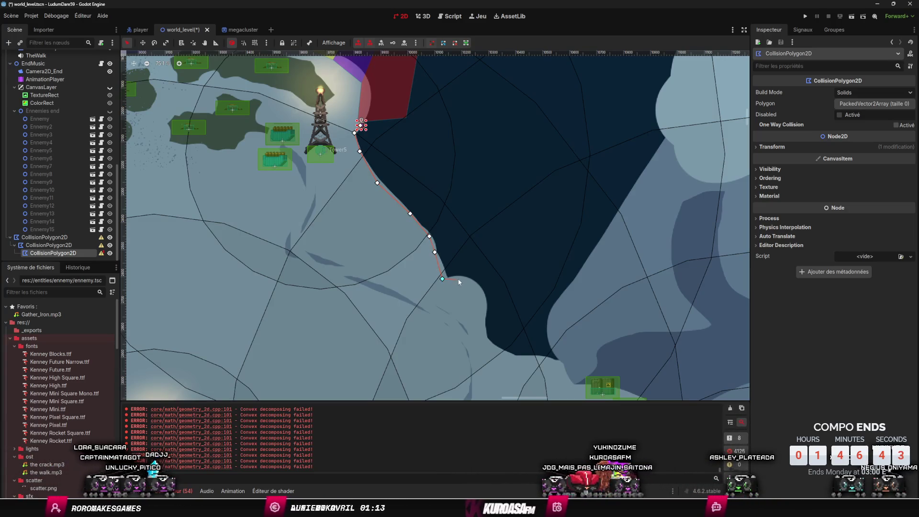
pyautogui.click(459, 279)
pyautogui.click(472, 283)
pyautogui.click(480, 297)
pyautogui.click(484, 319)
pyautogui.click(483, 346)
pyautogui.click(509, 358)
pyautogui.click(532, 357)
pyautogui.click(559, 361)
# Step: Continue the outline along the shore past the next tower and around the bend
pyautogui.moveTo(573, 382)
pyautogui.mouseDown()
pyautogui.moveTo(364, 282)
pyautogui.moveTo(341, 228)
pyautogui.mouseUp()
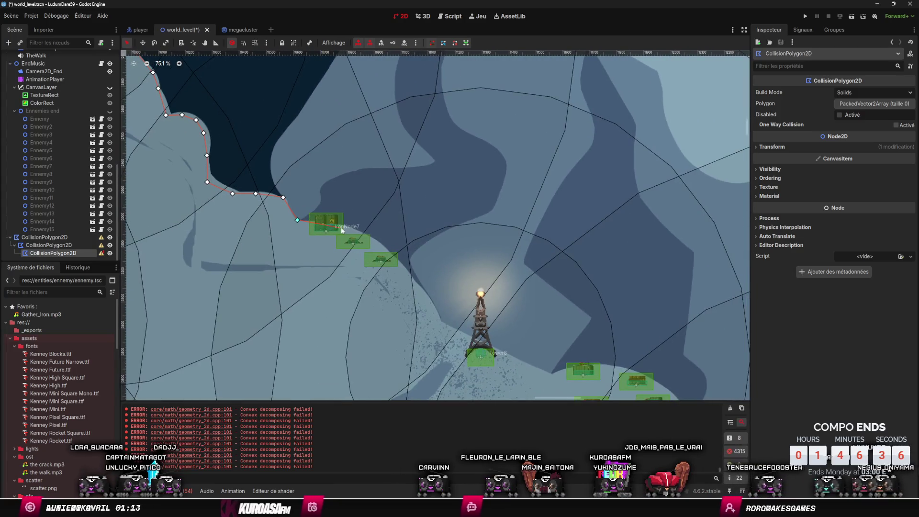
pyautogui.click(396, 257)
pyautogui.click(441, 321)
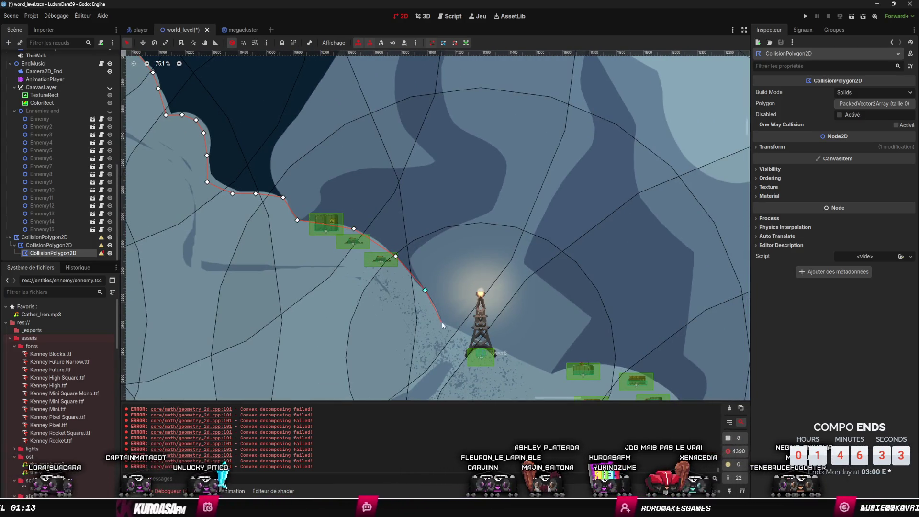
pyautogui.click(551, 372)
pyautogui.moveTo(551, 350); pyautogui.dragTo(353, 231)
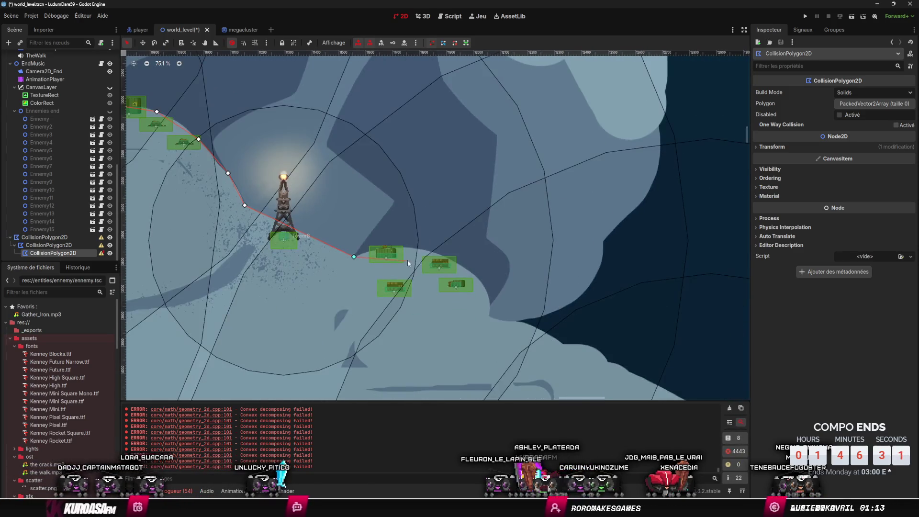
pyautogui.click(407, 247)
pyautogui.click(453, 260)
pyautogui.click(485, 285)
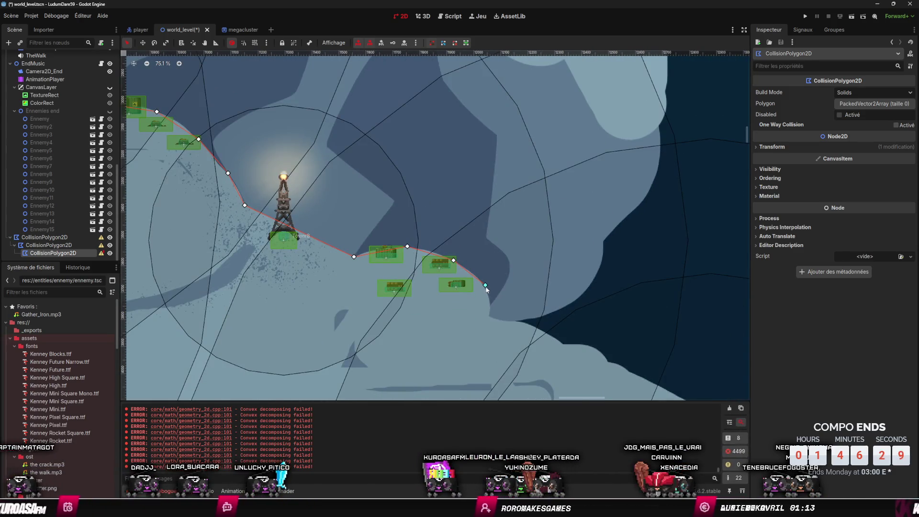
pyautogui.click(488, 311)
pyautogui.click(492, 319)
pyautogui.click(518, 321)
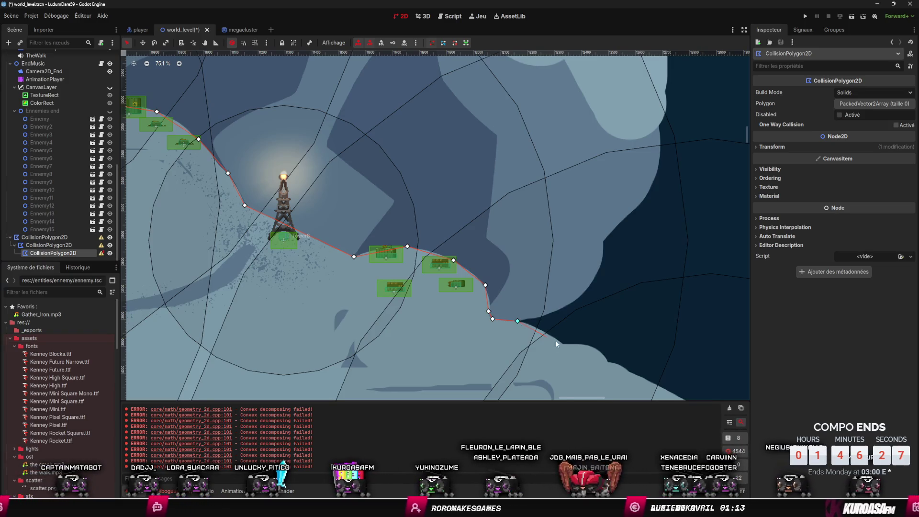
pyautogui.scroll(-4, 549, 330)
pyautogui.click(558, 339)
# Step: Add points to where the coast turns, route back through the sea, and close on the start point
pyautogui.moveTo(529, 314); pyautogui.dragTo(359, 222)
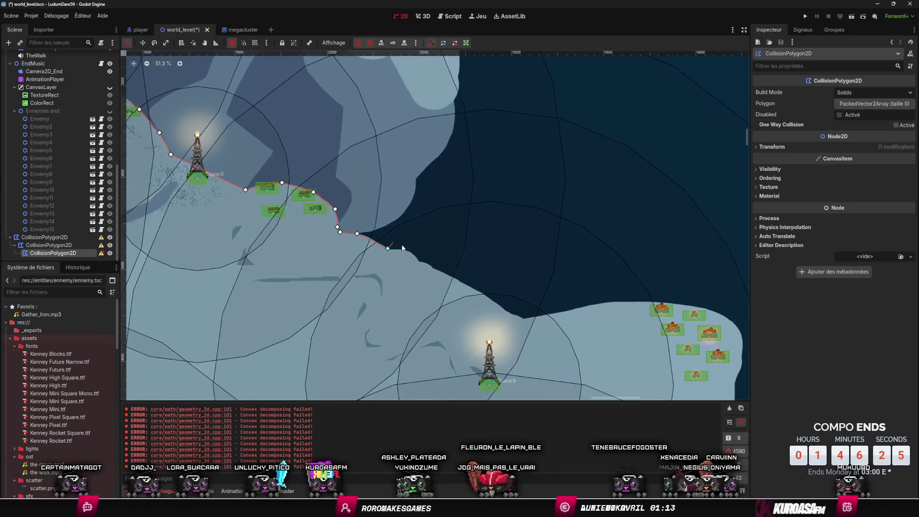
pyautogui.click(415, 259)
pyautogui.click(436, 270)
pyautogui.click(521, 319)
pyautogui.click(519, 172)
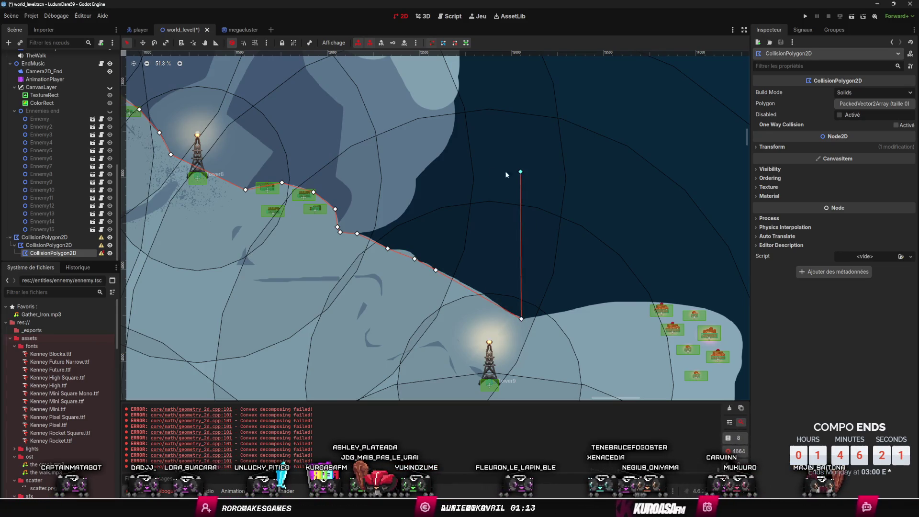
pyautogui.moveTo(406, 157)
pyautogui.mouseDown()
pyautogui.moveTo(508, 295)
pyautogui.moveTo(623, 398)
pyautogui.mouseUp()
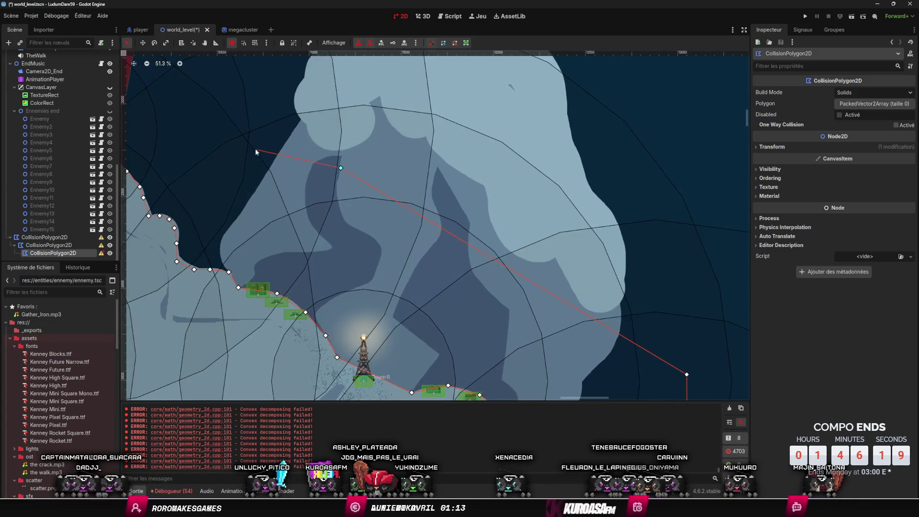
pyautogui.moveTo(258, 150); pyautogui.dragTo(558, 250)
pyautogui.click(441, 211)
pyautogui.scroll(5, 409, 214)
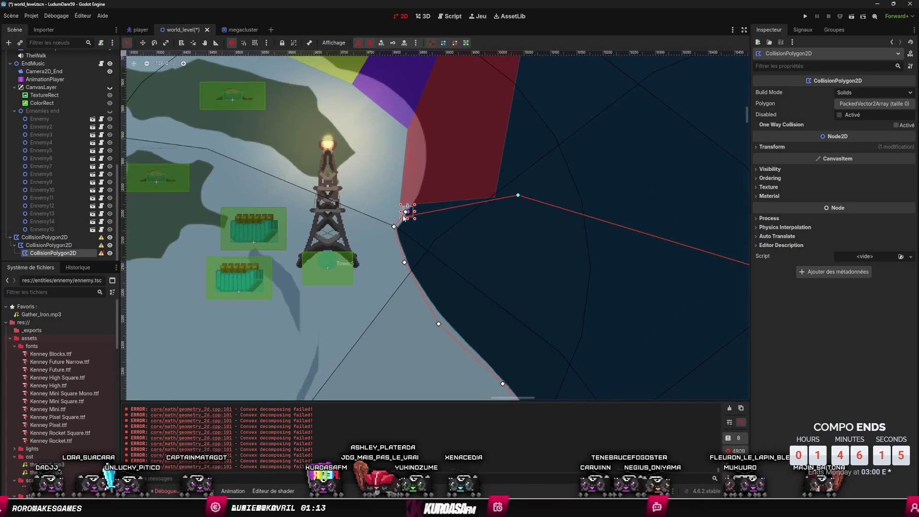
pyautogui.click(407, 213)
# Step: Select Tower5 on the map
pyautogui.scroll(-3, 452, 276)
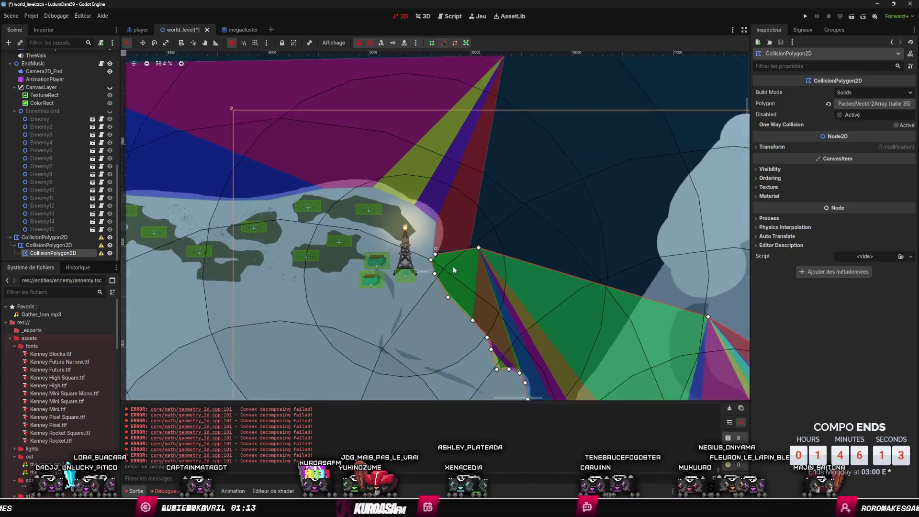
pyautogui.scroll(8, 453, 266)
pyautogui.scroll(3, 446, 263)
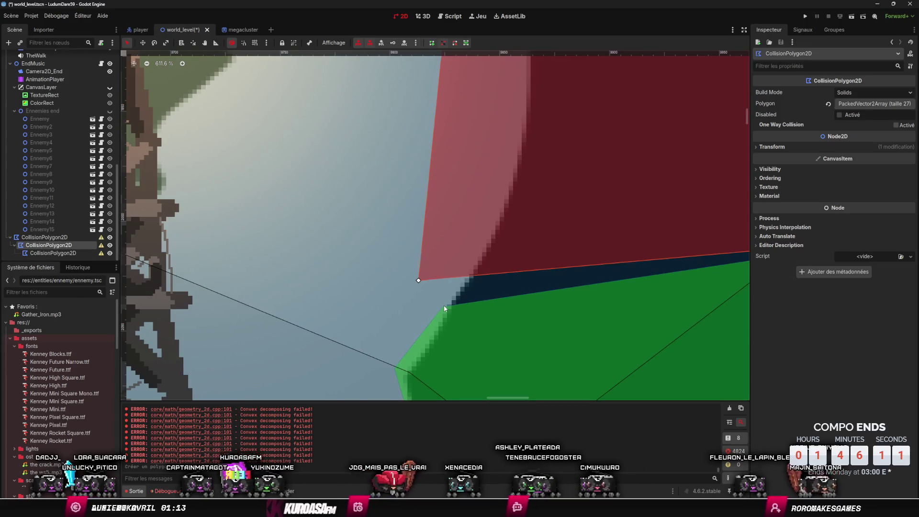
pyautogui.click(432, 297)
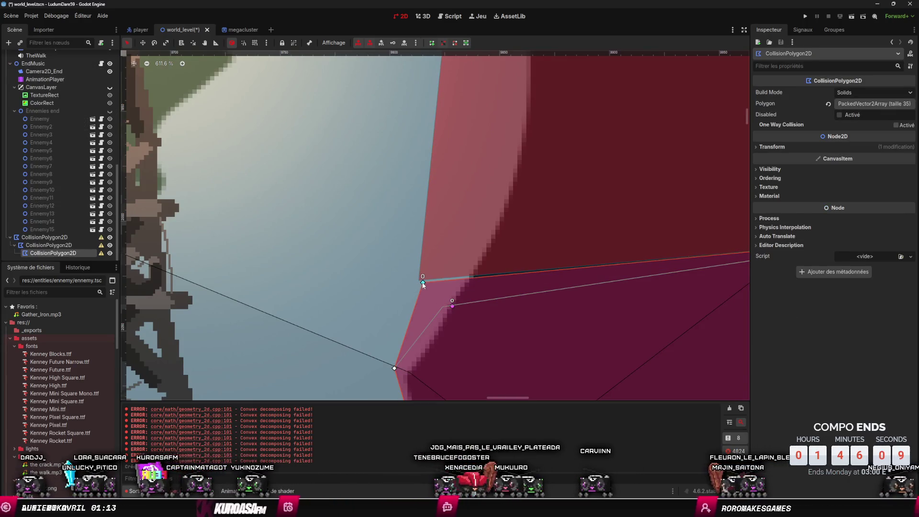
pyautogui.scroll(-8, 402, 299)
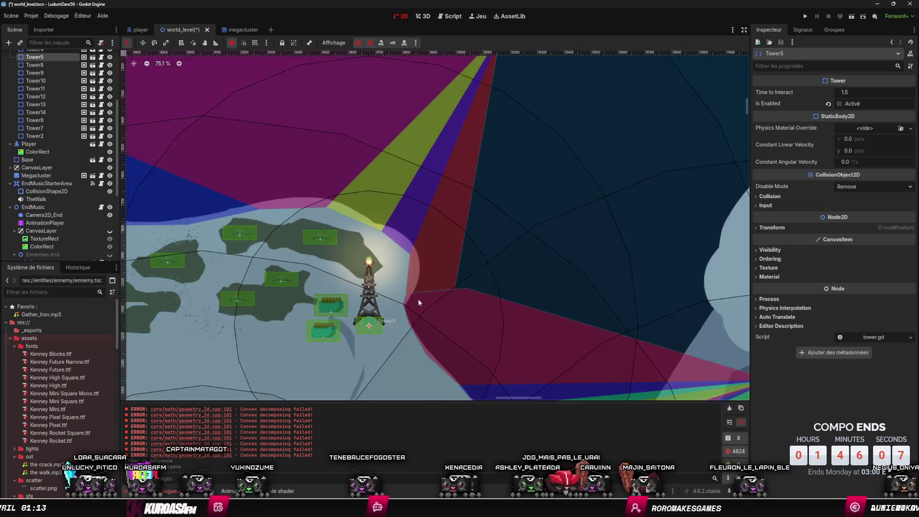
# Step: Add a CollisionPolygon2D node at the shore by searching 'collisionpoly'
pyautogui.scroll(6, 361, 238)
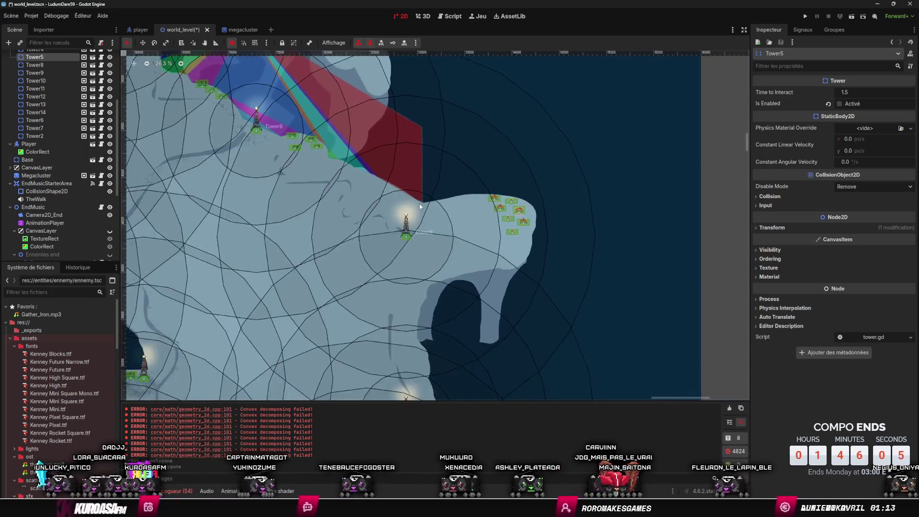
pyautogui.rightClick(362, 239)
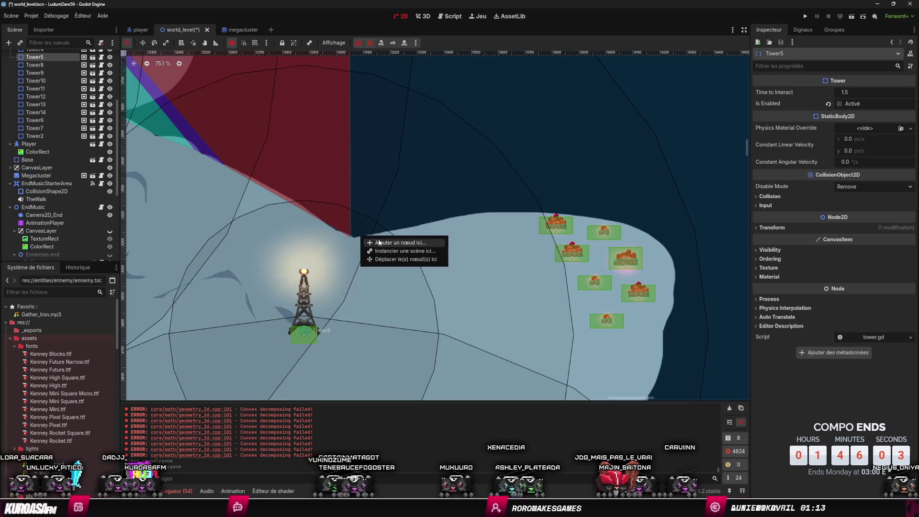
pyautogui.click(383, 242)
pyautogui.write('collisionpoly')
pyautogui.press('Return')
# Step: Place the first collision points along the eastern shore and down the coast
pyautogui.scroll(4, 371, 240)
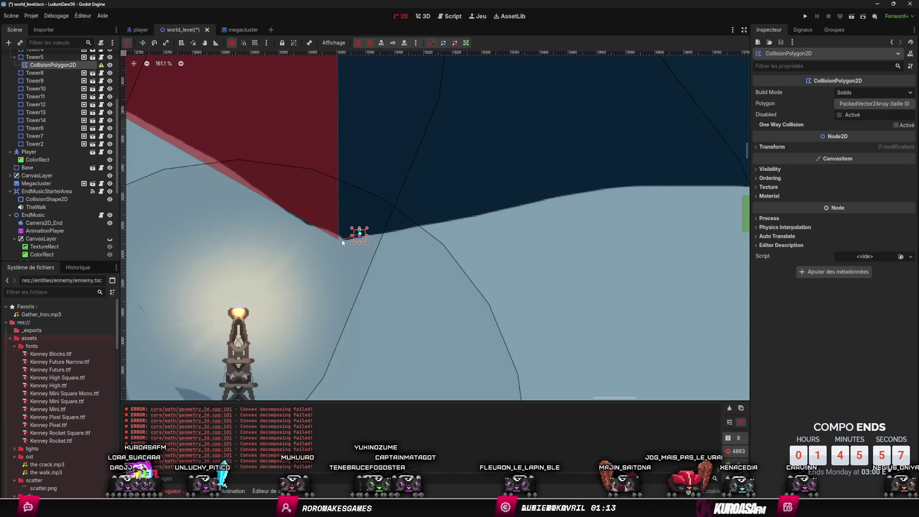
pyautogui.click(499, 211)
pyautogui.scroll(-2, 527, 283)
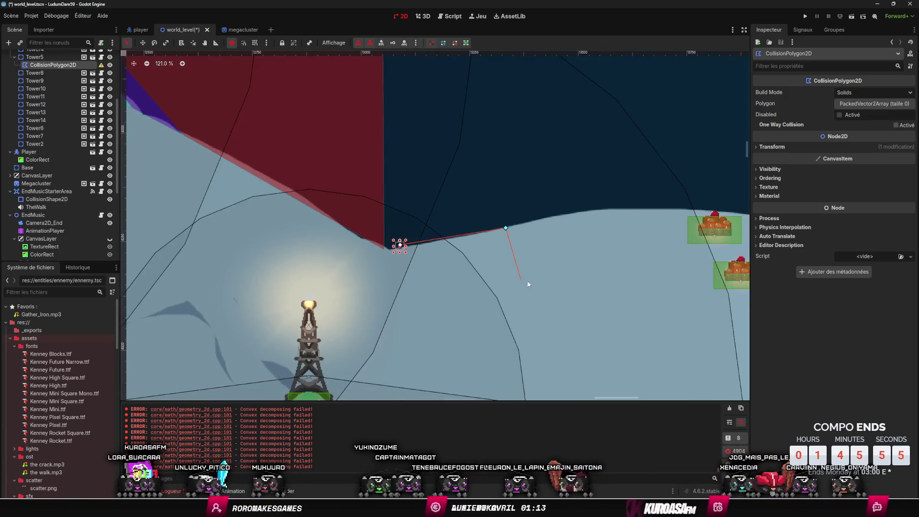
pyautogui.scroll(-2, 529, 284)
pyautogui.hscroll(5, 340, 198)
pyautogui.click(300, 185)
pyautogui.click(380, 182)
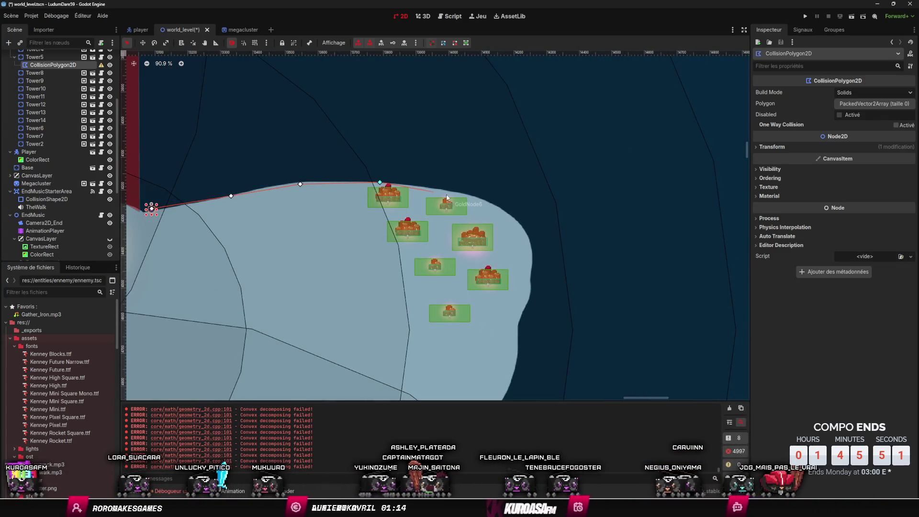
pyautogui.click(518, 220)
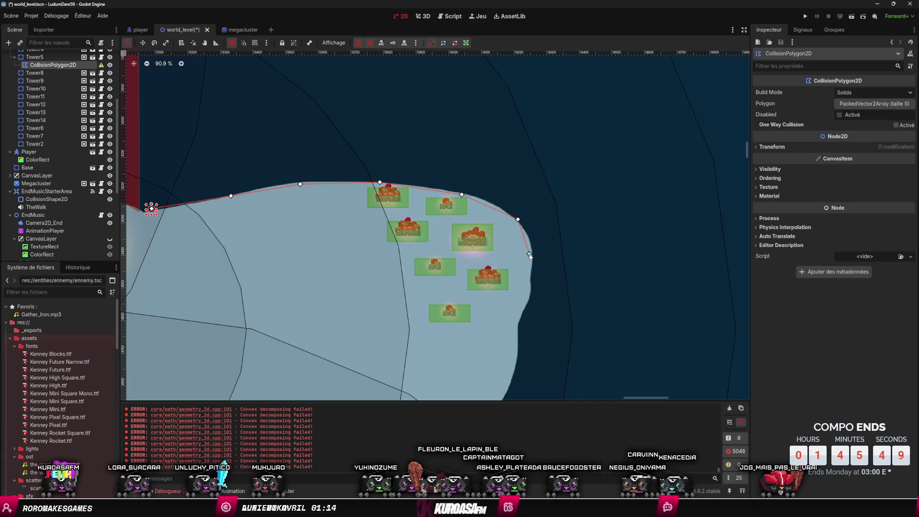
pyautogui.scroll(-5, 522, 268)
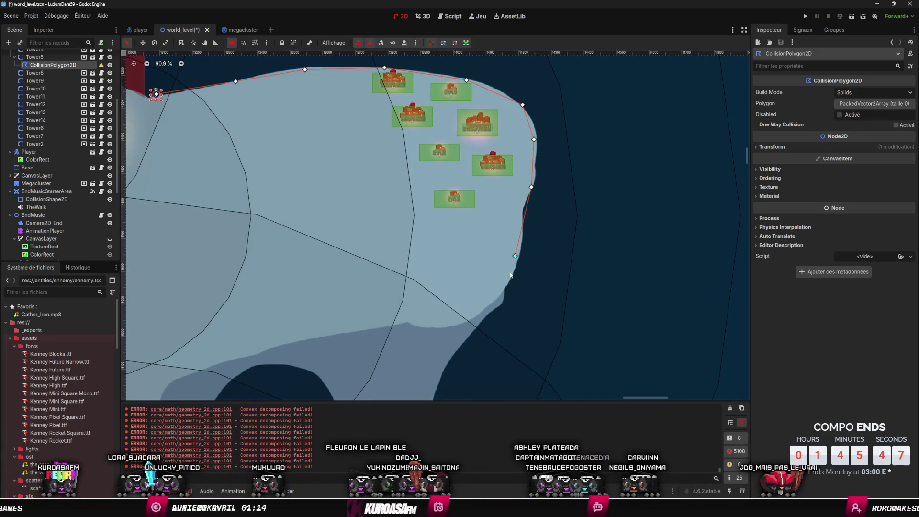
pyautogui.click(489, 308)
pyautogui.hscroll(-5, 493, 287)
pyautogui.scroll(-3, 493, 287)
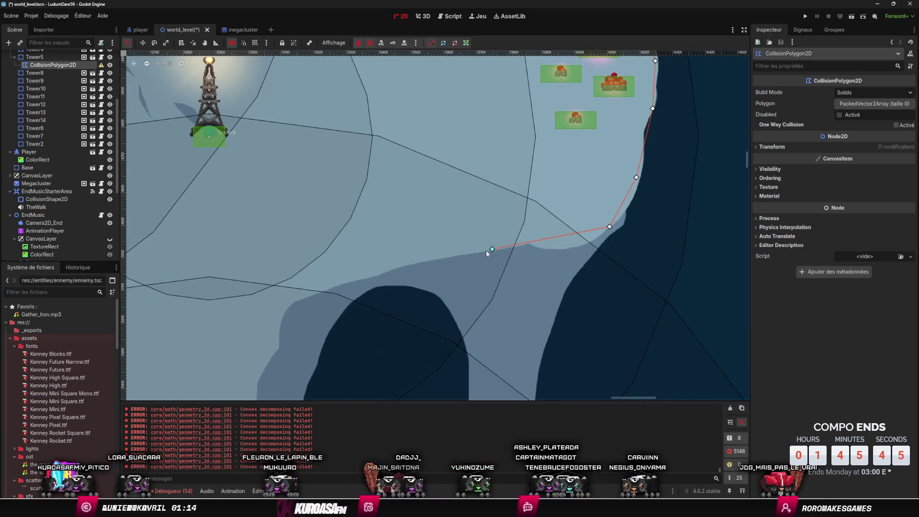
pyautogui.hscroll(-4, 493, 239)
pyautogui.scroll(-2, 493, 239)
pyautogui.click(460, 237)
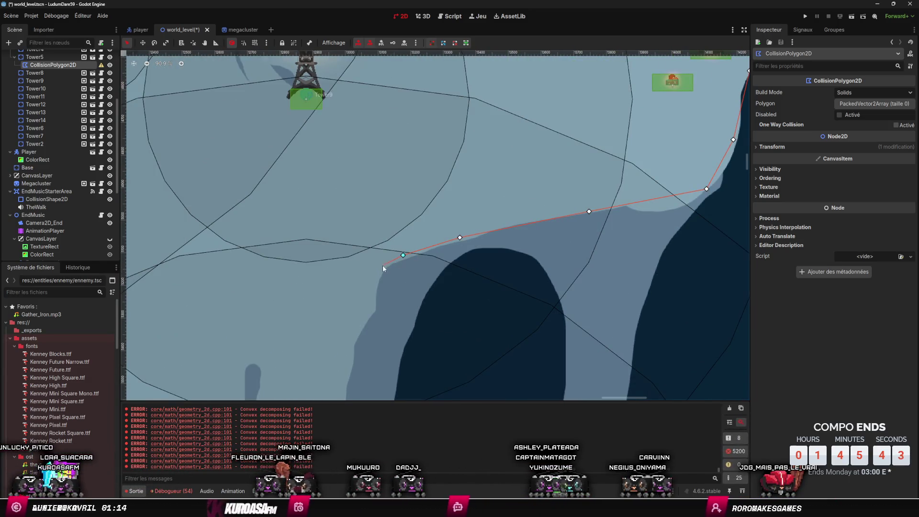
pyautogui.click(383, 266)
pyautogui.hscroll(-4, 421, 259)
pyautogui.scroll(-4, 421, 259)
pyautogui.click(453, 251)
# Step: Continue the points around the headland by the tower and close the 35-point polygon
pyautogui.scroll(-4, 453, 252)
pyautogui.scroll(-1, 478, 151)
pyautogui.click(456, 210)
pyautogui.click(462, 258)
pyautogui.click(491, 288)
pyautogui.click(496, 329)
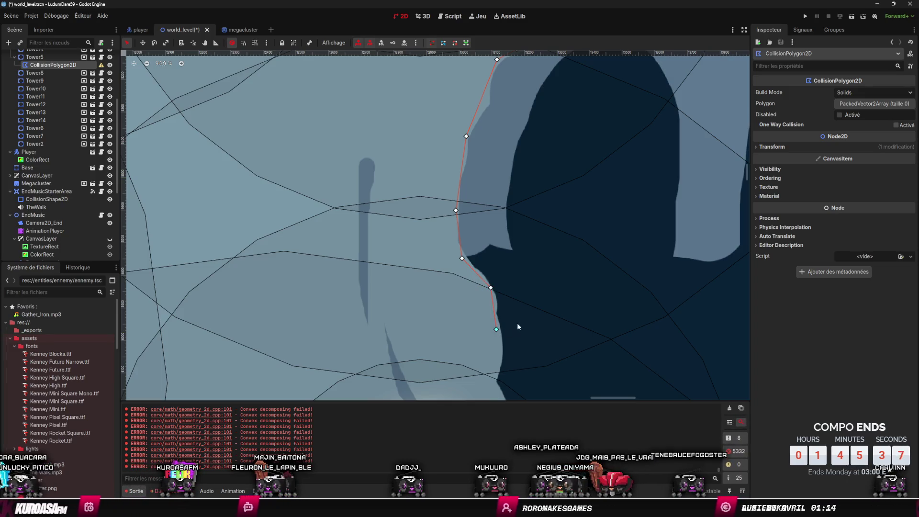
pyautogui.scroll(-5, 517, 323)
pyautogui.click(451, 239)
pyautogui.click(460, 270)
pyautogui.click(466, 292)
pyautogui.click(478, 321)
pyautogui.scroll(-3, 454, 263)
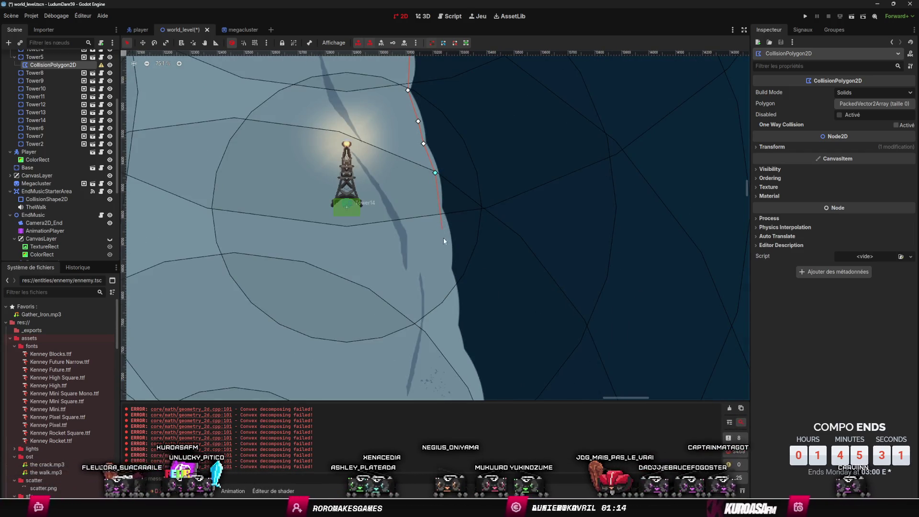
pyautogui.scroll(-8, 461, 269)
pyautogui.scroll(5, 421, 200)
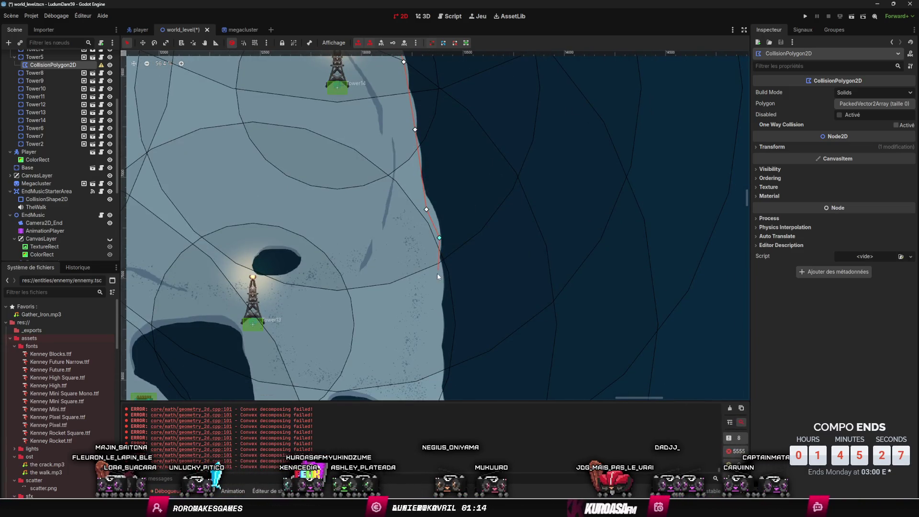
pyautogui.scroll(-3, 474, 287)
pyautogui.scroll(-3, 422, 175)
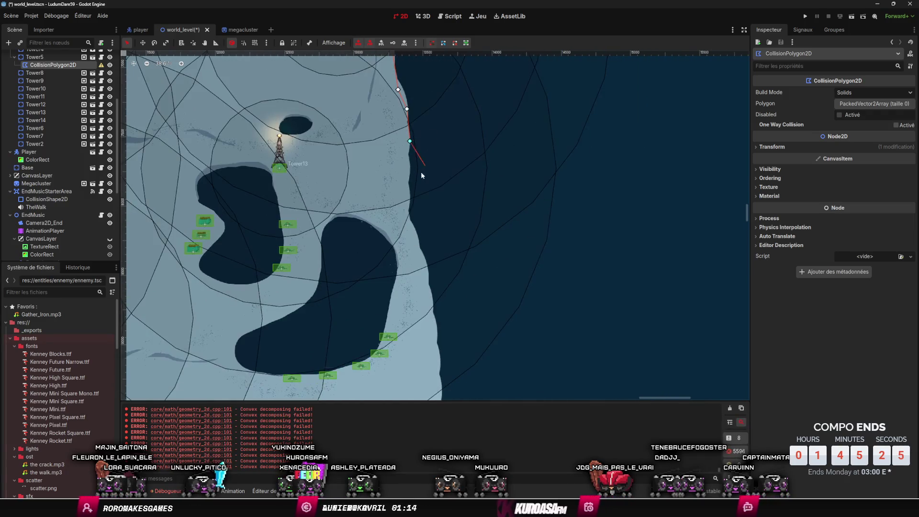
pyautogui.scroll(-4, 498, 143)
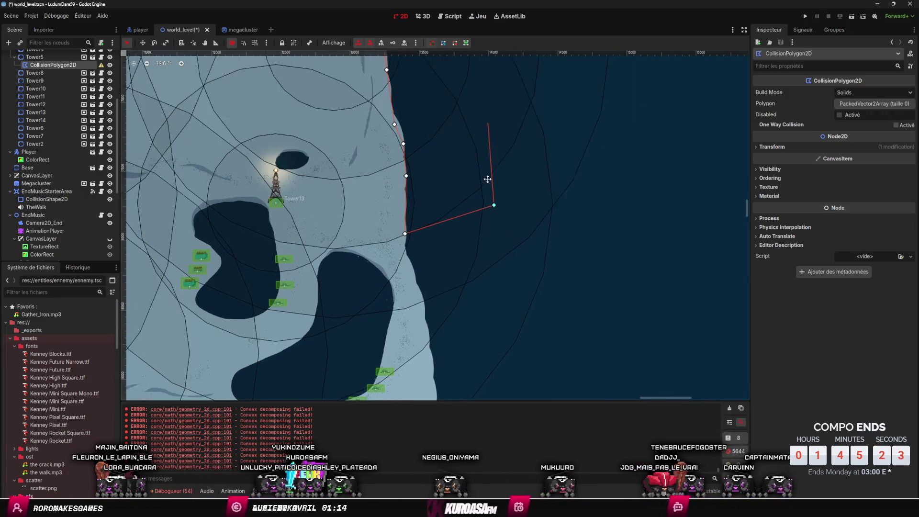
pyautogui.click(494, 191)
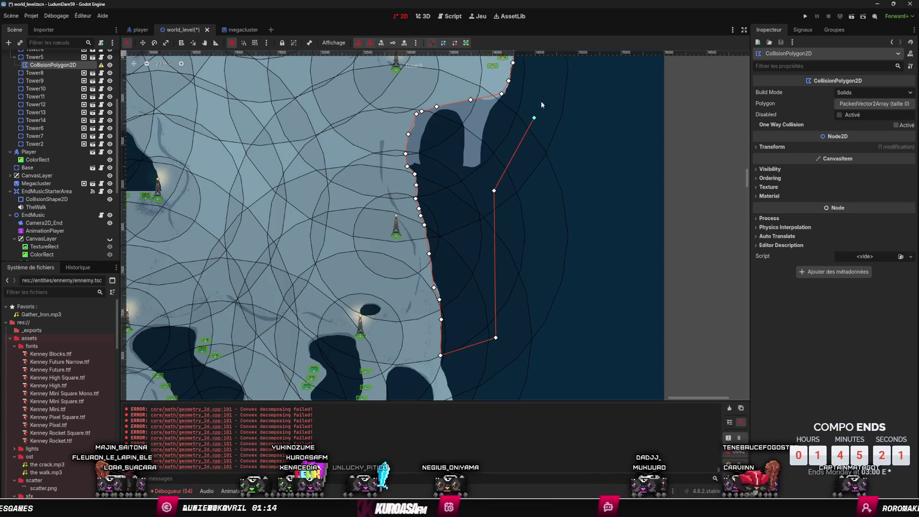
pyautogui.click(534, 118)
pyautogui.scroll(5, 535, 117)
pyautogui.click(519, 228)
pyautogui.click(442, 185)
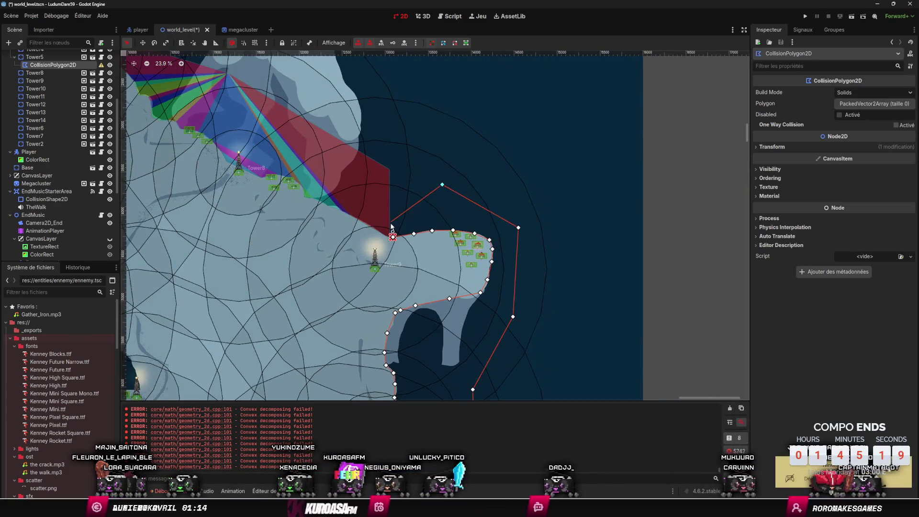
pyautogui.scroll(13, 393, 230)
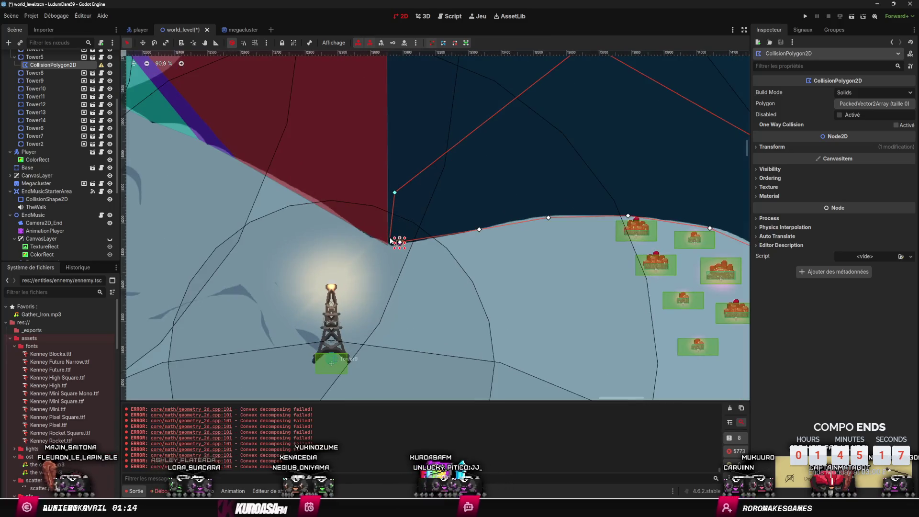
pyautogui.scroll(3, 390, 244)
pyautogui.click(385, 247)
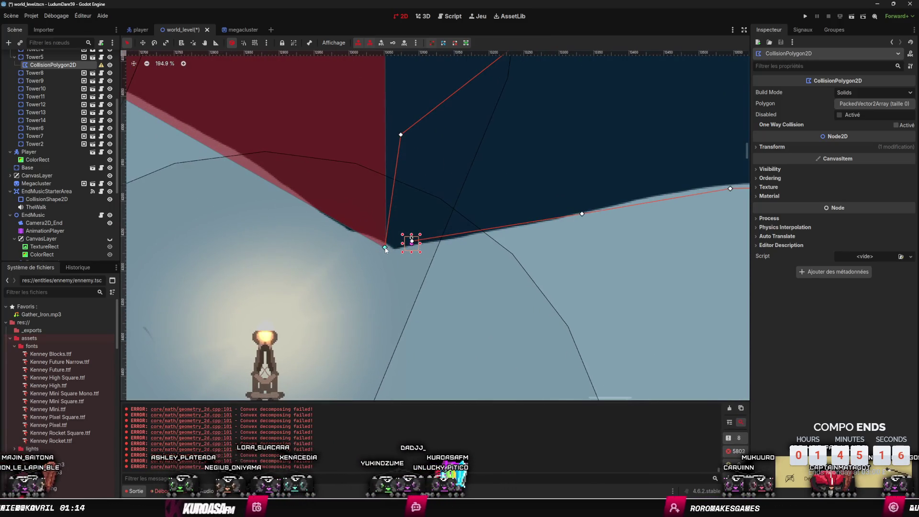
pyautogui.click(412, 241)
# Step: Add another CollisionPolygon2D node for the next stretch of coastline
pyautogui.scroll(-20, 456, 256)
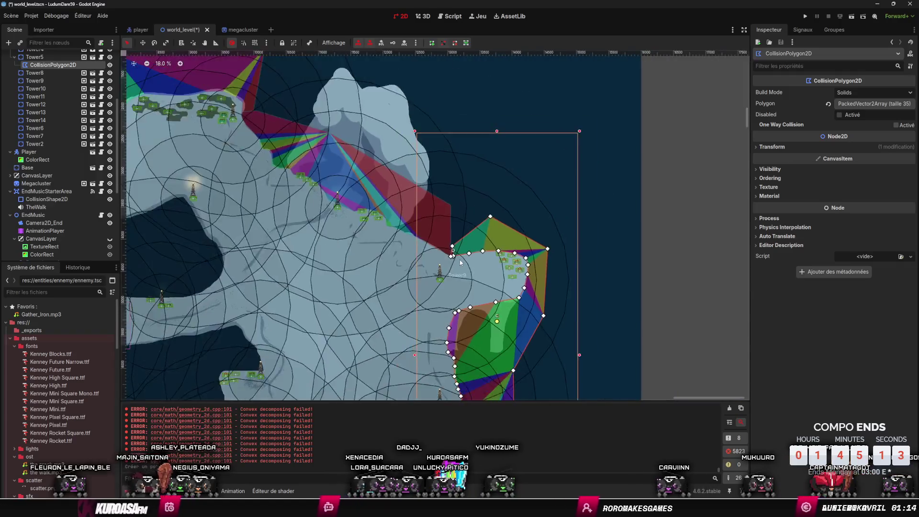
pyautogui.scroll(8, 518, 203)
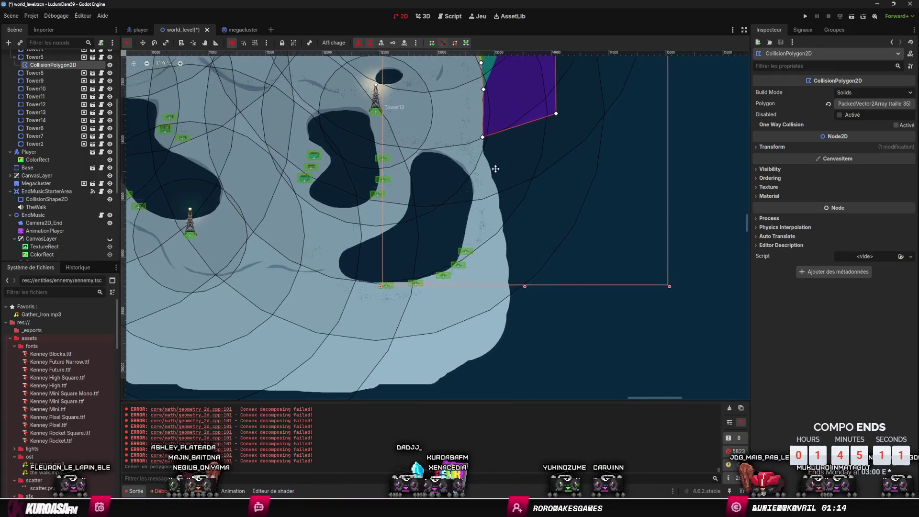
pyautogui.rightClick(430, 173)
pyautogui.click(445, 179)
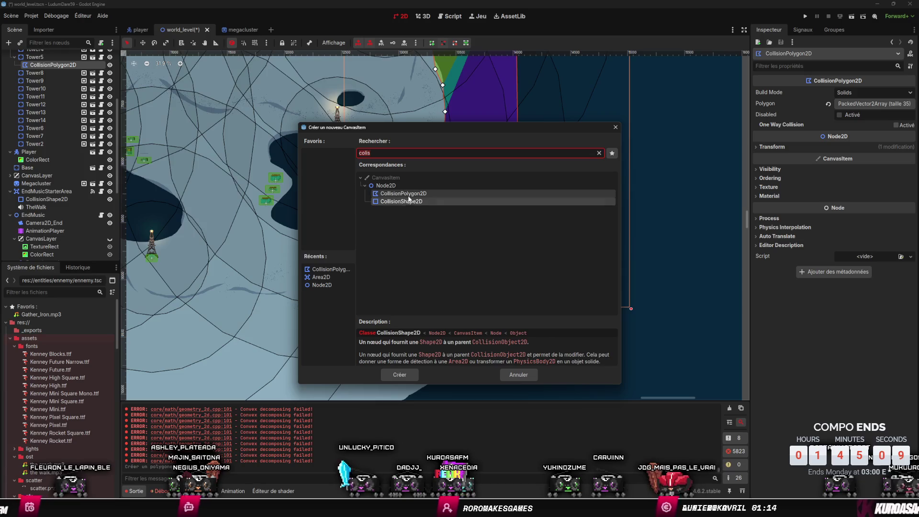
pyautogui.click(400, 375)
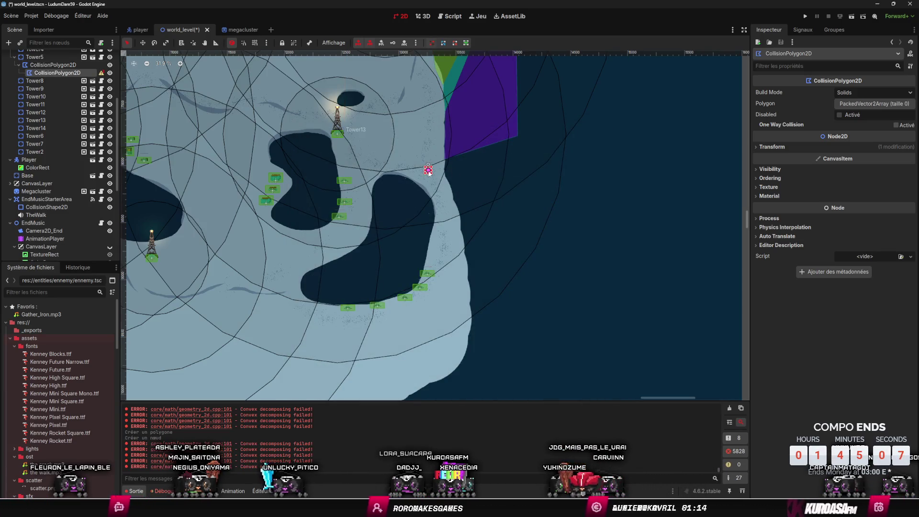
# Step: Undo the misplaced node and add CollisionPolygon2D2 at the shore point instead
pyautogui.hotkey('ctrl', 'z')
pyautogui.scroll(5, 445, 162)
pyautogui.rightClick(445, 160)
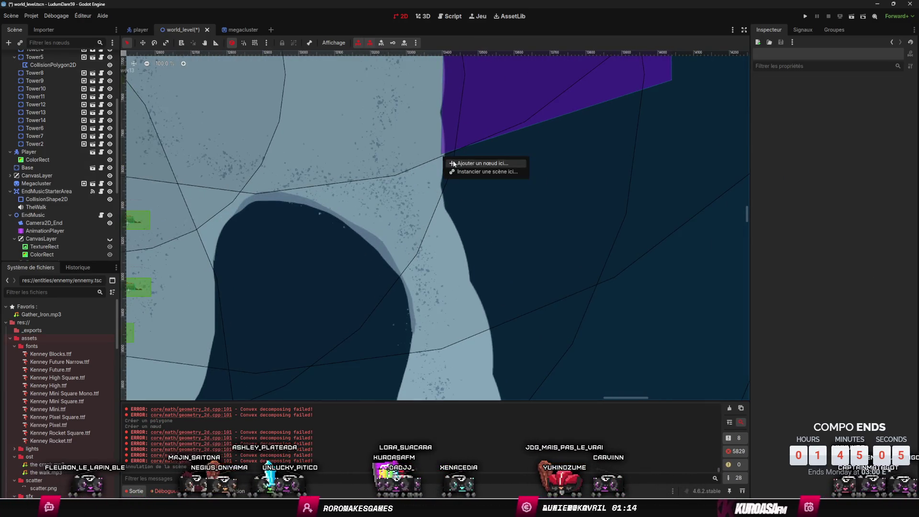
pyautogui.click(453, 164)
pyautogui.click(412, 193)
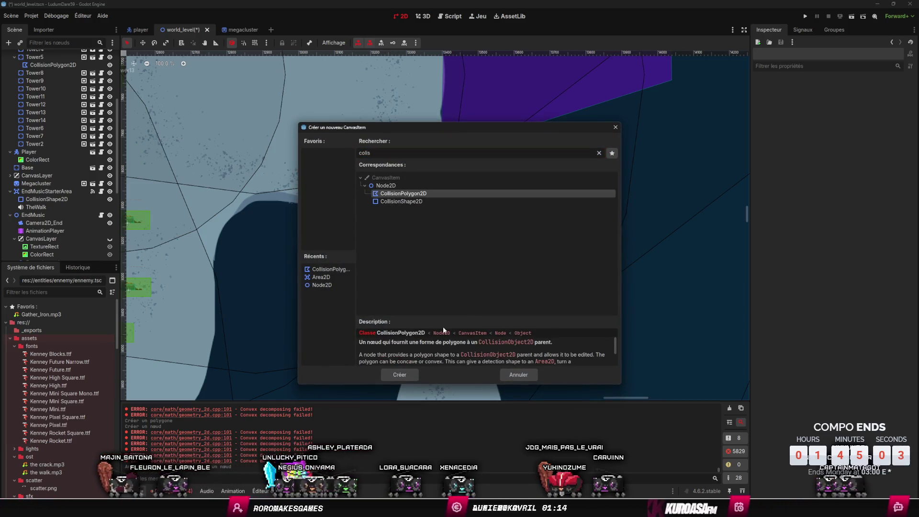
pyautogui.click(410, 375)
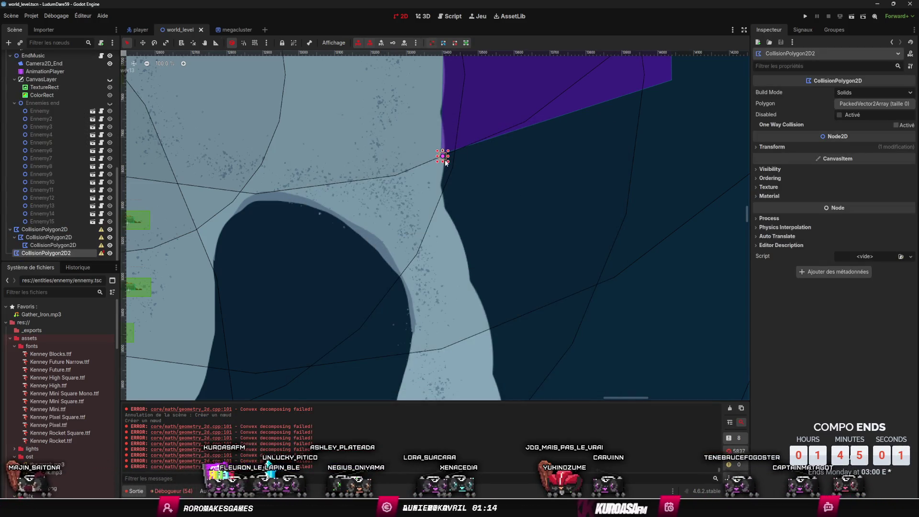
# Step: Trace polygon points south down the coastline and around the southern shore curve
pyautogui.click(440, 179)
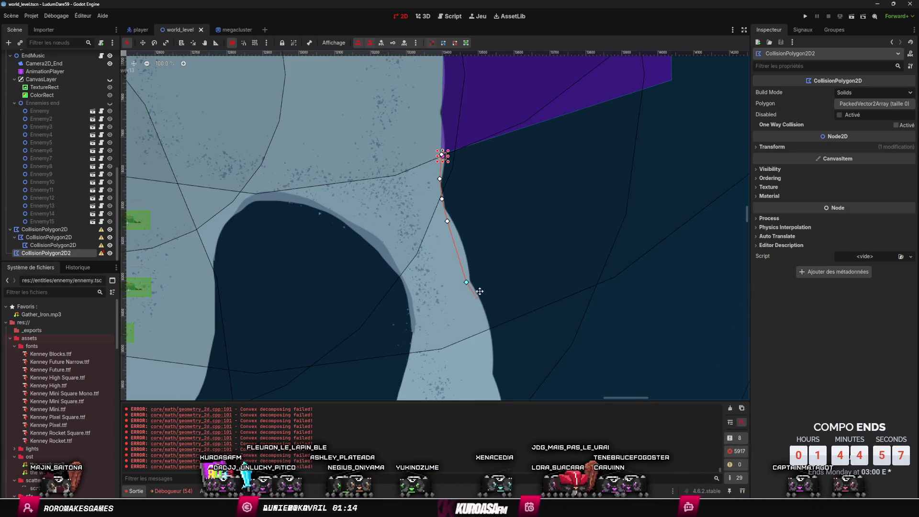
pyautogui.moveTo(479, 291); pyautogui.dragTo(426, 165)
pyautogui.scroll(-2, 426, 165)
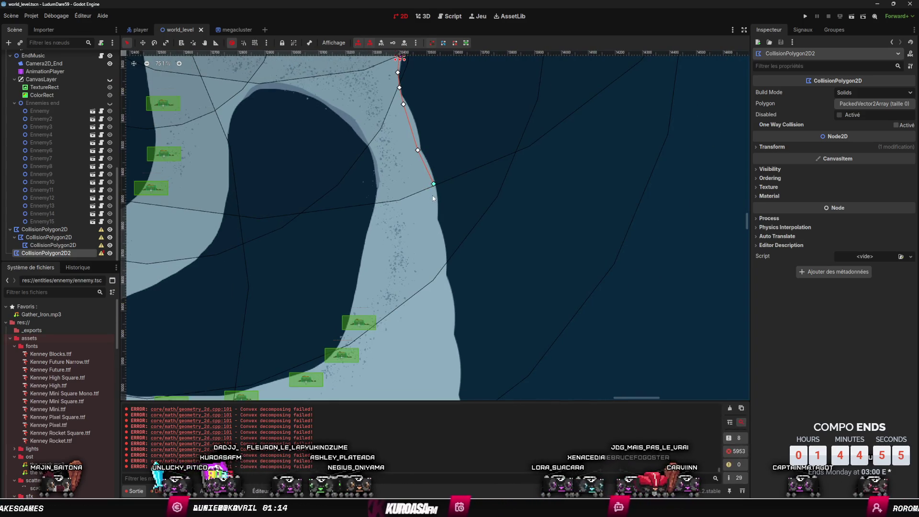
pyautogui.scroll(-1, 435, 267)
pyautogui.moveTo(435, 267); pyautogui.dragTo(438, 171)
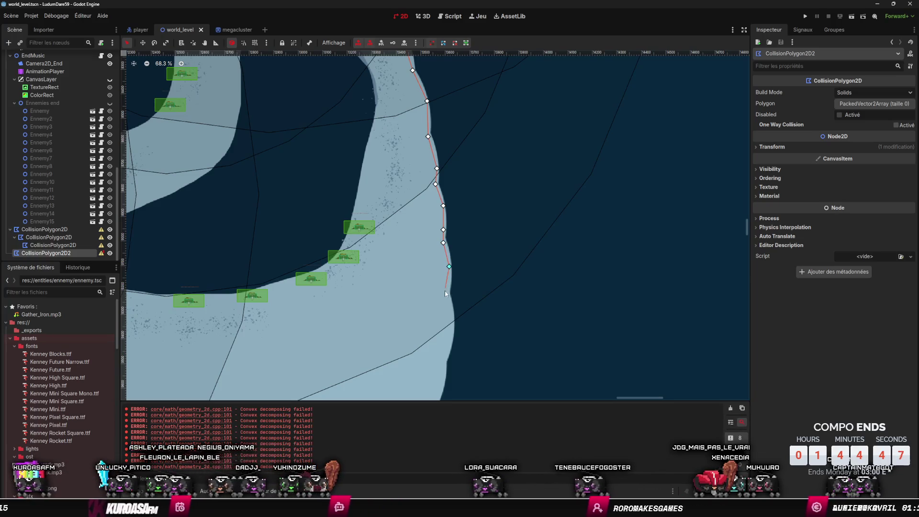
pyautogui.scroll(-3, 448, 296)
pyautogui.moveTo(461, 302); pyautogui.dragTo(453, 193)
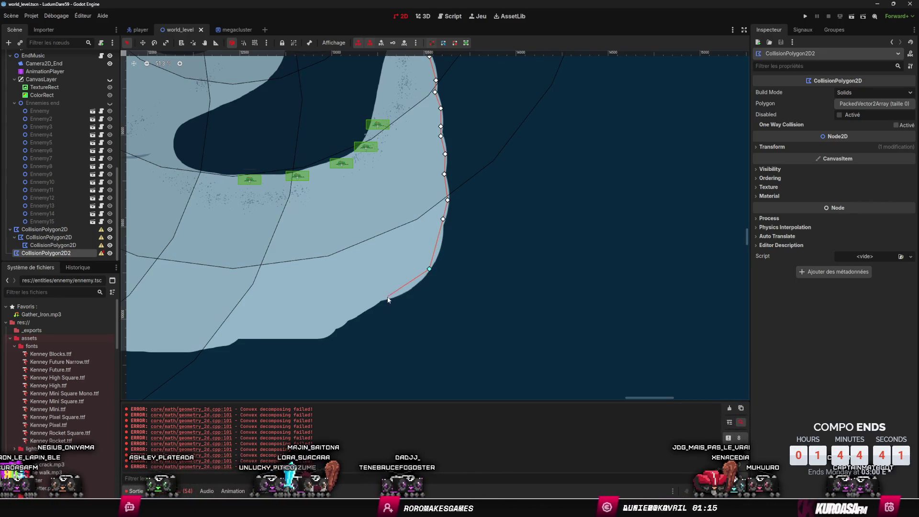
pyautogui.moveTo(375, 300); pyautogui.dragTo(473, 235)
pyautogui.click(436, 259)
pyautogui.click(442, 247)
pyautogui.moveTo(412, 260); pyautogui.dragTo(472, 262)
pyautogui.click(484, 258)
pyautogui.click(411, 259)
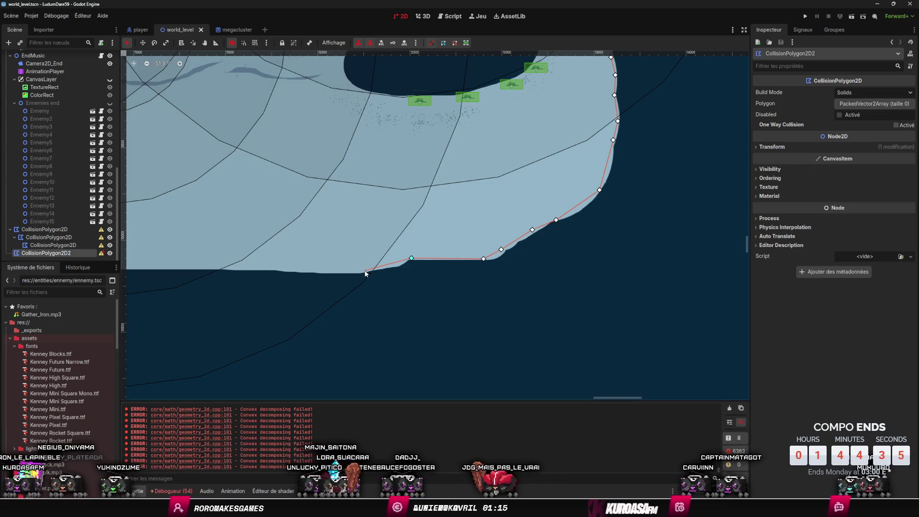
# Step: Route the points back north through open water and close the 28-point polygon
pyautogui.click(632, 277)
pyautogui.moveTo(611, 242); pyautogui.dragTo(507, 330)
pyautogui.click(555, 246)
pyautogui.scroll(5, 553, 182)
pyautogui.click(526, 201)
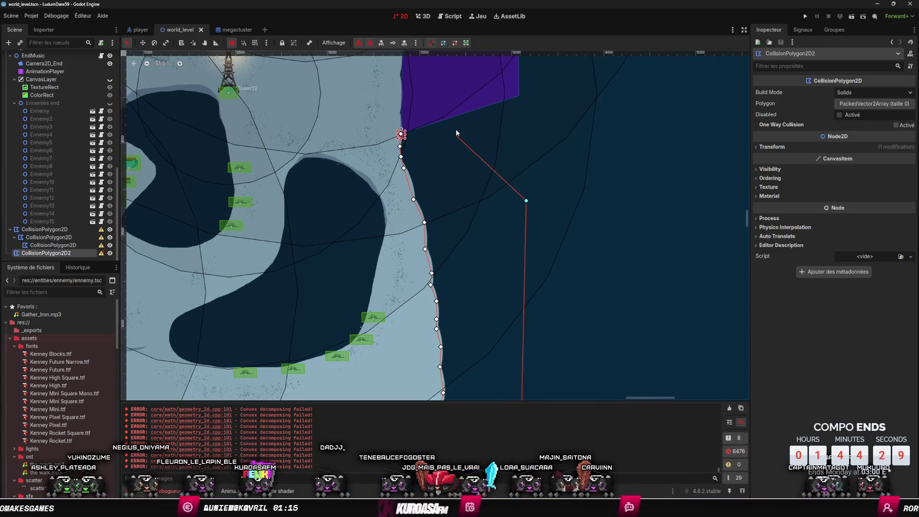
pyautogui.click(452, 117)
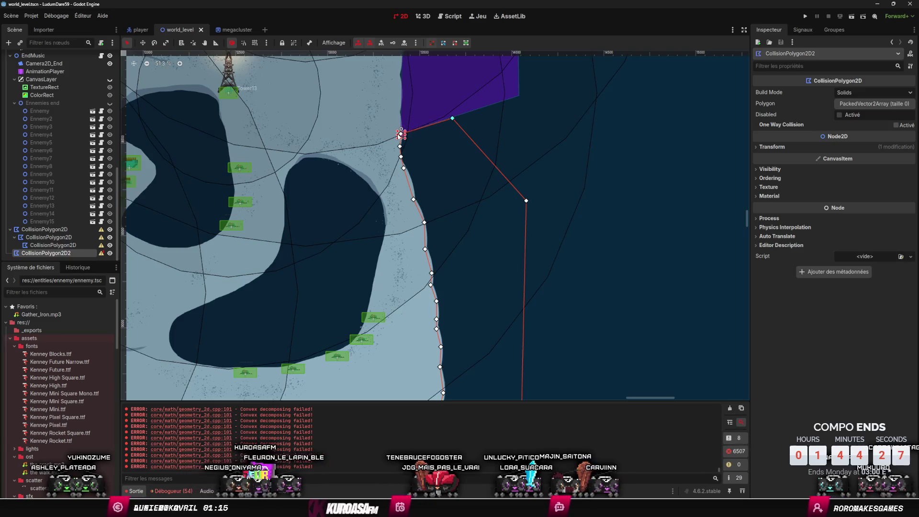
pyautogui.click(402, 134)
pyautogui.scroll(-8, 471, 260)
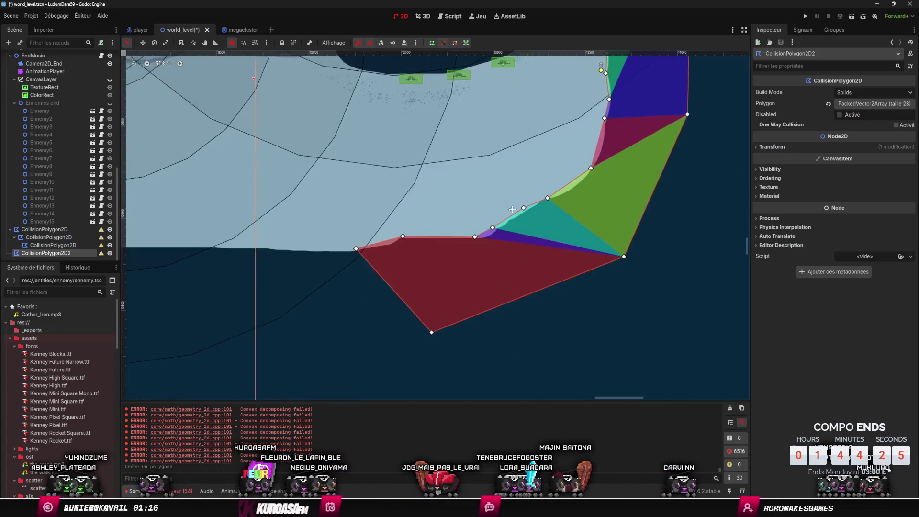
pyautogui.hscroll(-3, 475, 215)
# Step: Remove a stray polygon point and add a new CollisionPolygon2D found by searching 'colis'
pyautogui.rightClick(488, 211)
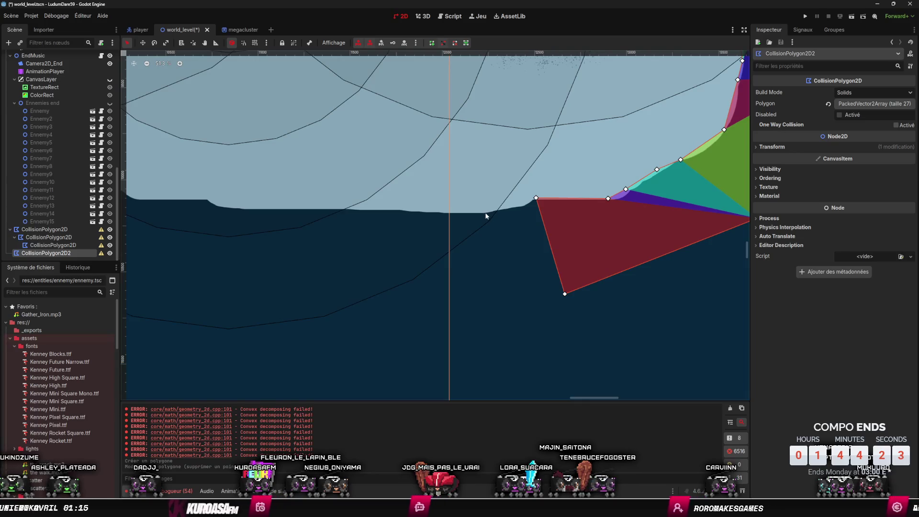
pyautogui.rightClick(531, 203)
pyautogui.click(537, 209)
pyautogui.write('colis')
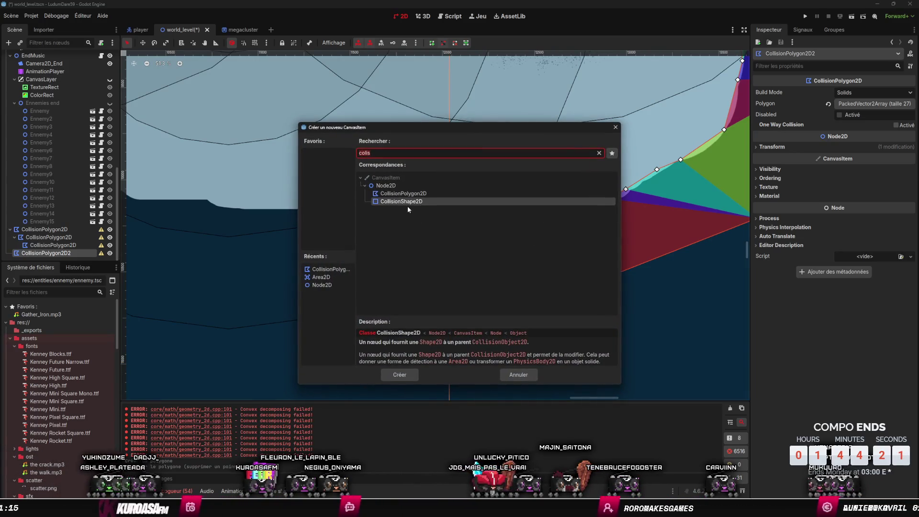
pyautogui.click(404, 193)
pyautogui.click(399, 375)
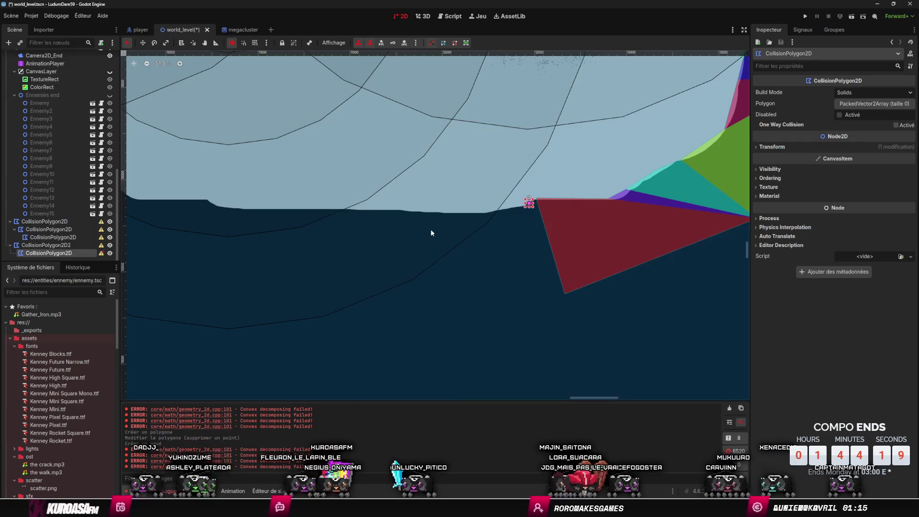
# Step: Trace points west from the previous corner, past the headland and along the bay shore
pyautogui.click(529, 203)
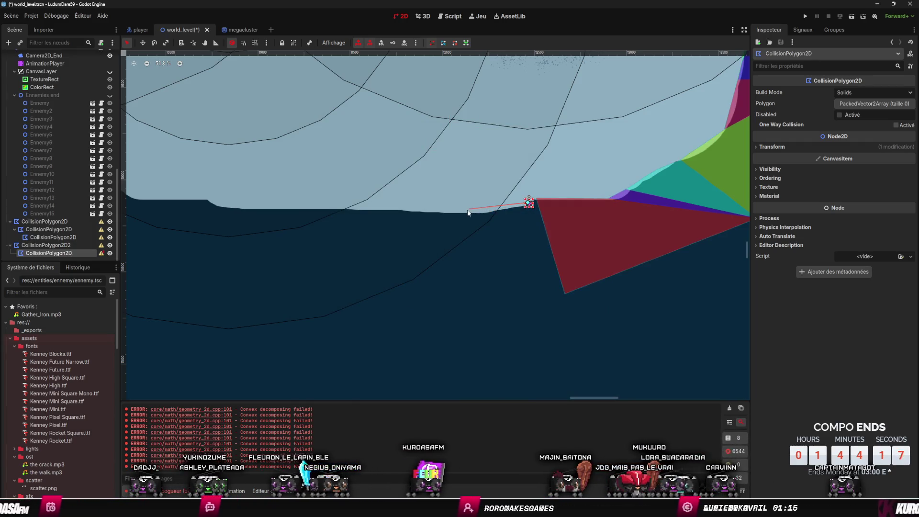
pyautogui.click(321, 209)
pyautogui.scroll(-2, 288, 213)
pyautogui.hscroll(-5, 485, 235)
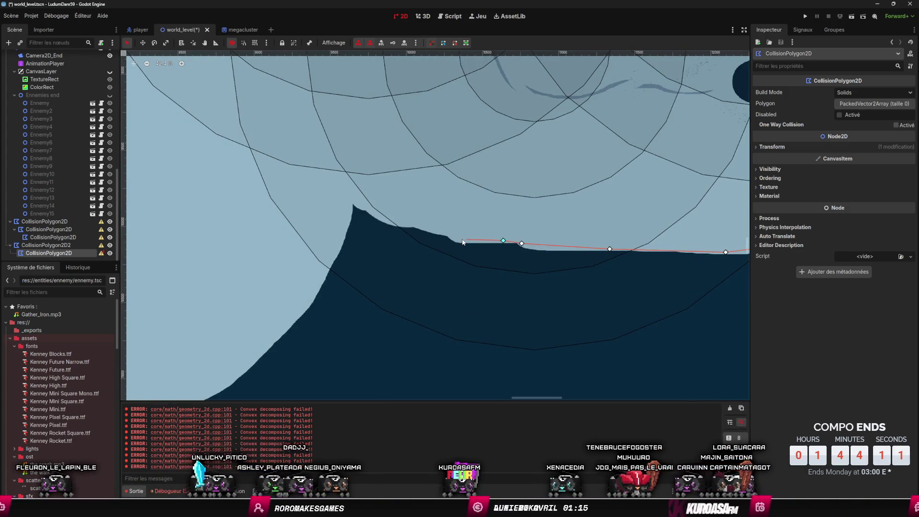
pyautogui.click(353, 205)
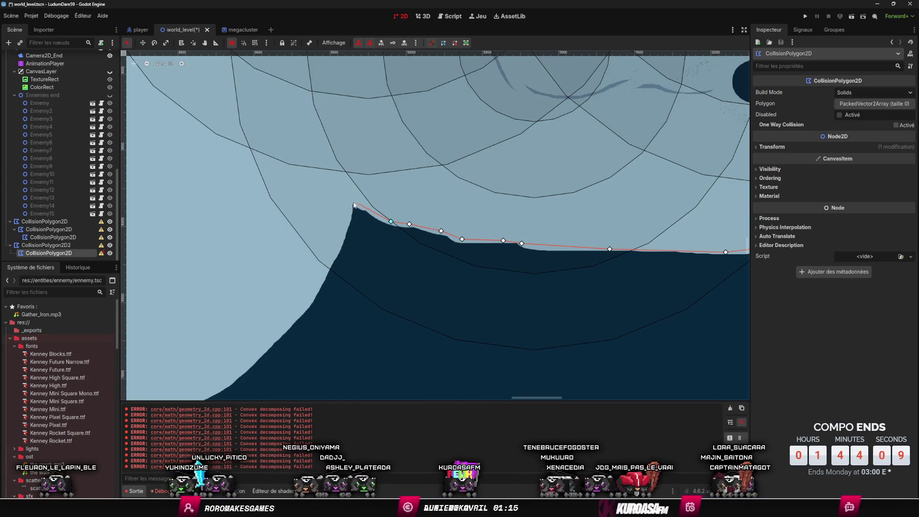
pyautogui.scroll(-5, 472, 228)
pyautogui.hscroll(-5, 472, 229)
pyautogui.scroll(1, 472, 229)
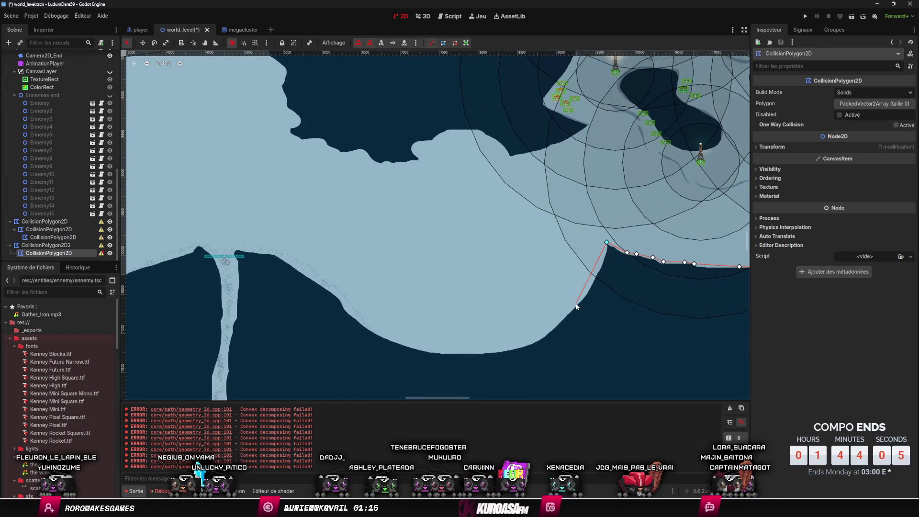
pyautogui.click(483, 352)
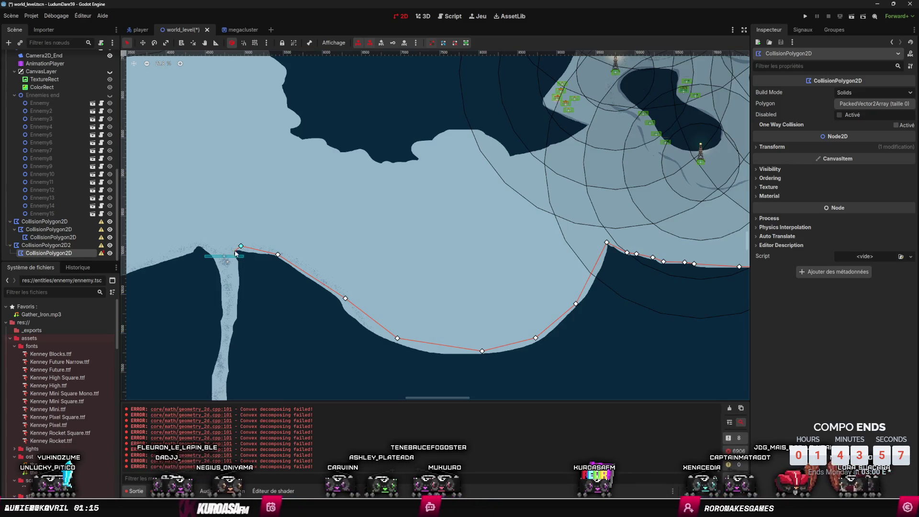
pyautogui.click(359, 369)
pyautogui.click(569, 372)
# Step: Add a point out in the water and close the 22-point polygon
pyautogui.moveTo(528, 332); pyautogui.dragTo(309, 283)
pyautogui.scroll(1, 310, 284)
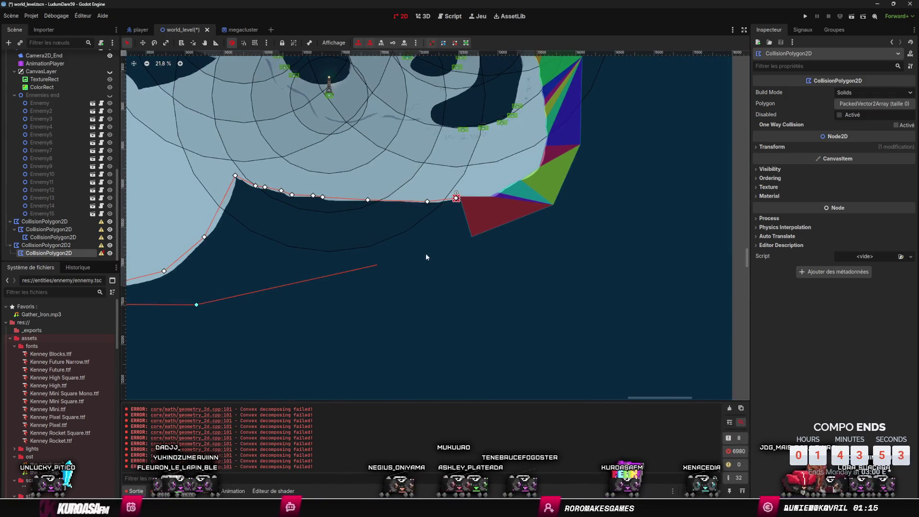
pyautogui.click(471, 259)
pyautogui.scroll(7, 458, 200)
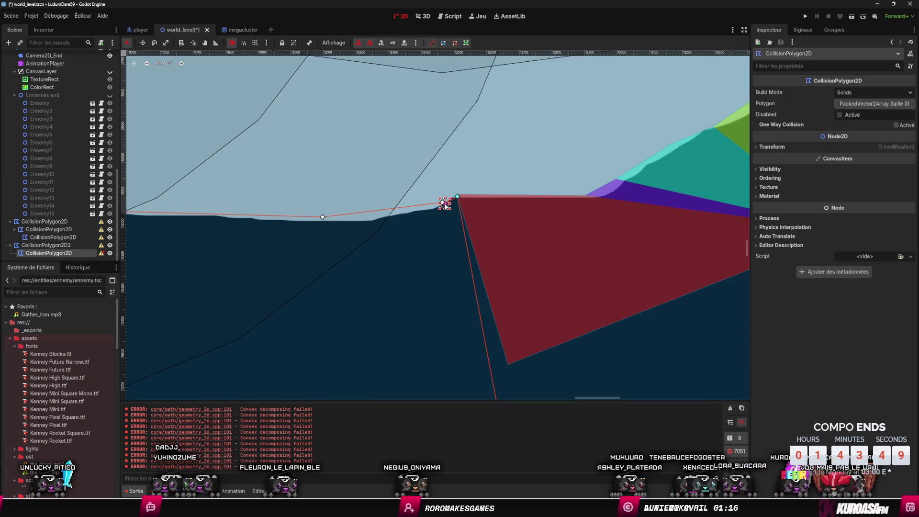
pyautogui.click(445, 204)
pyautogui.scroll(-13, 492, 241)
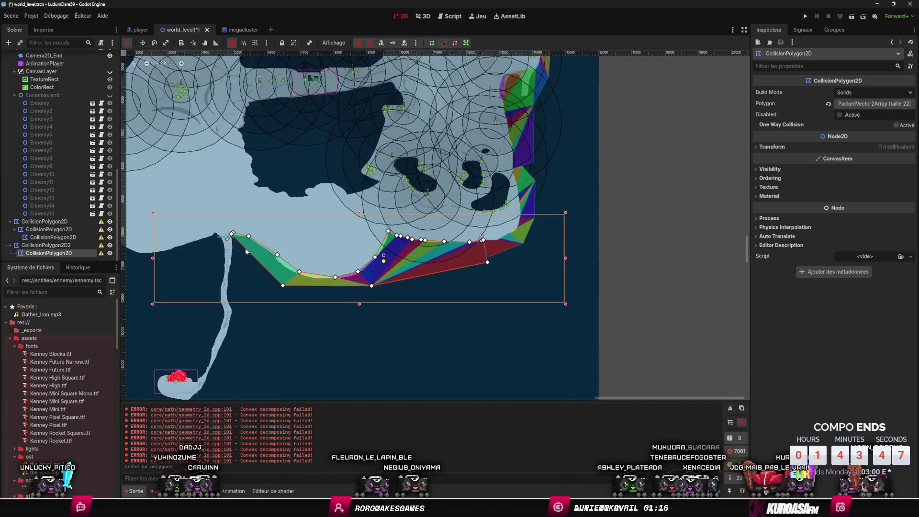
pyautogui.scroll(8, 493, 244)
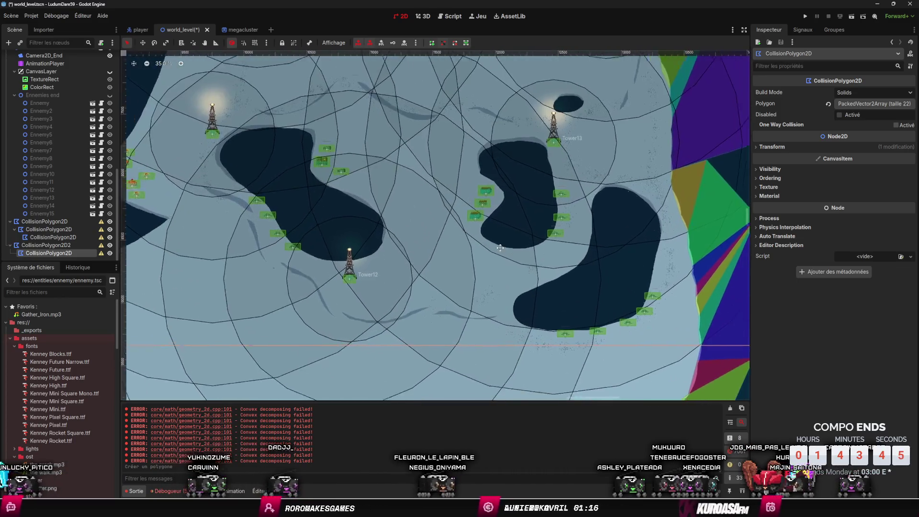
pyautogui.scroll(-1, 499, 247)
pyautogui.scroll(2, 512, 229)
# Step: Add a CollisionPolygon2D node beside the kidney-shaped lake
pyautogui.rightClick(512, 230)
pyautogui.click(522, 236)
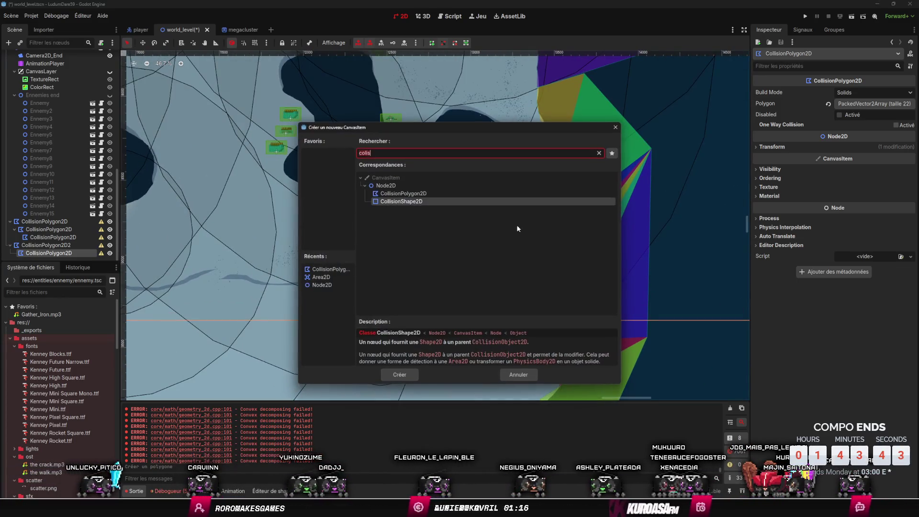
pyautogui.click(516, 193)
pyautogui.press('Return')
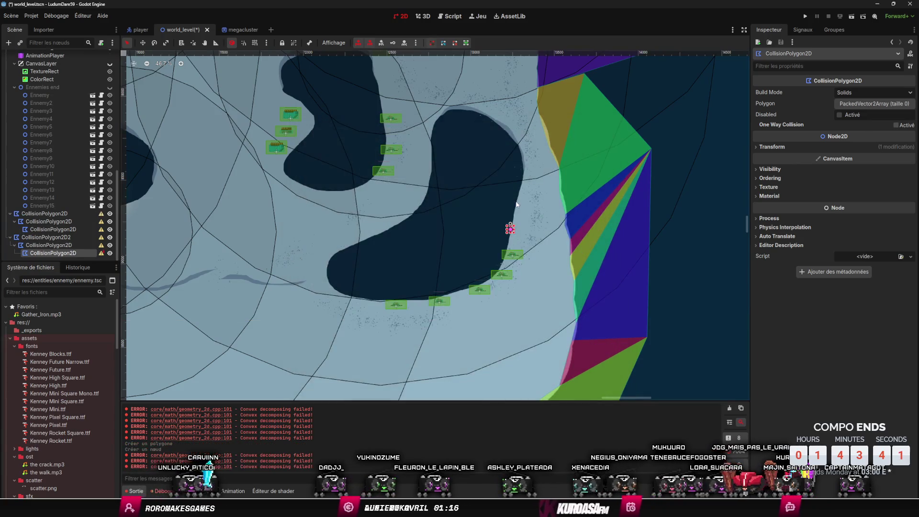
# Step: Outline the lake from its right shore over the top and down the left end
pyautogui.click(510, 224)
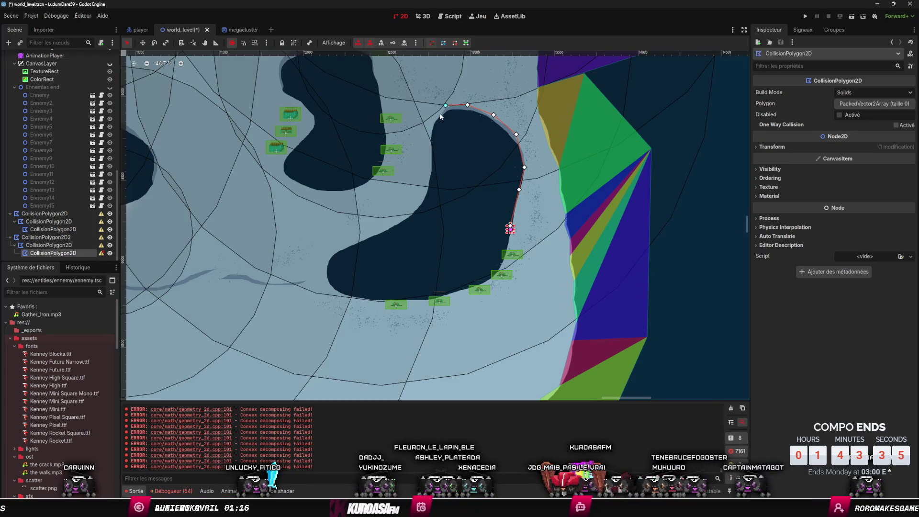
pyautogui.click(426, 179)
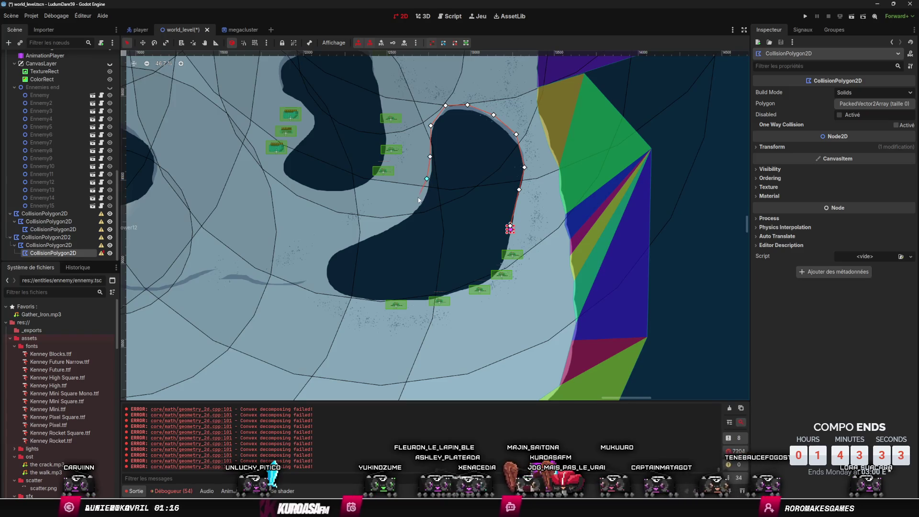
pyautogui.click(423, 197)
pyautogui.click(403, 220)
pyautogui.click(378, 231)
pyautogui.click(354, 243)
pyautogui.click(334, 252)
pyautogui.click(324, 270)
pyautogui.click(329, 286)
# Step: Finish the outline along the lake's bottom shore and close the 23-point polygon
pyautogui.click(374, 301)
pyautogui.click(424, 301)
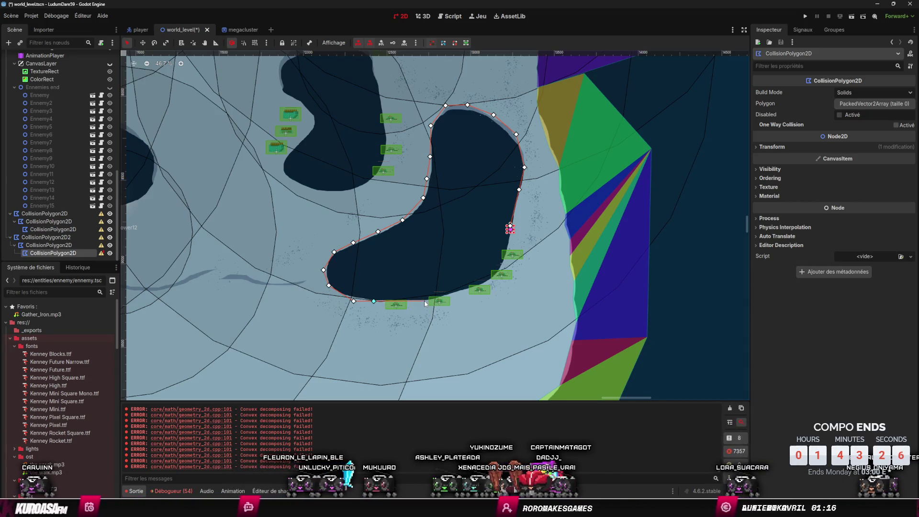
pyautogui.click(461, 293)
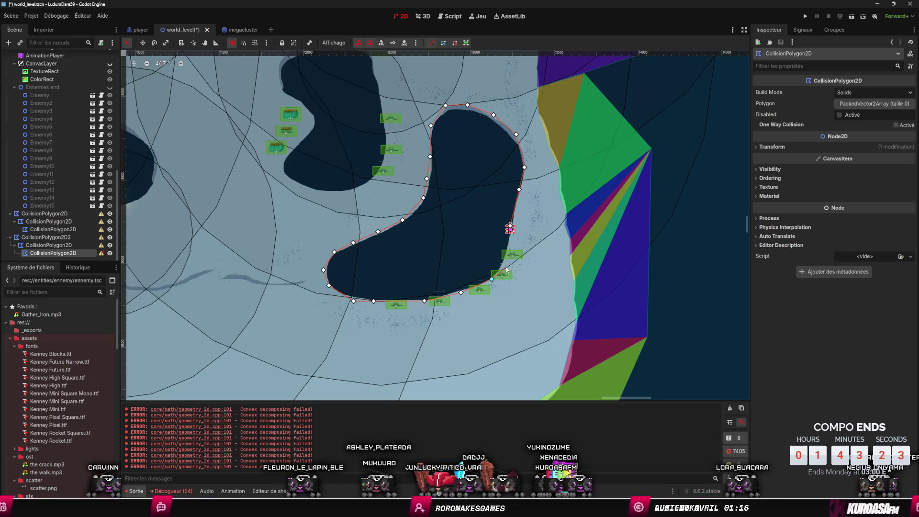
pyautogui.click(511, 229)
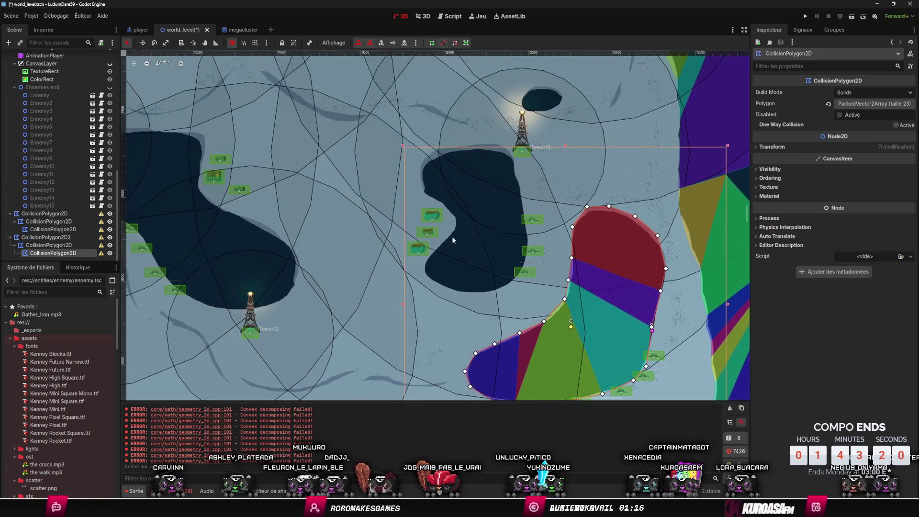
pyautogui.scroll(5, 458, 250)
pyautogui.rightClick(481, 242)
# Step: Add a CollisionPolygon2D node and trace the lake's inner bend, bottom shore and right shore
pyautogui.rightClick(464, 228)
pyautogui.click(500, 233)
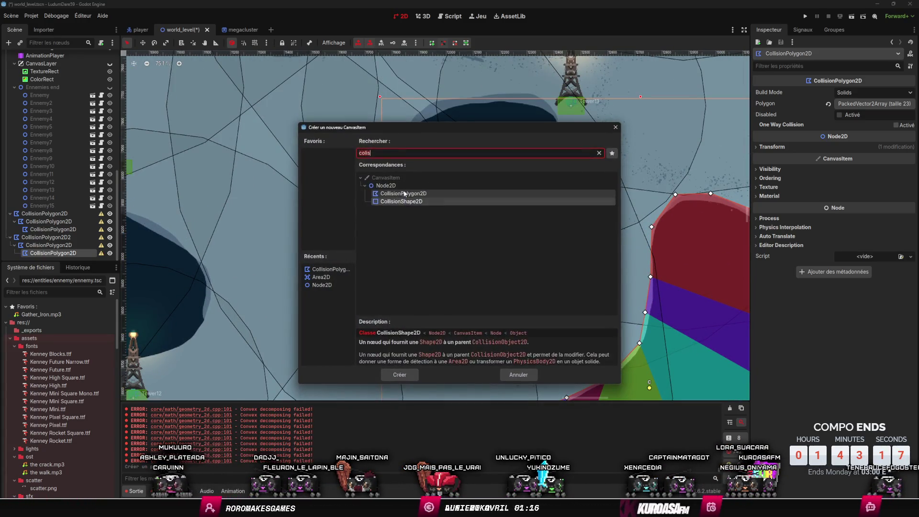
pyautogui.click(403, 375)
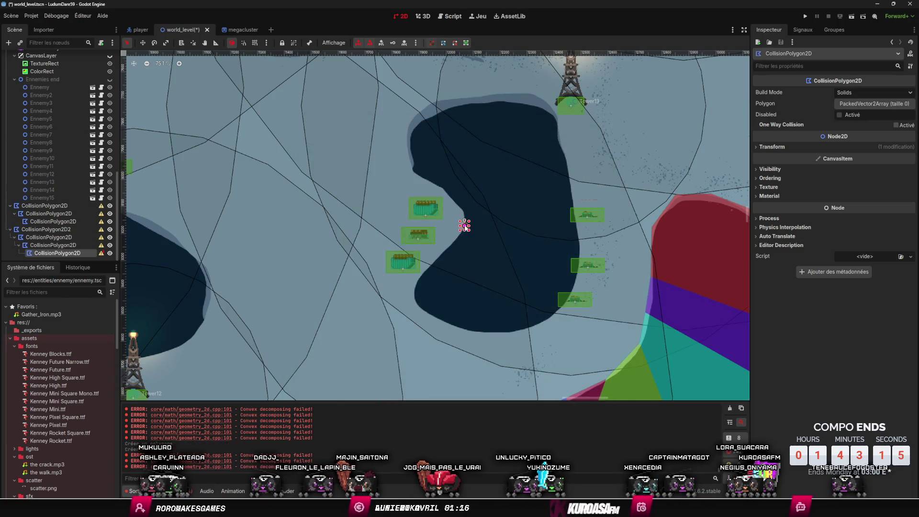
pyautogui.click(464, 226)
pyautogui.click(443, 251)
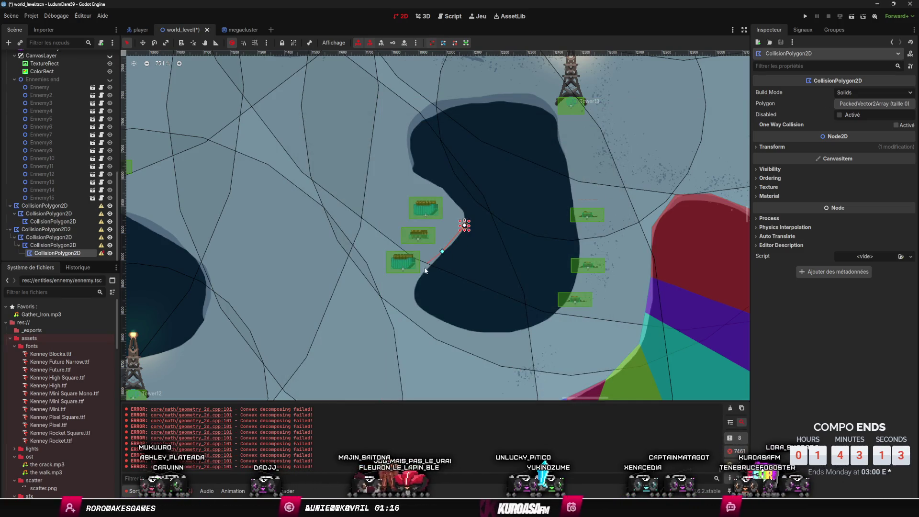
pyautogui.click(487, 338)
pyautogui.click(512, 332)
pyautogui.click(561, 313)
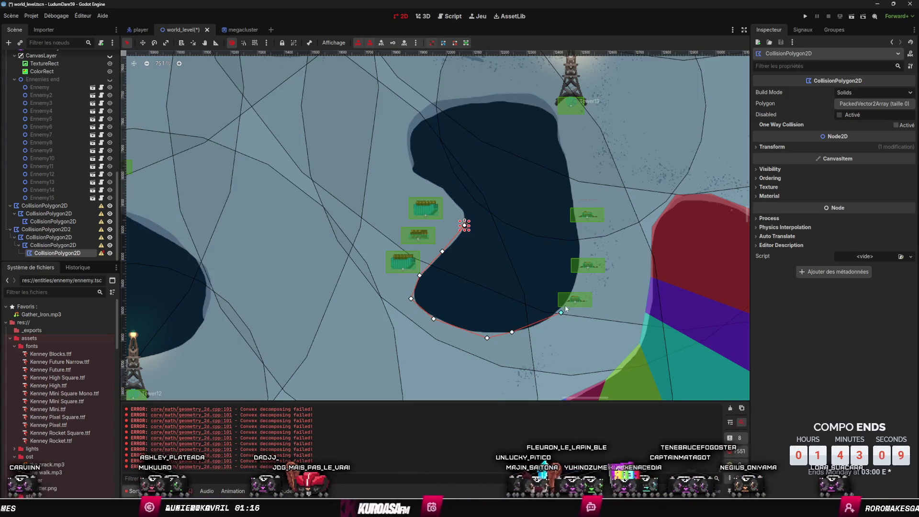
pyautogui.click(581, 237)
pyautogui.click(574, 191)
# Step: Trace the lake's top and left shores, closing the outline on its first vertex
pyautogui.click(552, 96)
pyautogui.click(527, 90)
pyautogui.click(466, 93)
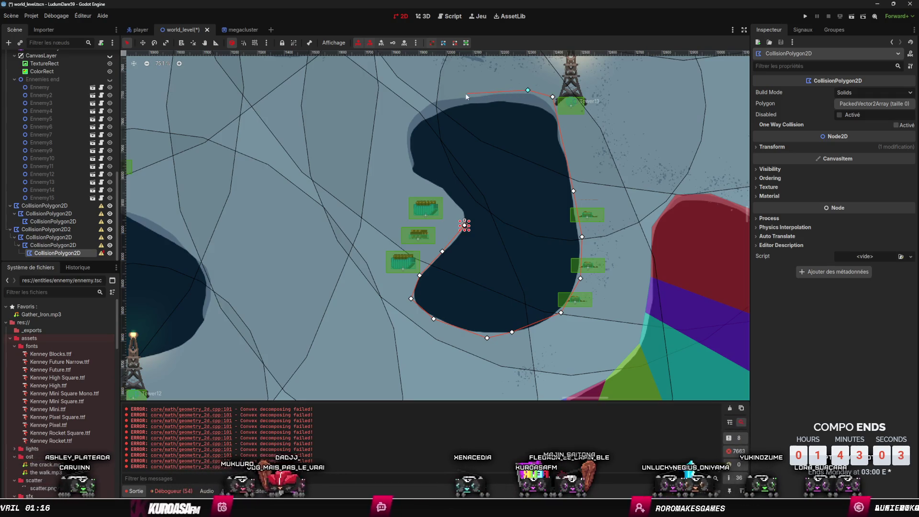
pyautogui.click(438, 98)
pyautogui.click(413, 108)
pyautogui.click(403, 155)
pyautogui.click(418, 179)
pyautogui.click(442, 192)
pyautogui.click(458, 209)
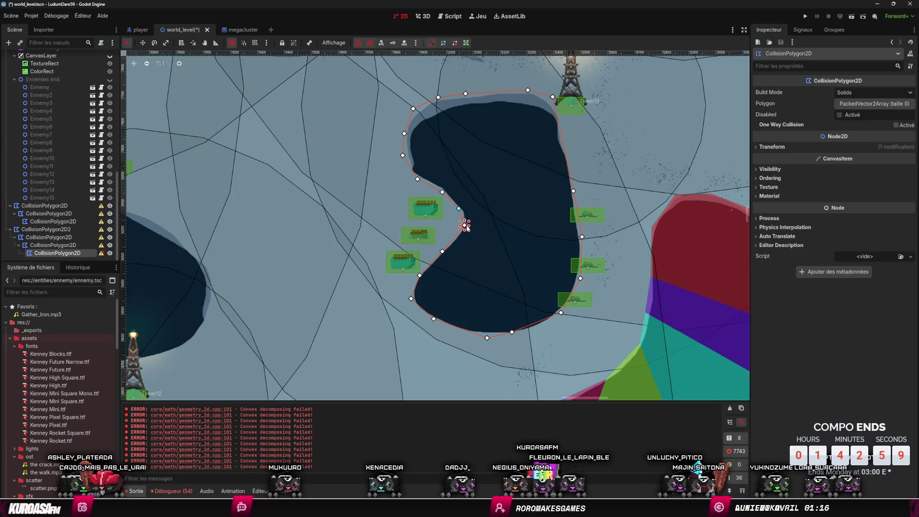
pyautogui.click(464, 225)
pyautogui.hscroll(-10, 527, 239)
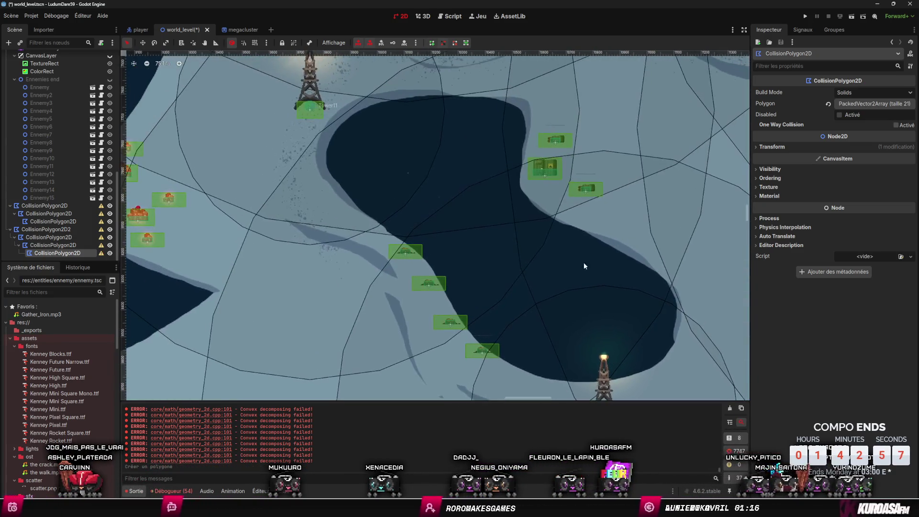
pyautogui.rightClick(523, 188)
# Step: Search 'colis' and create a new CollisionPolygon2D node
pyautogui.click(542, 193)
pyautogui.write('colis')
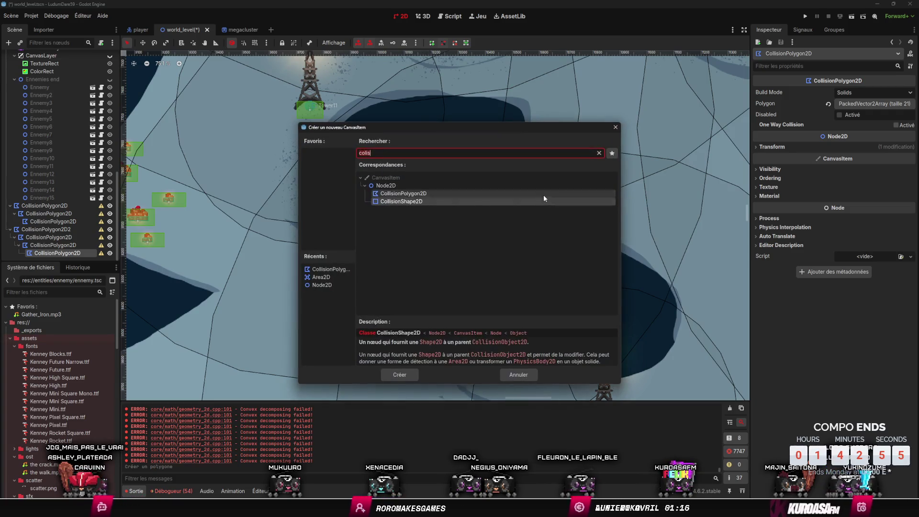
pyautogui.click(395, 193)
pyautogui.click(400, 375)
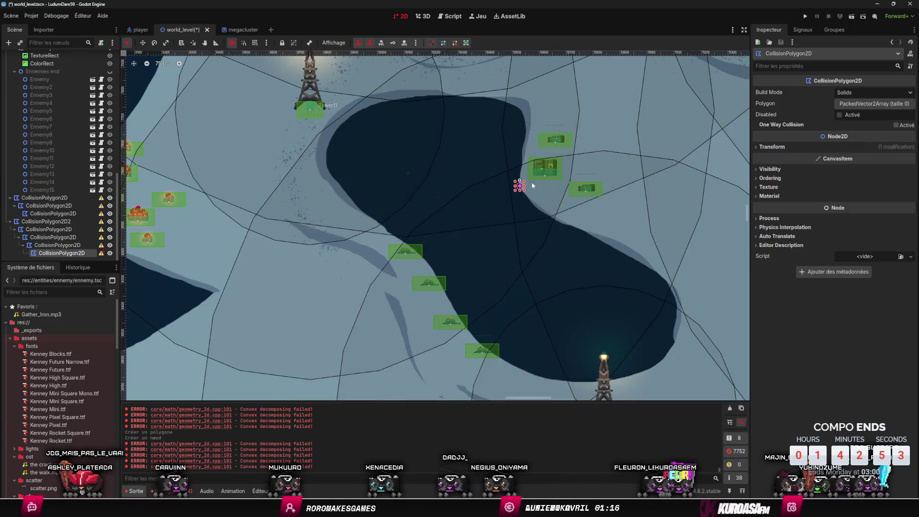
# Step: Outline the winding lake from its inner bend down the right shore, around the southeast bend and along the bottom
pyautogui.click(519, 185)
pyautogui.click(546, 210)
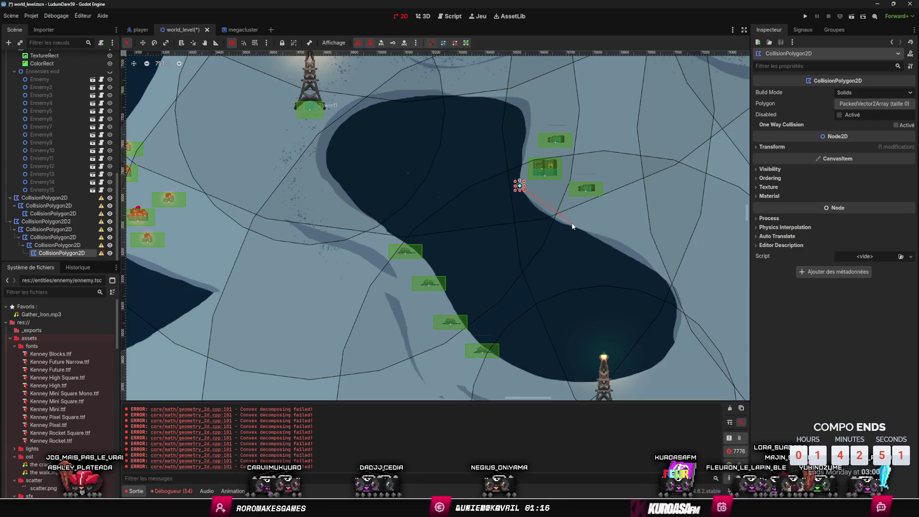
pyautogui.click(587, 231)
pyautogui.click(629, 243)
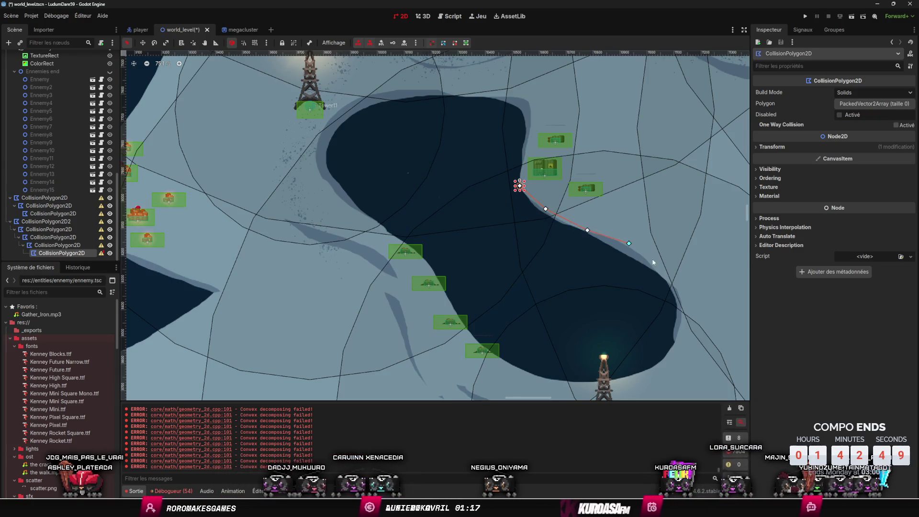
pyautogui.click(666, 269)
pyautogui.click(687, 309)
pyautogui.click(641, 374)
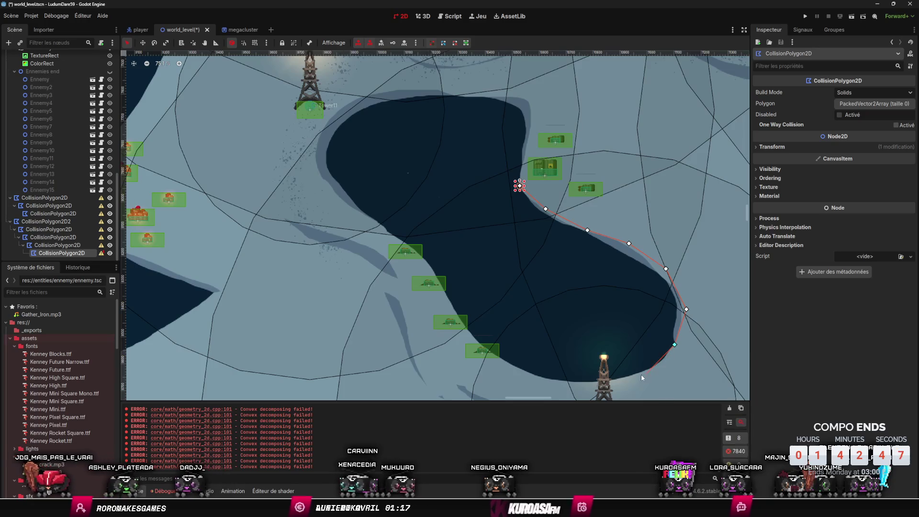
pyautogui.click(578, 383)
pyautogui.click(530, 376)
# Step: Continue the lake outline up the lower-left, left and upper-left shores
pyautogui.click(497, 360)
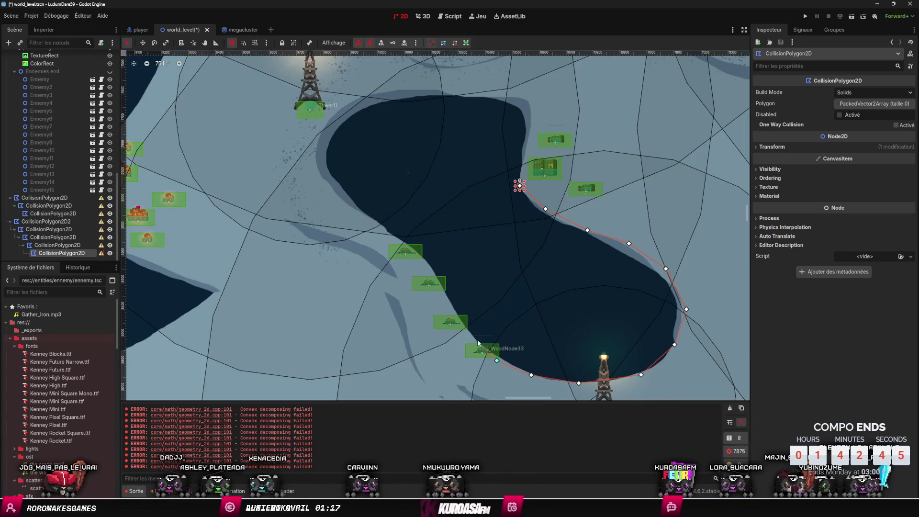
pyautogui.click(453, 313)
pyautogui.click(430, 270)
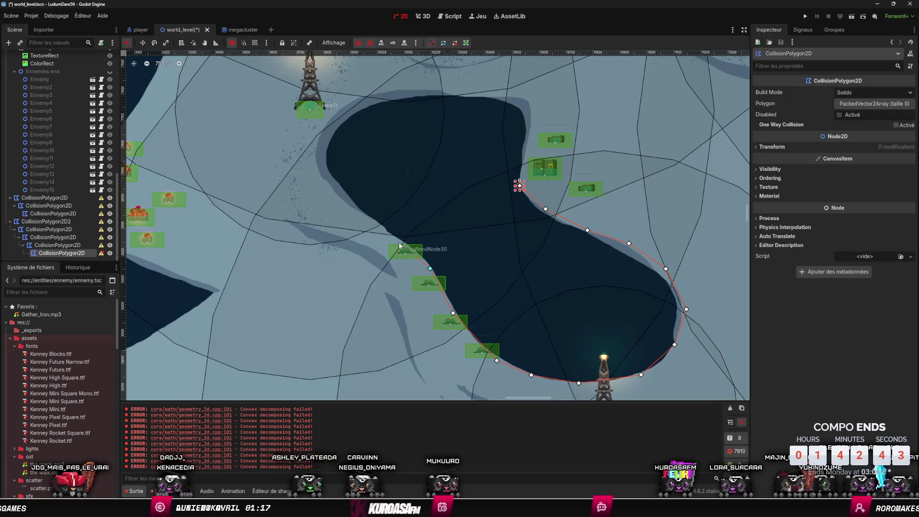
pyautogui.click(329, 187)
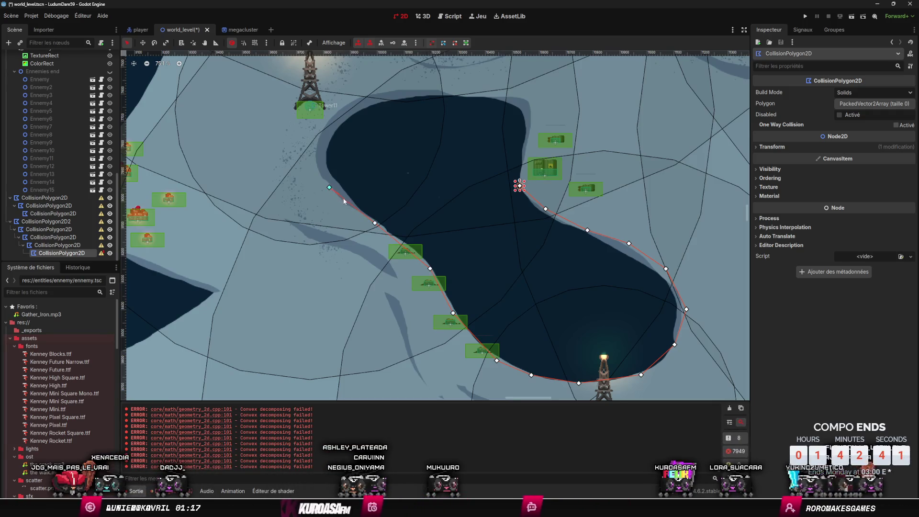
pyautogui.scroll(5, 335, 191)
pyautogui.hscroll(-3, 359, 239)
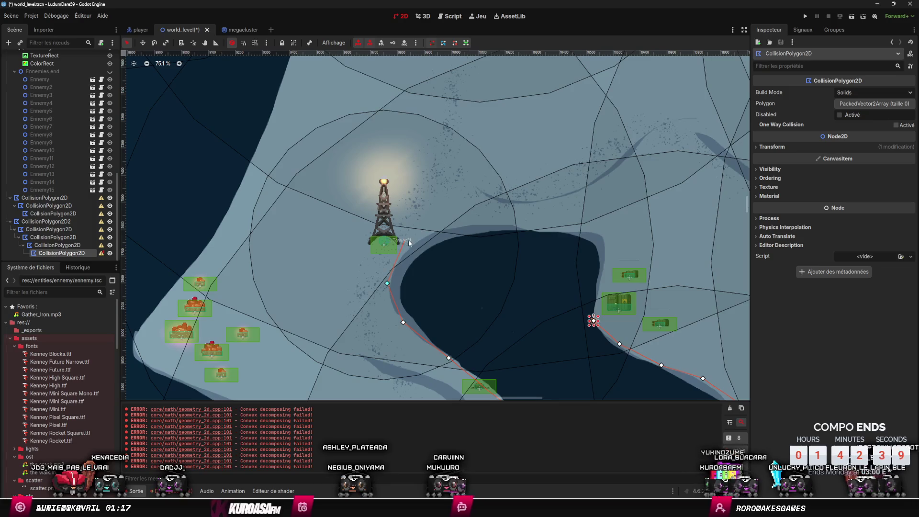
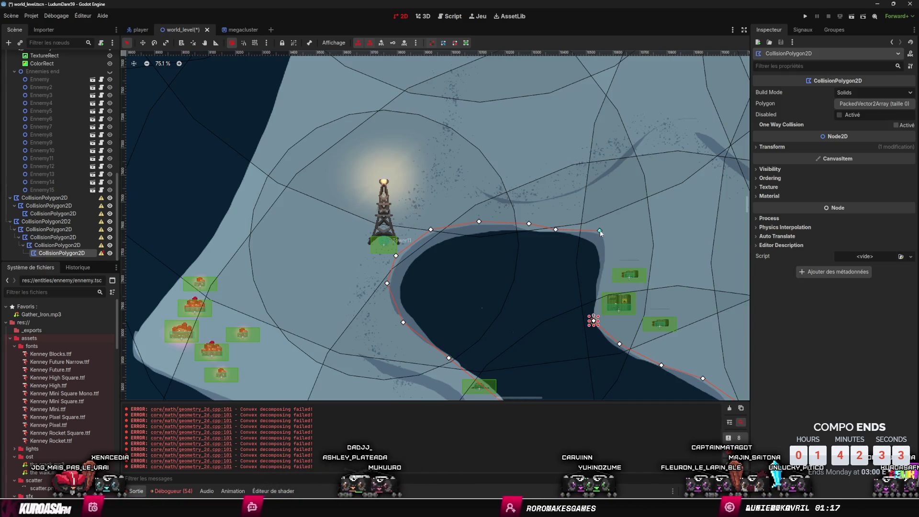
# Step: Close the lake's collision polygon on its first vertex
pyautogui.click(594, 320)
pyautogui.scroll(-5, 605, 329)
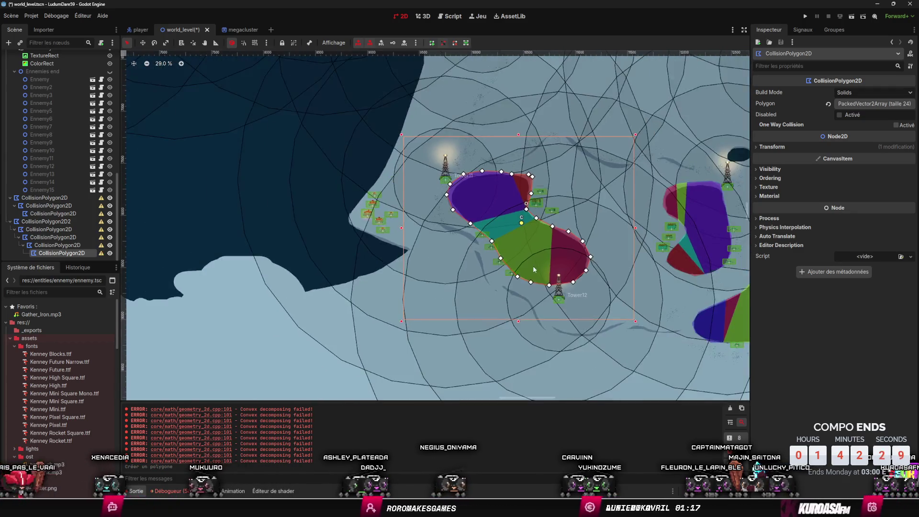
pyautogui.scroll(-3, 533, 266)
pyautogui.scroll(4, 526, 269)
# Step: Add a new CollisionPolygon2D node and place its first point on the coastline
pyautogui.rightClick(535, 307)
pyautogui.click(555, 313)
pyautogui.click(515, 369)
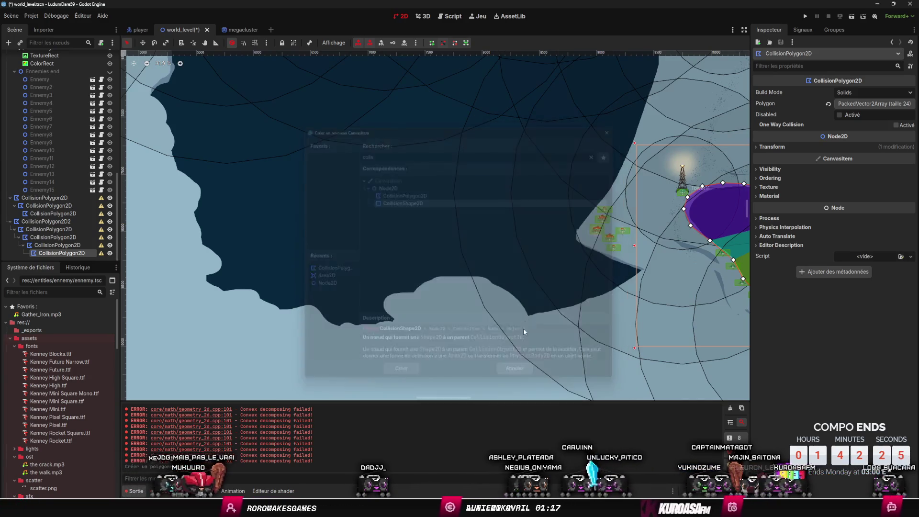
pyautogui.rightClick(529, 317)
pyautogui.click(559, 323)
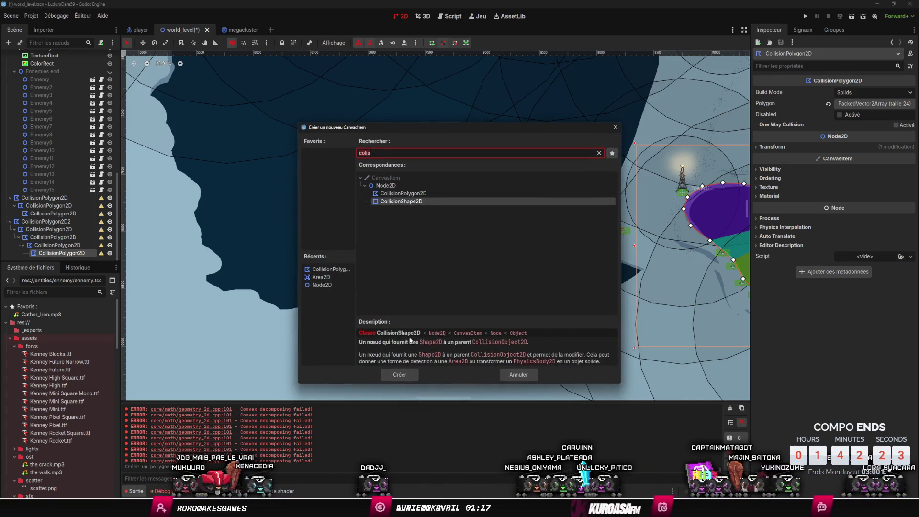
pyautogui.click(412, 371)
pyautogui.click(527, 314)
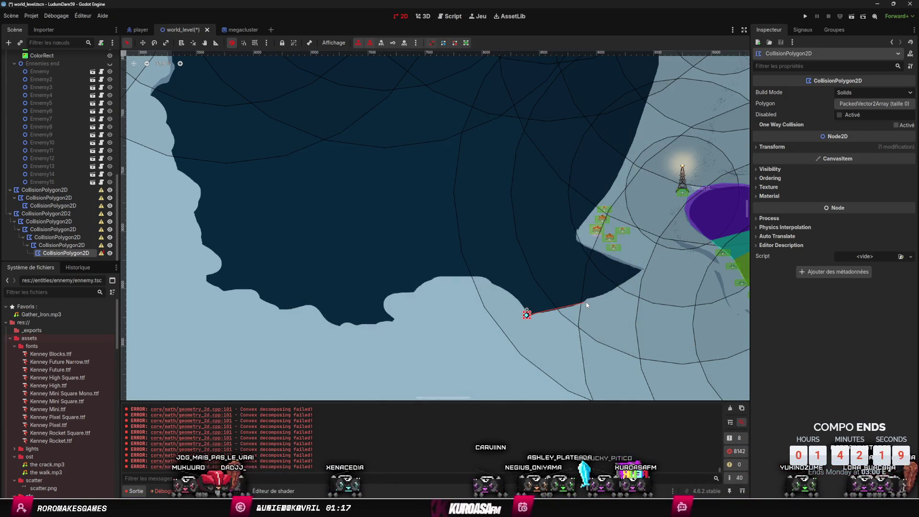
# Step: Trace coastline points up the eastern shore to the land's corner
pyautogui.click(607, 297)
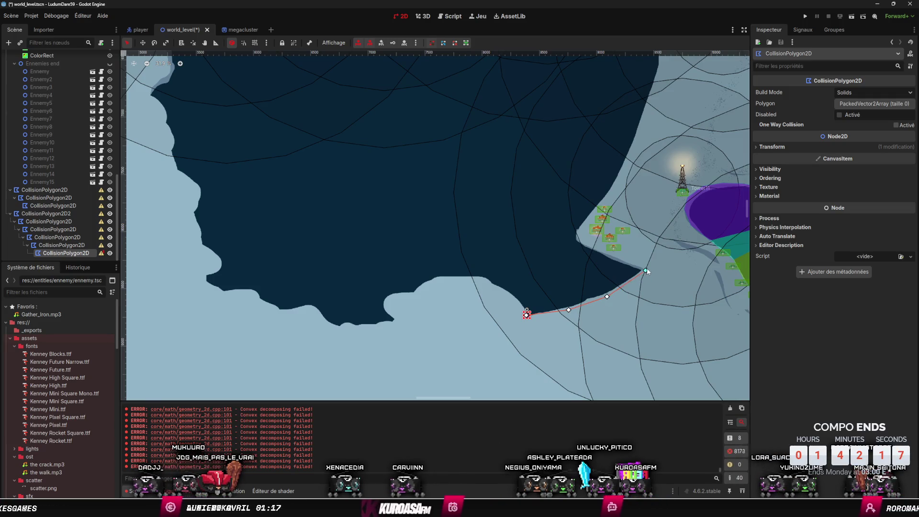
pyautogui.click(579, 229)
pyautogui.click(595, 205)
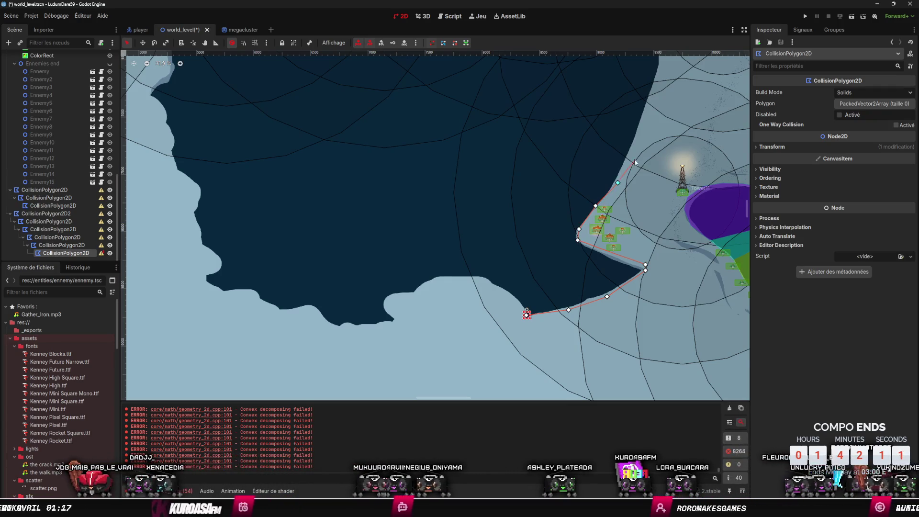
pyautogui.scroll(5, 635, 163)
pyautogui.hscroll(4, 635, 163)
pyautogui.click(523, 273)
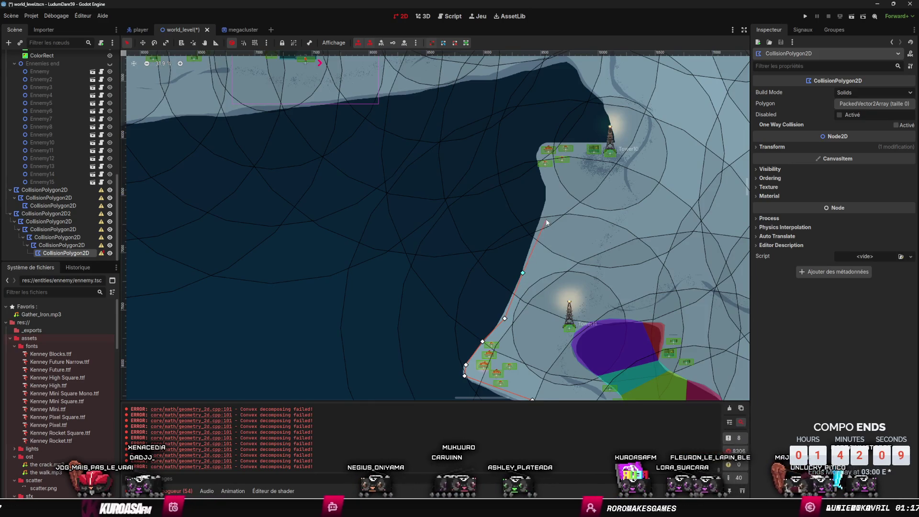
pyautogui.click(543, 169)
pyautogui.click(540, 156)
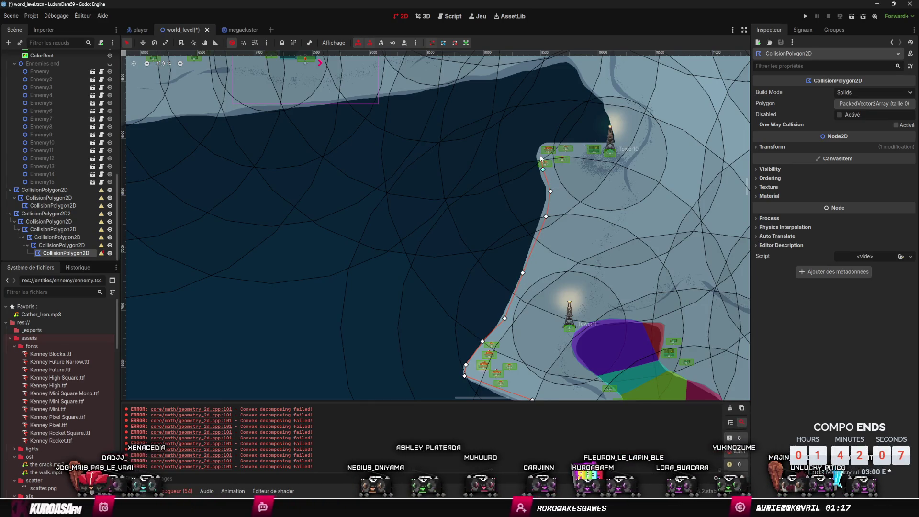
# Step: Continue the outline past the tower along the northern shore
pyautogui.scroll(3, 527, 215)
pyautogui.click(554, 207)
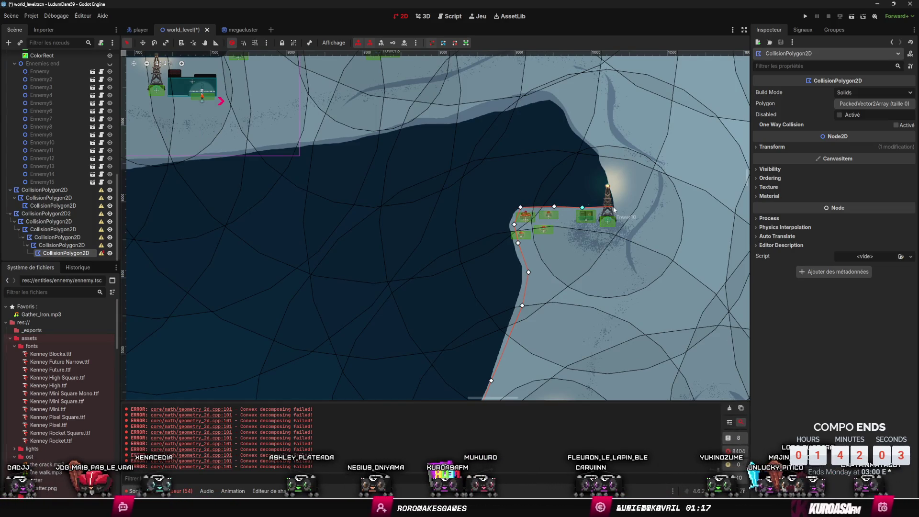
pyautogui.scroll(2, 624, 221)
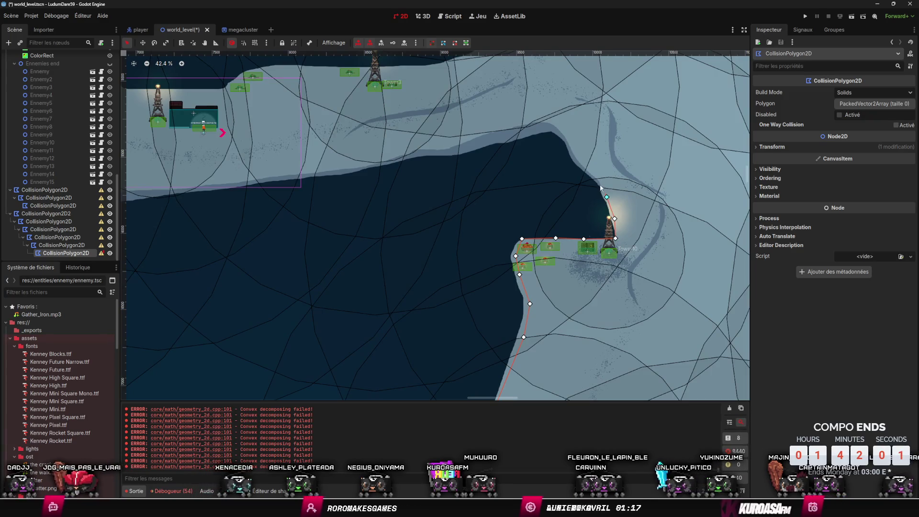
pyautogui.click(584, 157)
pyautogui.click(565, 132)
pyautogui.click(554, 122)
pyautogui.click(525, 121)
pyautogui.click(492, 131)
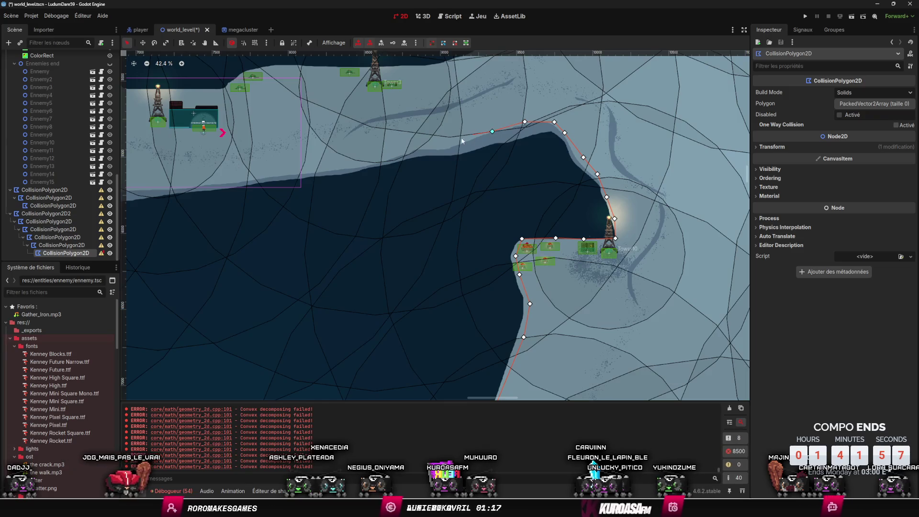
# Step: Add points along the western coastline where it turns south
pyautogui.moveTo(405, 182); pyautogui.dragTo(686, 215)
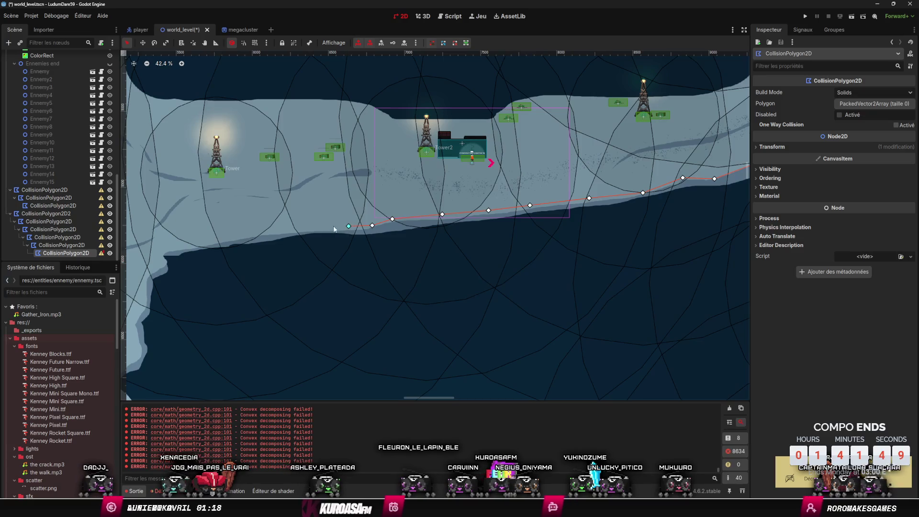
pyautogui.click(309, 228)
pyautogui.click(273, 232)
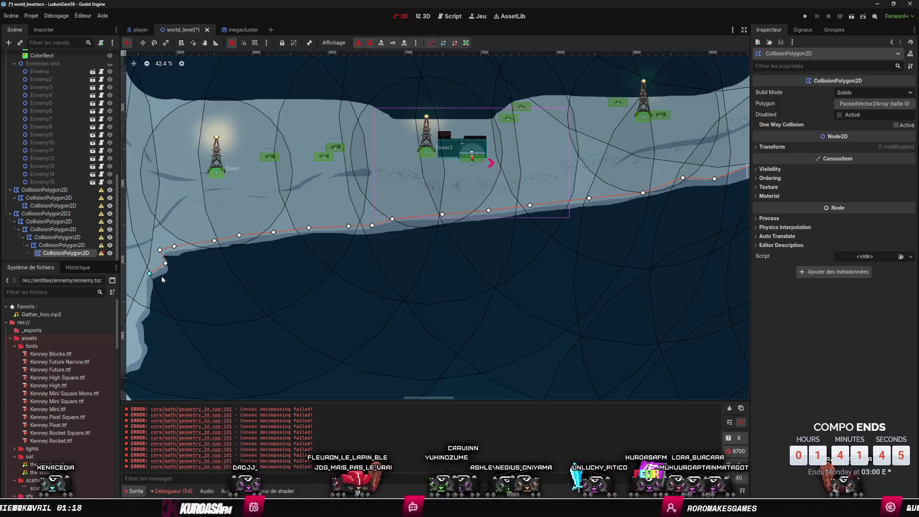
pyautogui.moveTo(162, 280); pyautogui.dragTo(447, 201)
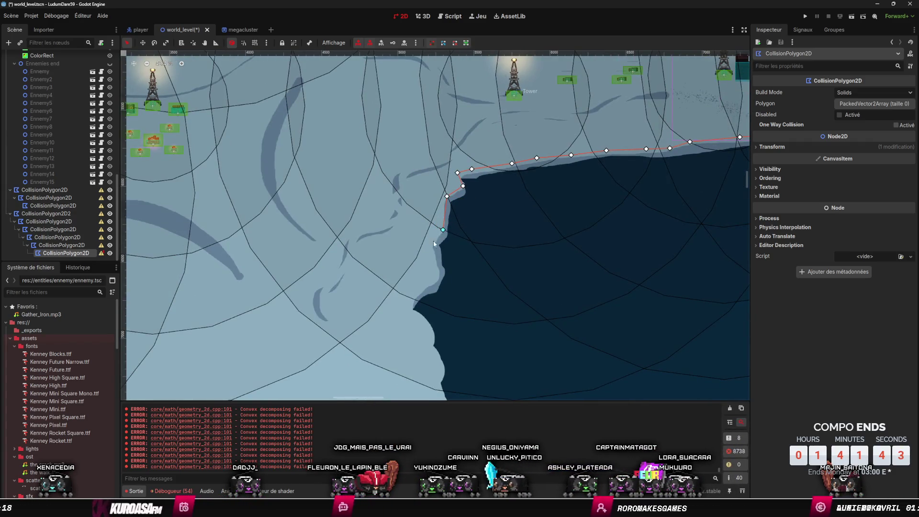
pyautogui.click(407, 309)
pyautogui.scroll(-5, 459, 273)
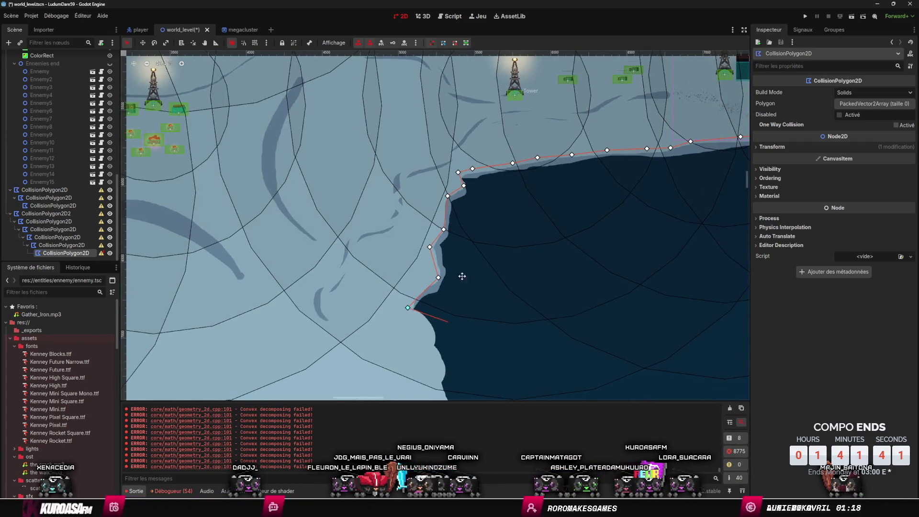
pyautogui.click(434, 205)
pyautogui.click(434, 220)
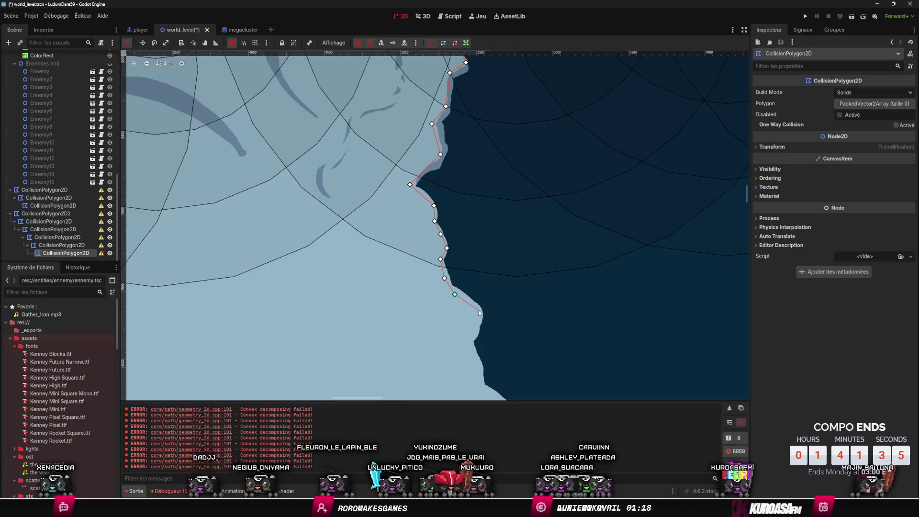
# Step: Finish the western shore and close the polygon at 79 vertices
pyautogui.scroll(-7, 473, 348)
pyautogui.hscroll(4, 431, 180)
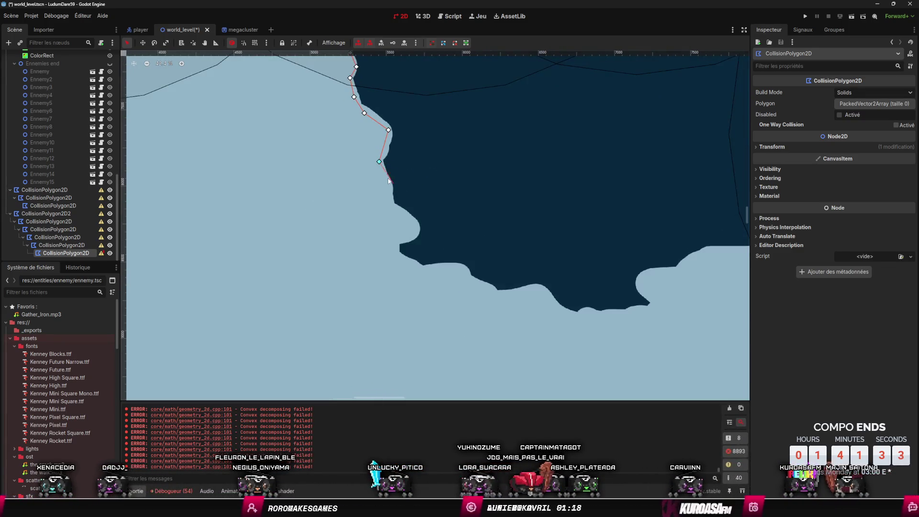
pyautogui.click(417, 230)
pyautogui.click(393, 244)
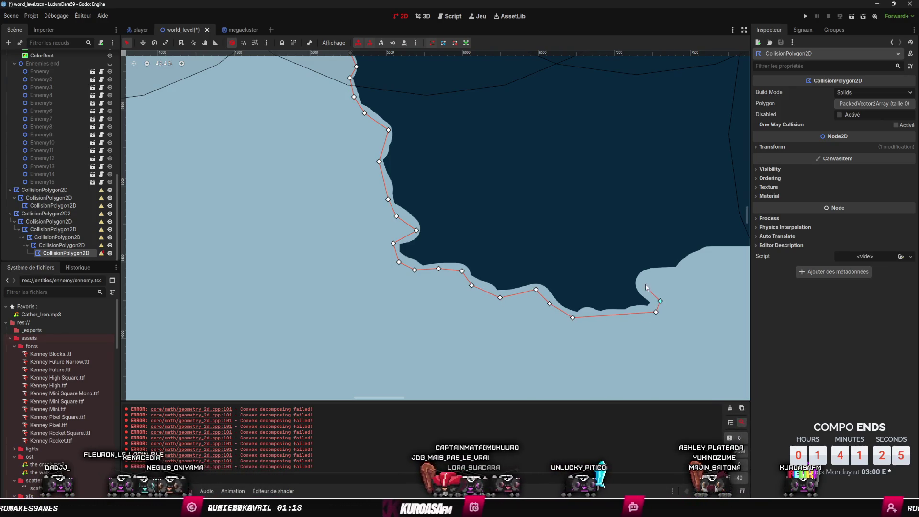
pyautogui.moveTo(704, 274); pyautogui.dragTo(395, 234)
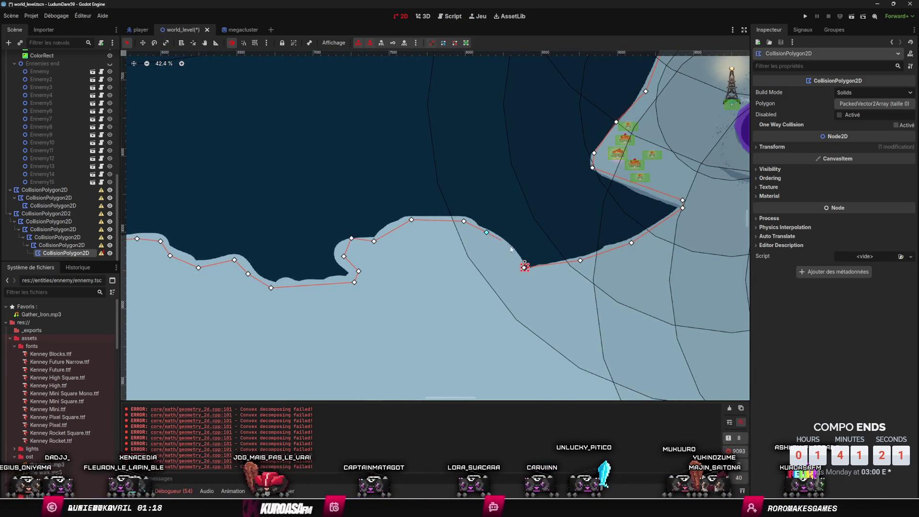
pyautogui.click(524, 266)
pyautogui.scroll(-6, 479, 278)
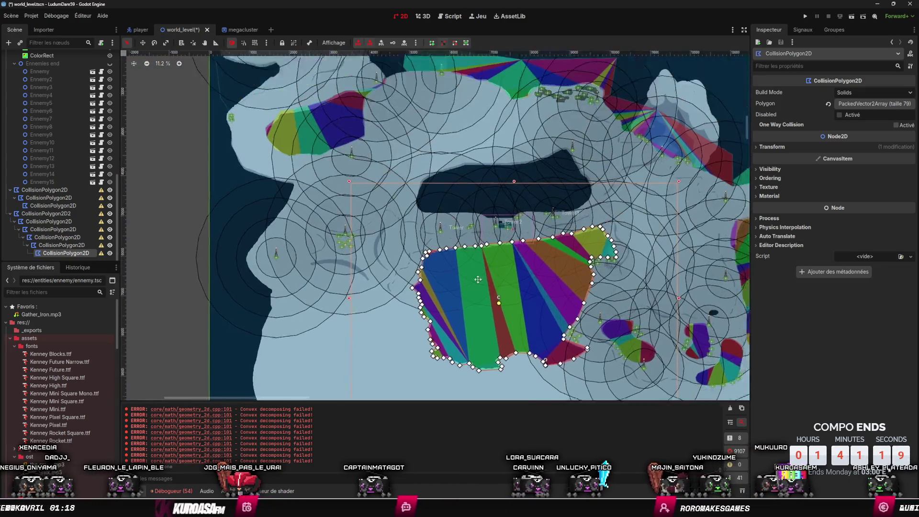
# Step: Add another CollisionPolygon2D and place its first shoreline point
pyautogui.scroll(8, 398, 238)
pyautogui.rightClick(306, 214)
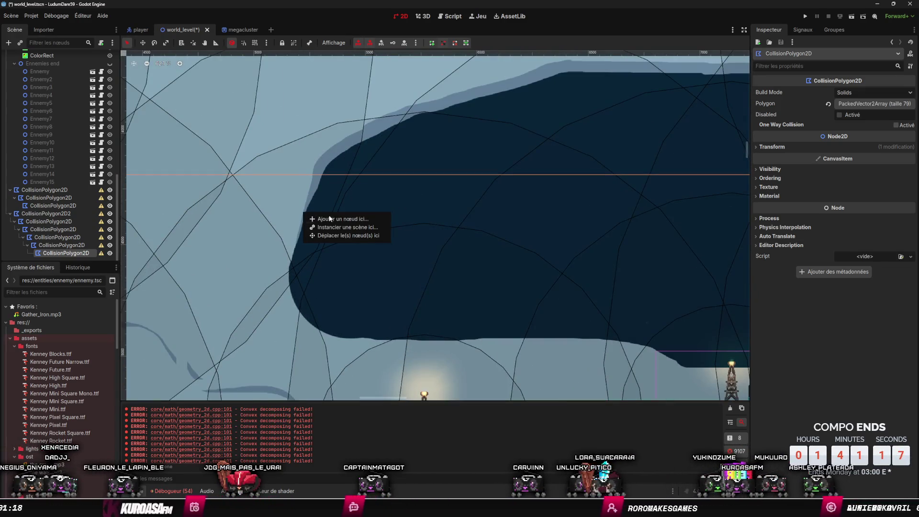
pyautogui.click(336, 222)
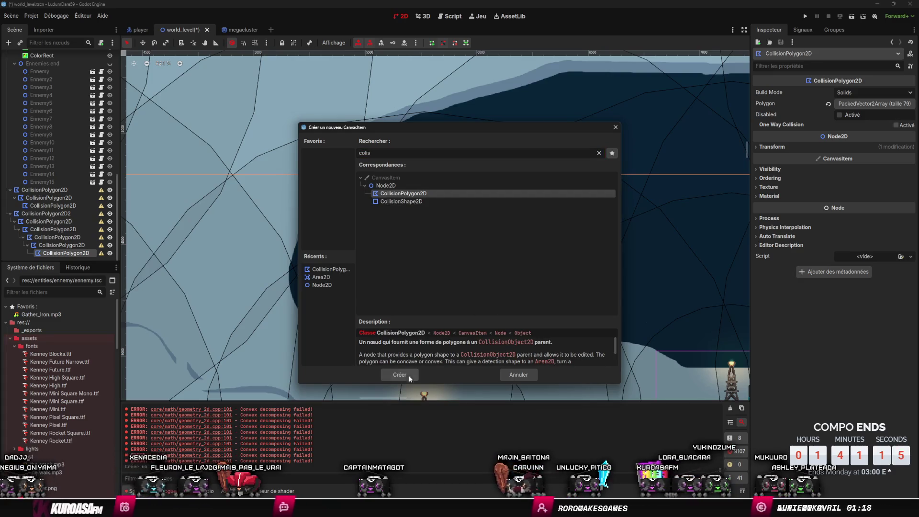
pyautogui.click(399, 375)
pyautogui.click(380, 269)
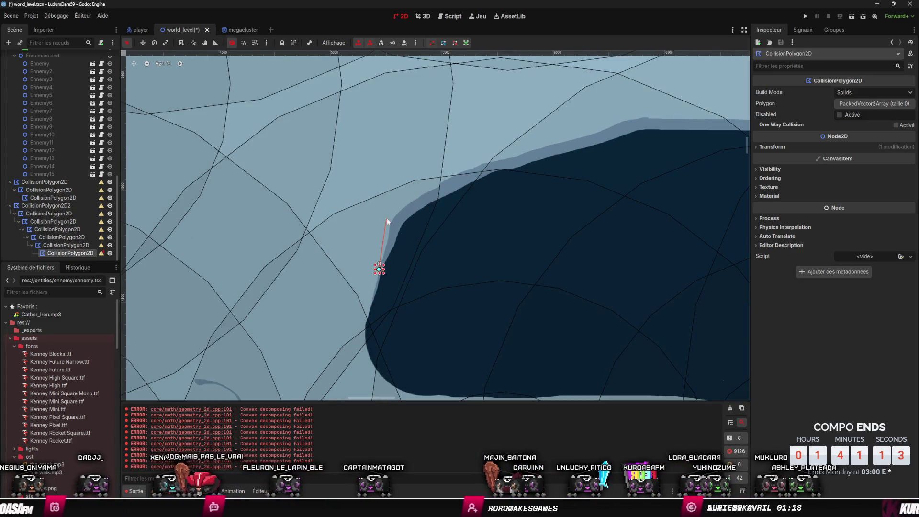
# Step: Trace points up the lake shoreline to the tower
pyautogui.click(389, 219)
pyautogui.click(412, 198)
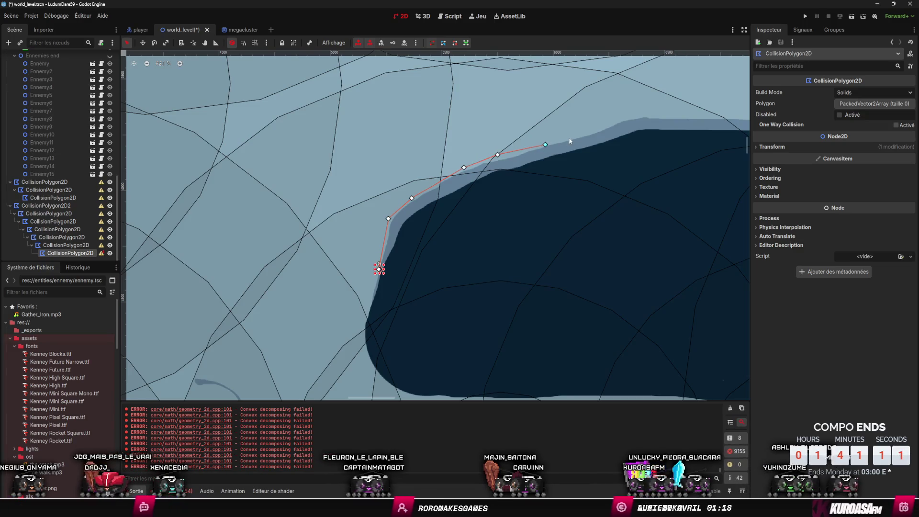
pyautogui.moveTo(717, 122); pyautogui.dragTo(399, 141)
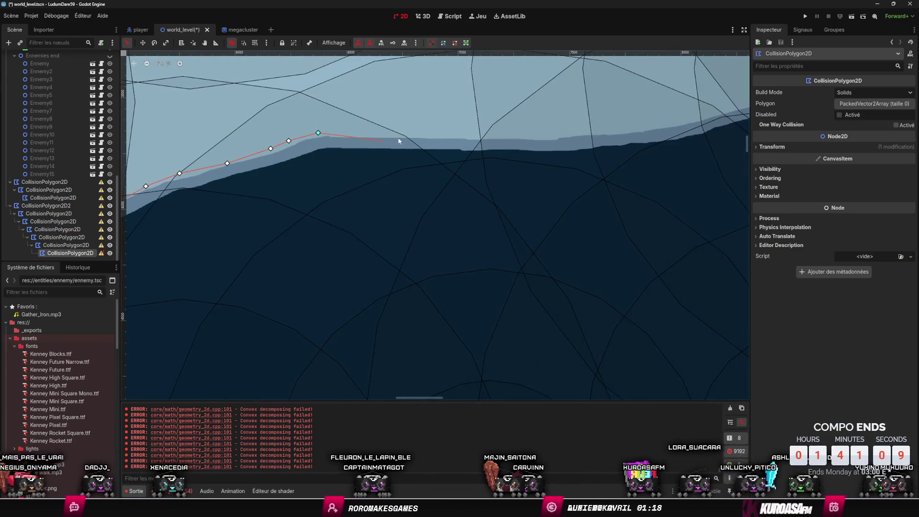
pyautogui.moveTo(658, 130)
pyautogui.mouseDown()
pyautogui.moveTo(359, 188)
pyautogui.moveTo(401, 181)
pyautogui.mouseUp()
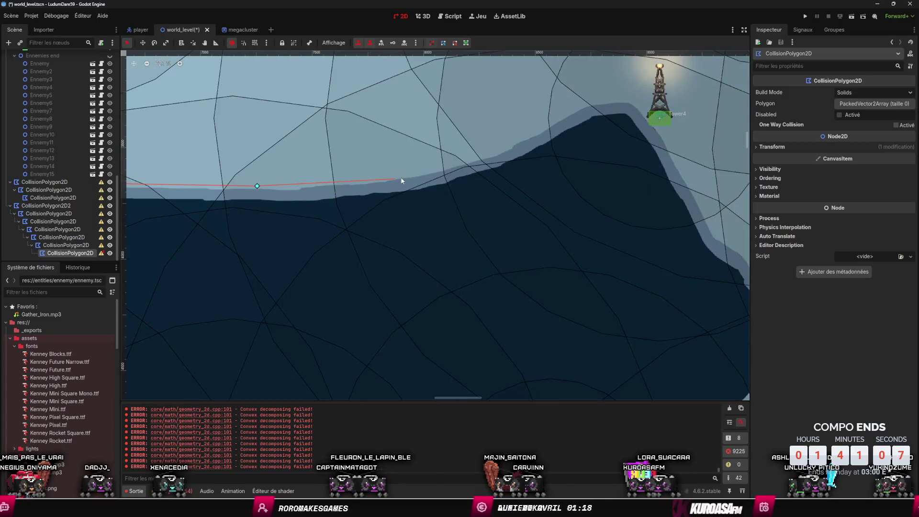
pyautogui.click(424, 173)
pyautogui.moveTo(516, 190); pyautogui.dragTo(335, 232)
pyautogui.click(333, 189)
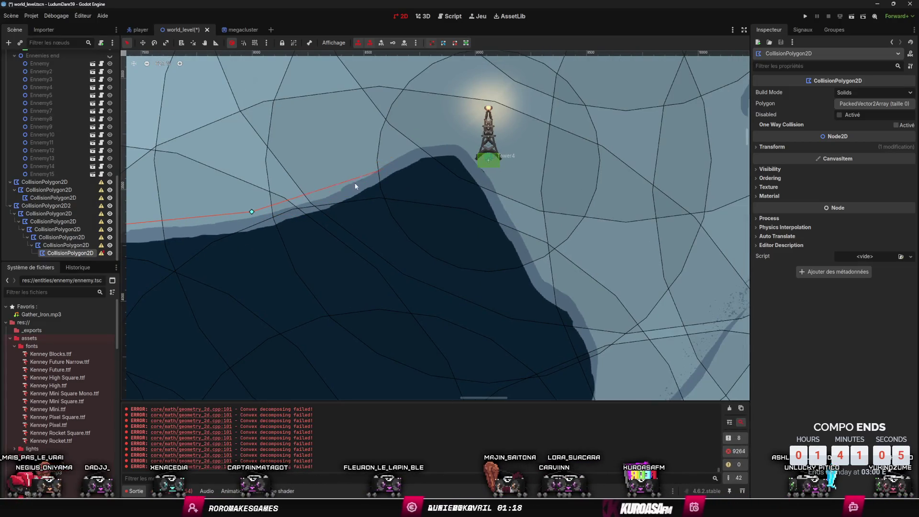
pyautogui.click(422, 144)
pyautogui.click(451, 139)
pyautogui.click(465, 142)
# Step: Add points down the shore below the tower and along the southern shore
pyautogui.moveTo(558, 265); pyautogui.dragTo(490, 234)
pyautogui.click(476, 246)
pyautogui.click(504, 260)
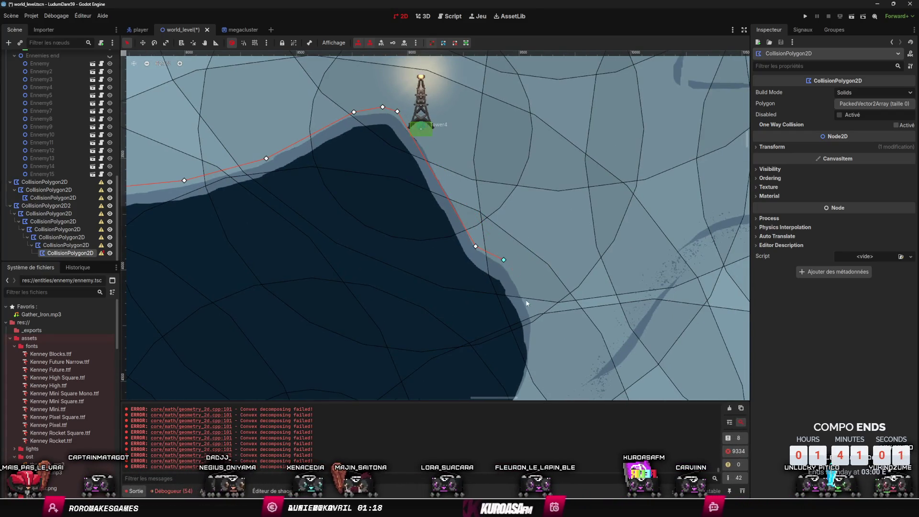
pyautogui.click(534, 320)
pyautogui.scroll(-5, 517, 297)
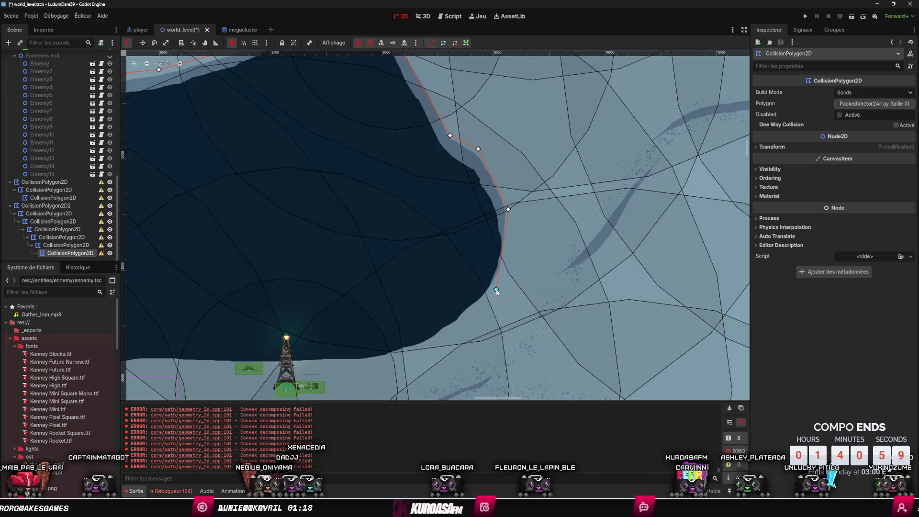
pyautogui.scroll(-3, 496, 287)
pyautogui.click(437, 294)
# Step: Close the lake collision polygon at 35 vertices
pyautogui.hscroll(-5, 445, 287)
pyautogui.scroll(-1, 445, 287)
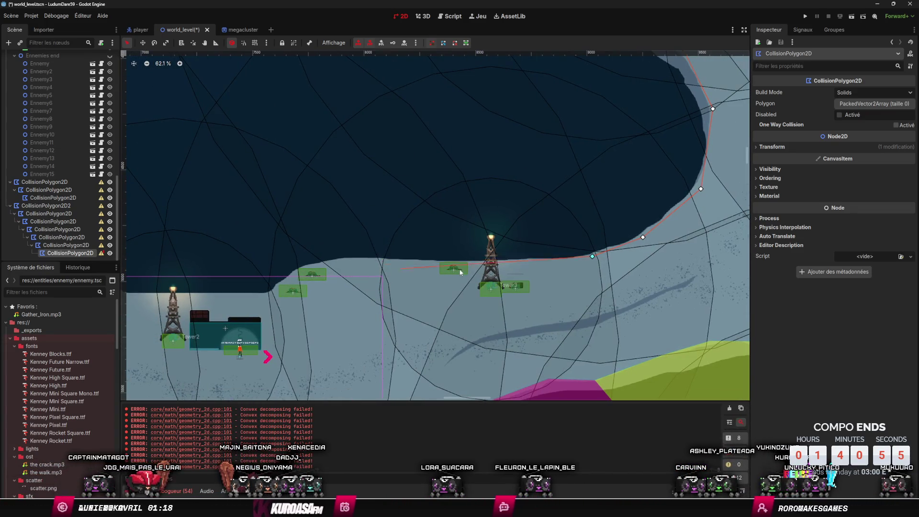
pyautogui.hscroll(-4, 474, 261)
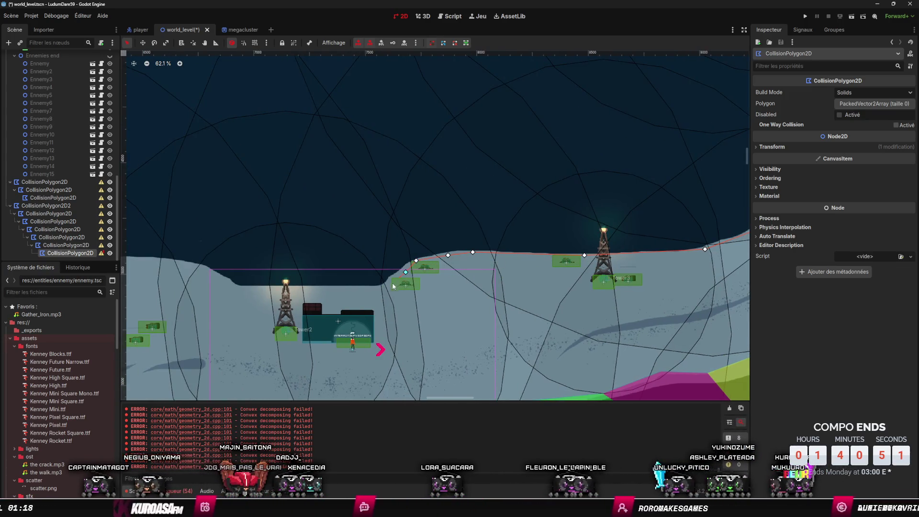
pyautogui.hscroll(-5, 483, 273)
pyautogui.scroll(-1, 484, 273)
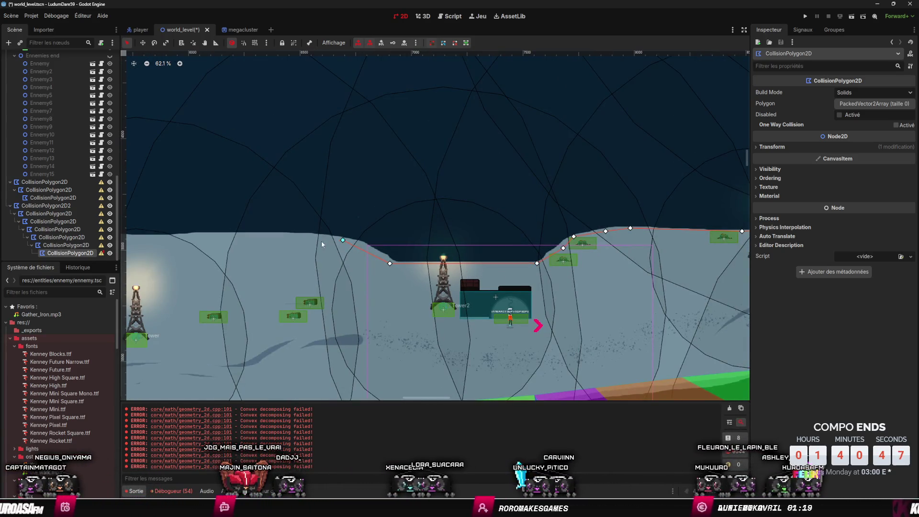
pyautogui.hscroll(-10, 321, 242)
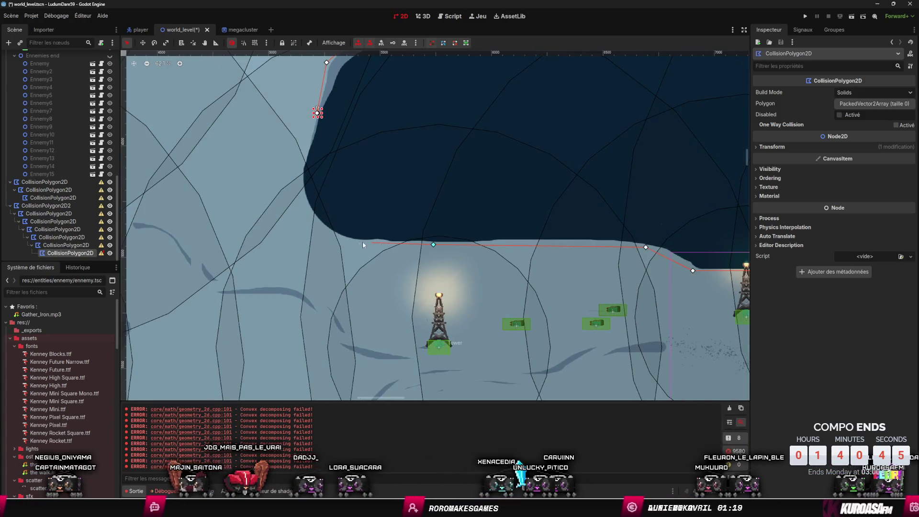
pyautogui.click(318, 113)
pyautogui.scroll(-9, 450, 251)
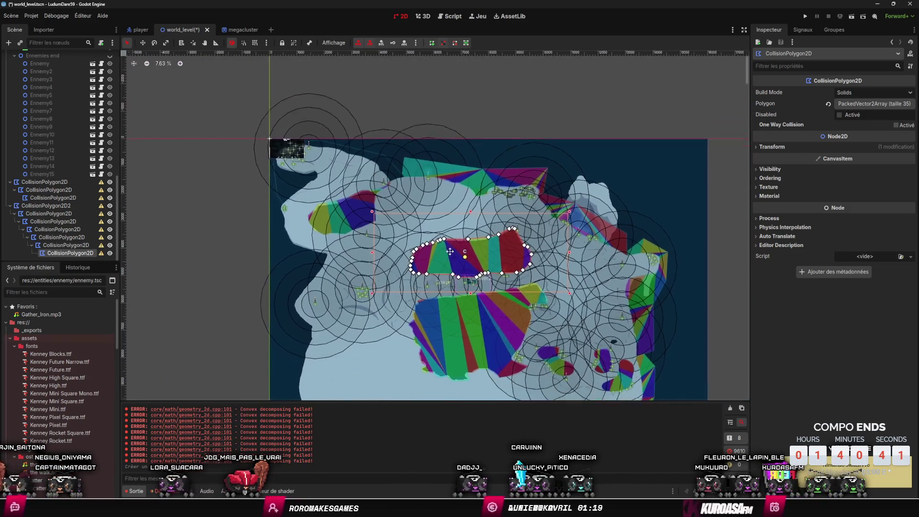
# Step: Select a range of ten collision polygons and drag them onto StaticBody2D
pyautogui.scroll(-3, 450, 251)
pyautogui.hscroll(-2, 490, 198)
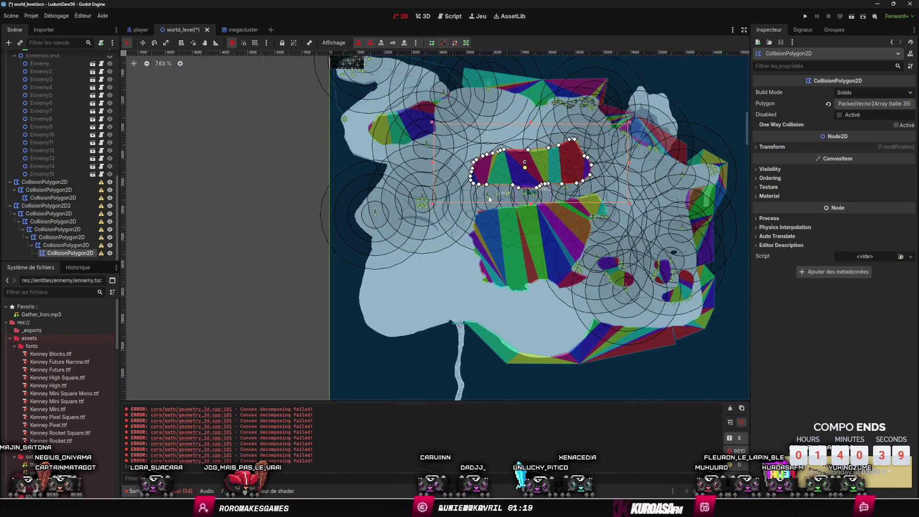
pyautogui.scroll(4, 489, 198)
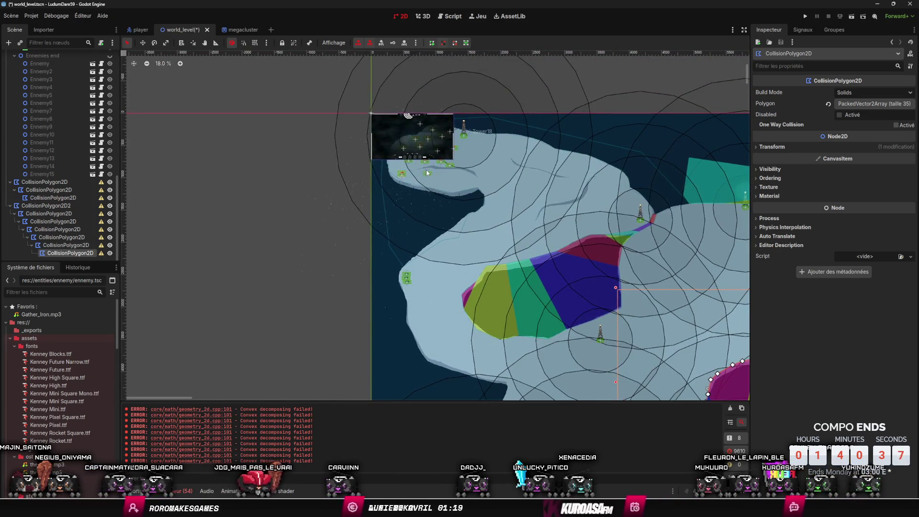
pyautogui.scroll(-1, 414, 213)
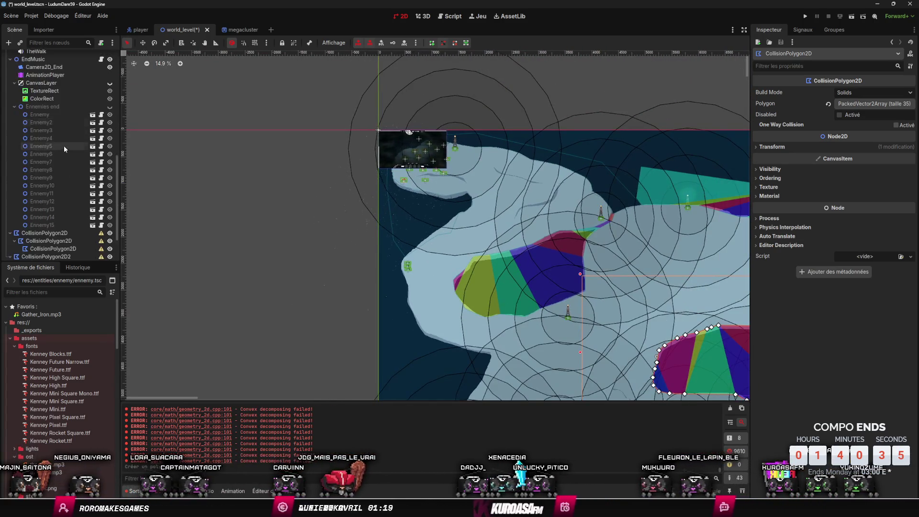
pyautogui.click(50, 190)
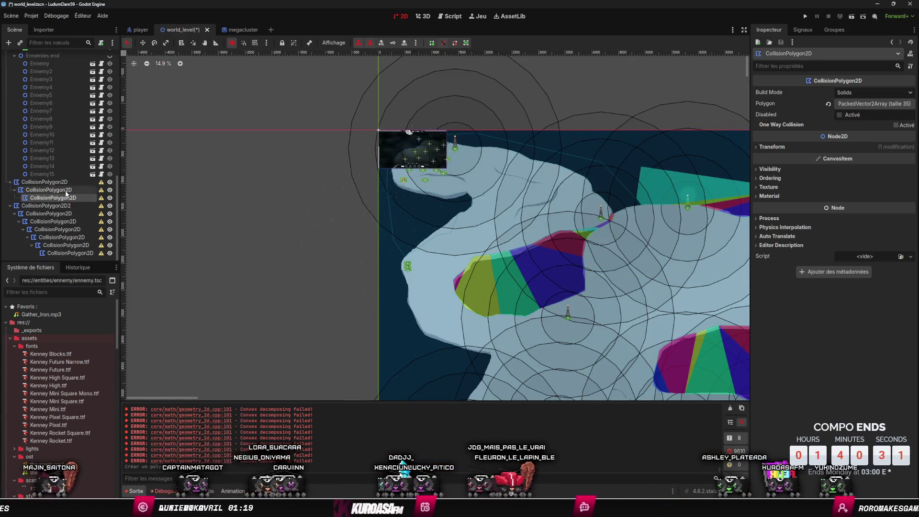
pyautogui.scroll(10, 72, 201)
pyautogui.scroll(-10, 72, 201)
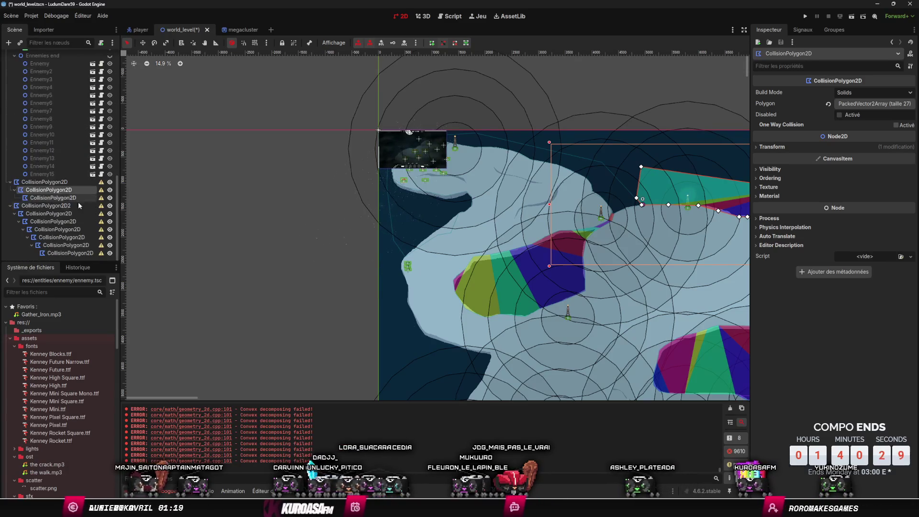
pyautogui.click(60, 182)
pyautogui.keyDown('shift'); pyautogui.click(71, 253); pyautogui.keyUp('shift')
pyautogui.scroll(2, 73, 241)
pyautogui.moveTo(71, 241)
pyautogui.mouseDown()
pyautogui.moveTo(54, 60)
pyautogui.moveTo(54, 87)
pyautogui.mouseUp()
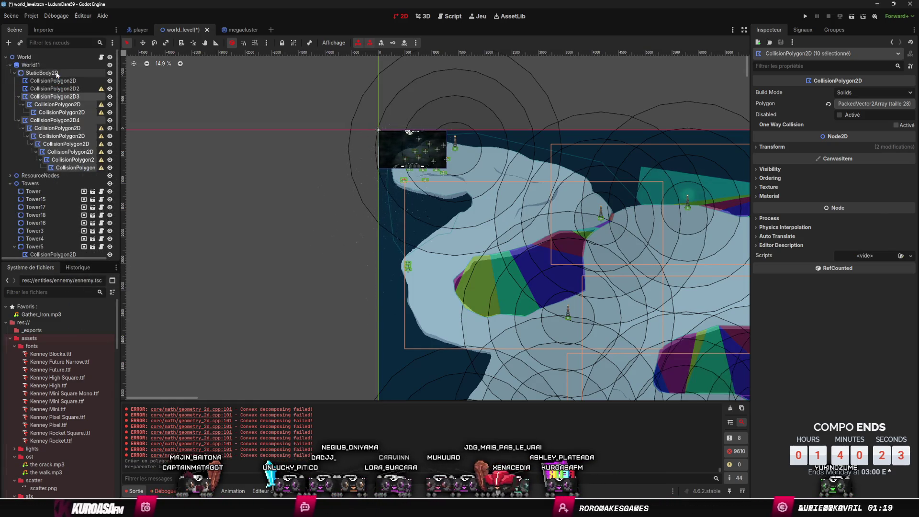
# Step: Move CollisionPolygon2D3's children and the nested chain up under StaticBody2D
pyautogui.click(69, 89)
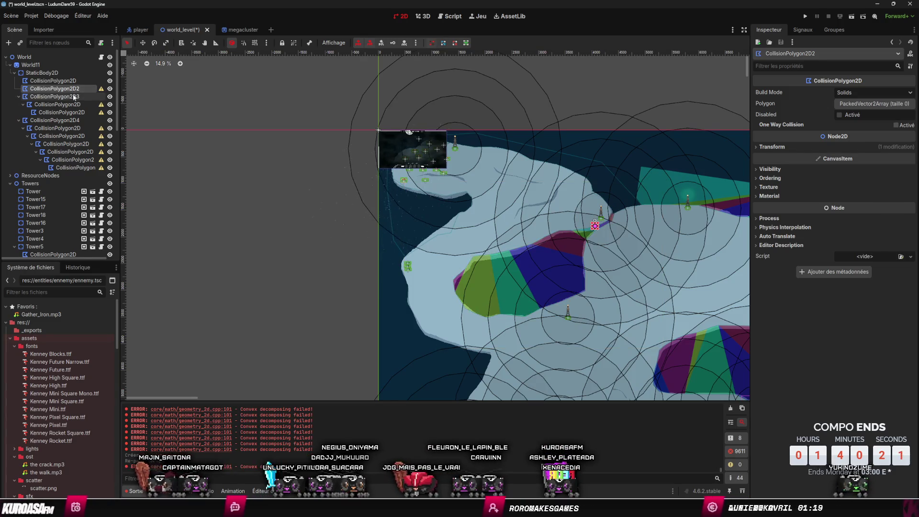
pyautogui.moveTo(102, 90)
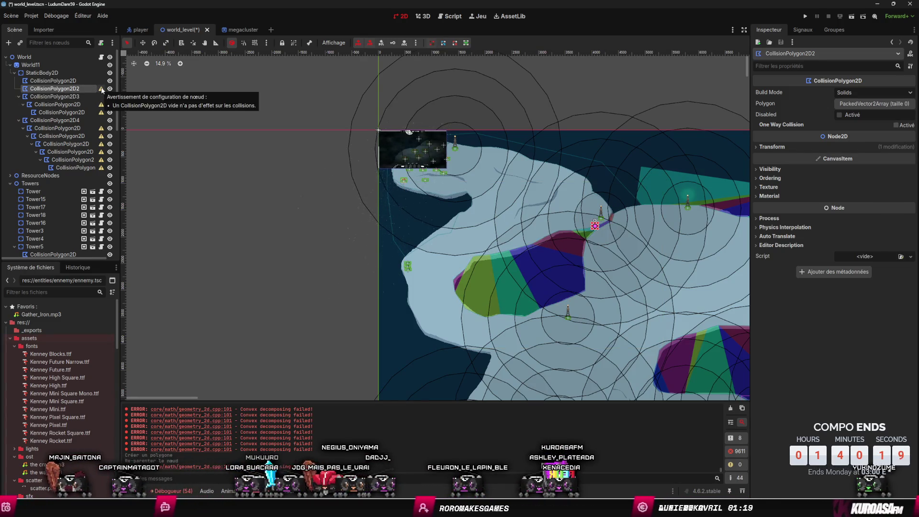
pyautogui.moveTo(58, 104); pyautogui.dragTo(50, 74)
pyautogui.click(61, 115)
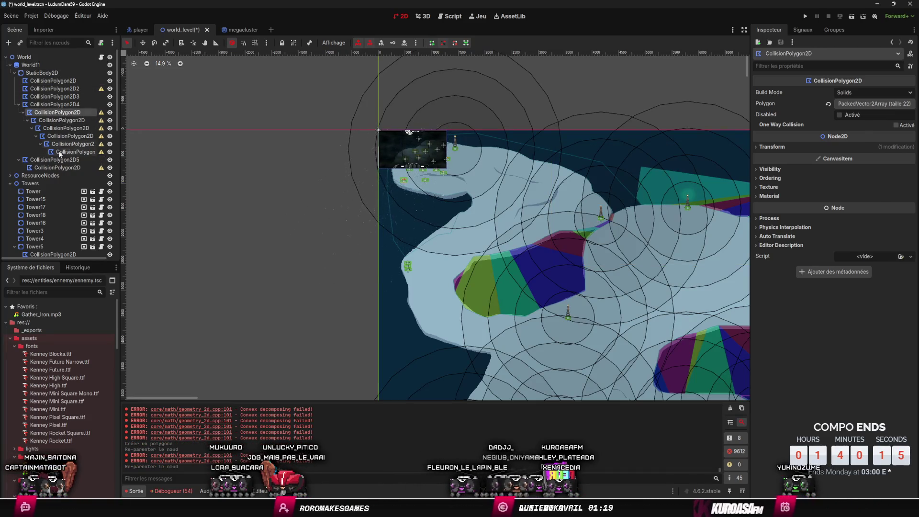
pyautogui.keyDown('shift'); pyautogui.click(63, 153); pyautogui.keyUp('shift')
pyautogui.moveTo(63, 120)
pyautogui.mouseDown()
pyautogui.moveTo(60, 110)
pyautogui.moveTo(54, 123)
pyautogui.moveTo(50, 76)
pyautogui.mouseUp()
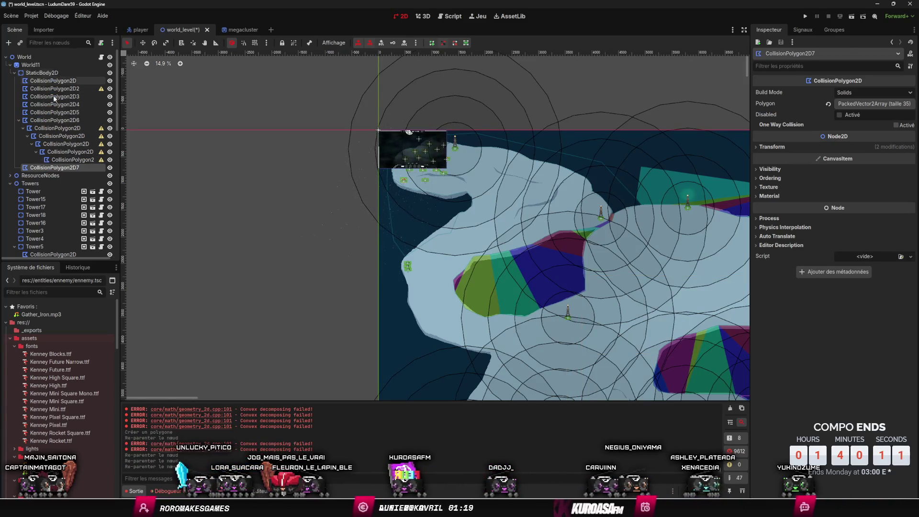
# Step: Re-parent the next groups of four and three nested polygons under StaticBody2D
pyautogui.keyDown('shift'); pyautogui.click(72, 160); pyautogui.keyUp('shift')
pyautogui.moveTo(72, 159); pyautogui.dragTo(48, 74)
pyautogui.click(58, 143)
pyautogui.keyDown('shift'); pyautogui.click(71, 168); pyautogui.keyUp('shift')
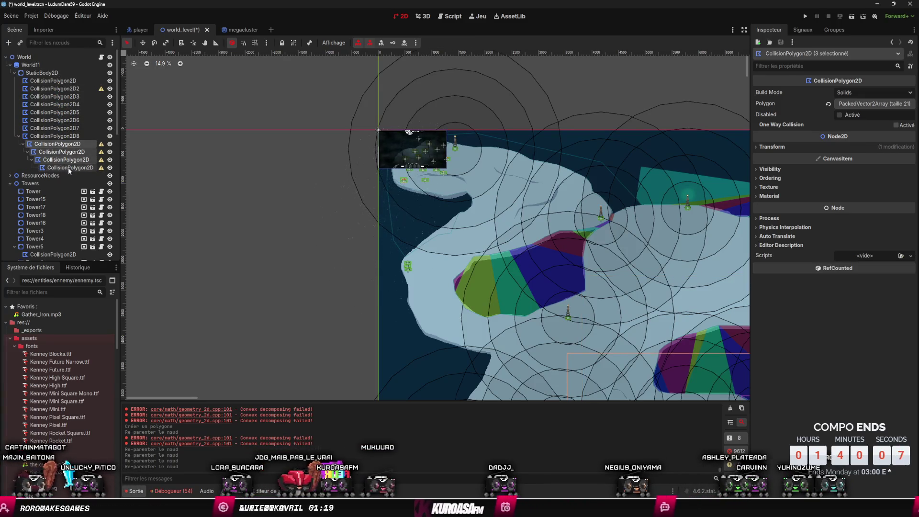
pyautogui.moveTo(64, 146); pyautogui.dragTo(50, 74)
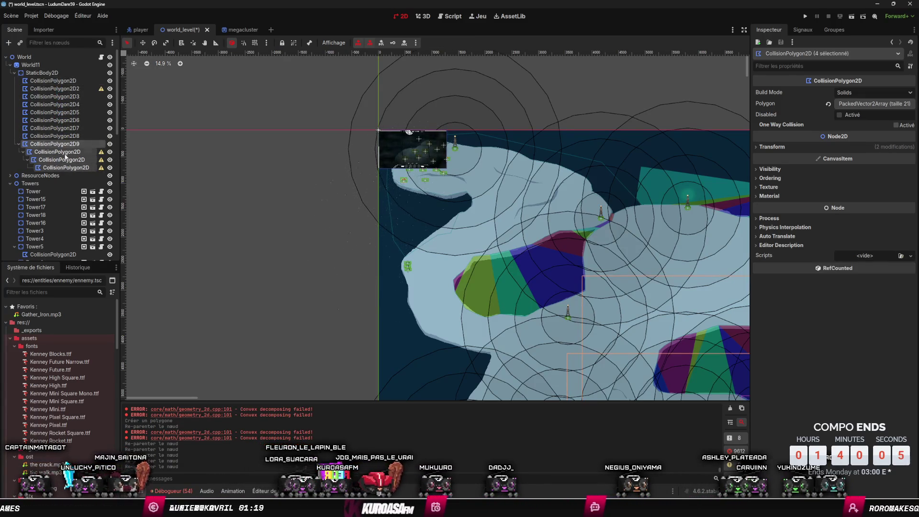
pyautogui.click(57, 152)
pyautogui.keyDown('shift'); pyautogui.click(66, 168); pyautogui.keyUp('shift')
pyautogui.moveTo(66, 168); pyautogui.dragTo(50, 74)
# Step: Move the last nested polygons under StaticBody2D and select the empty CollisionPolygon2D2
pyautogui.click(57, 159)
pyautogui.keyDown('shift'); pyautogui.click(61, 167); pyautogui.keyUp('shift')
pyautogui.moveTo(61, 167); pyautogui.dragTo(50, 75)
pyautogui.click(60, 167)
pyautogui.moveTo(60, 167)
pyautogui.mouseDown()
pyautogui.moveTo(73, 136)
pyautogui.moveTo(62, 76)
pyautogui.mouseUp()
pyautogui.click(100, 89)
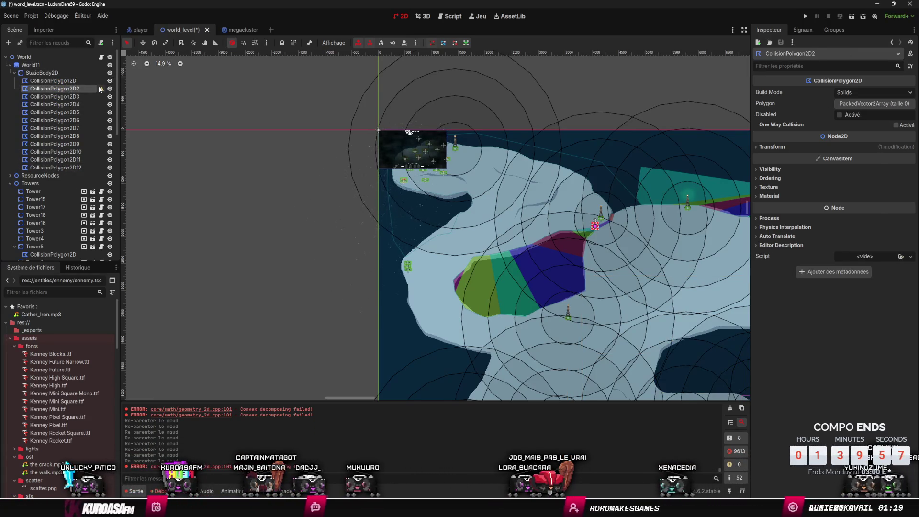
pyautogui.doubleClick(26, 91)
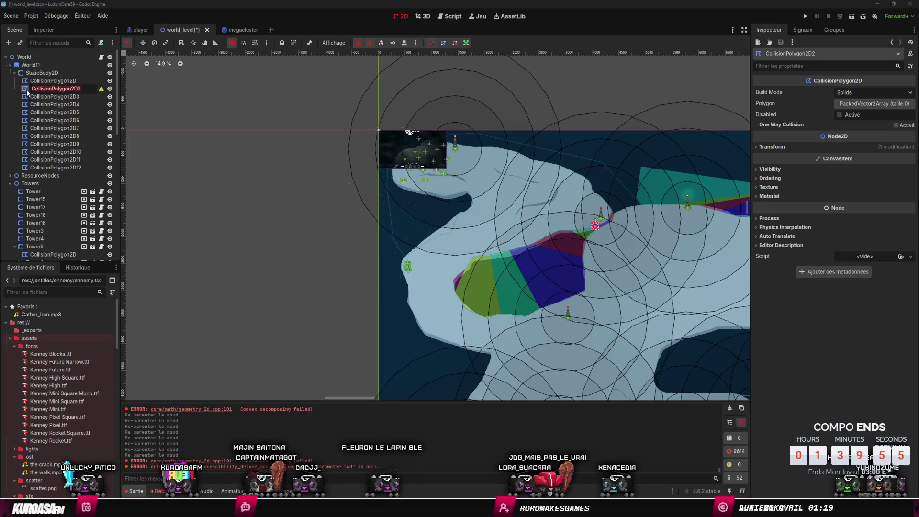
# Step: Cancel the rename and delete the empty CollisionPolygon2D2 node
pyautogui.press('Escape')
pyautogui.scroll(-2, 321, 213)
pyautogui.scroll(5, 321, 214)
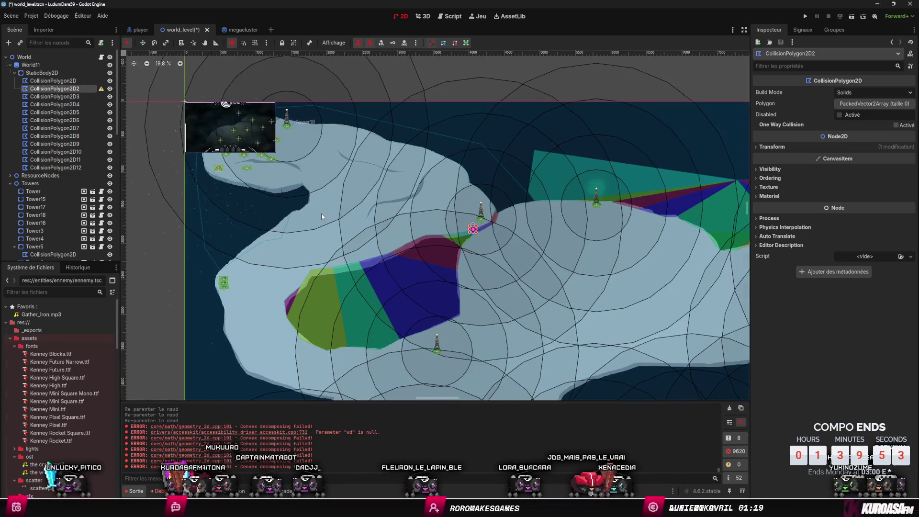
pyautogui.press('Delete')
pyautogui.press('Return')
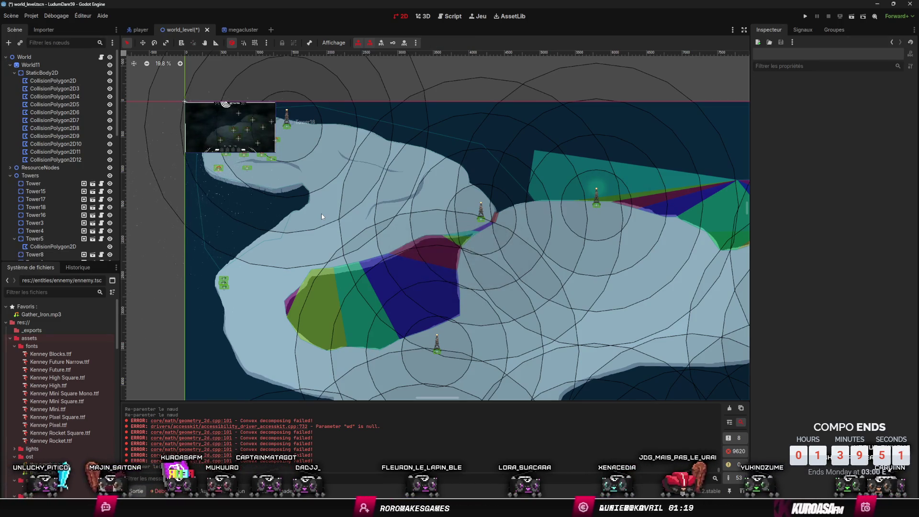
pyautogui.scroll(-2, 453, 246)
pyautogui.scroll(2, 438, 284)
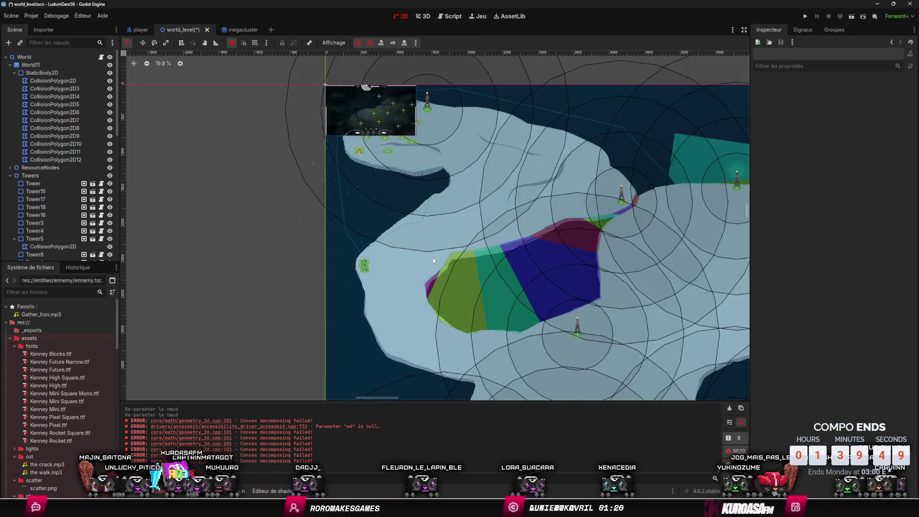
# Step: Toggle the coastline polygon's visibility, undo an accidental vertex move, and select StaticBody2D
pyautogui.moveTo(433, 257); pyautogui.dragTo(358, 315)
pyautogui.click(53, 80)
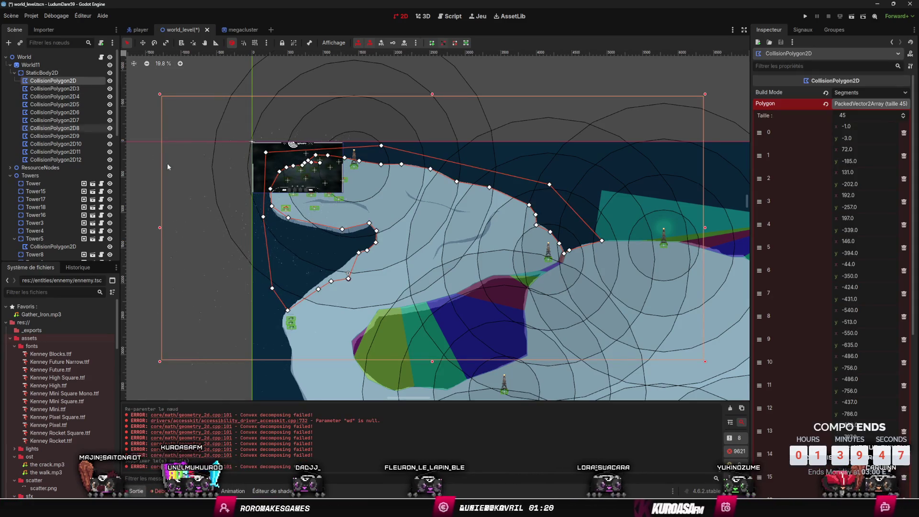
pyautogui.click(109, 80)
pyautogui.click(110, 81)
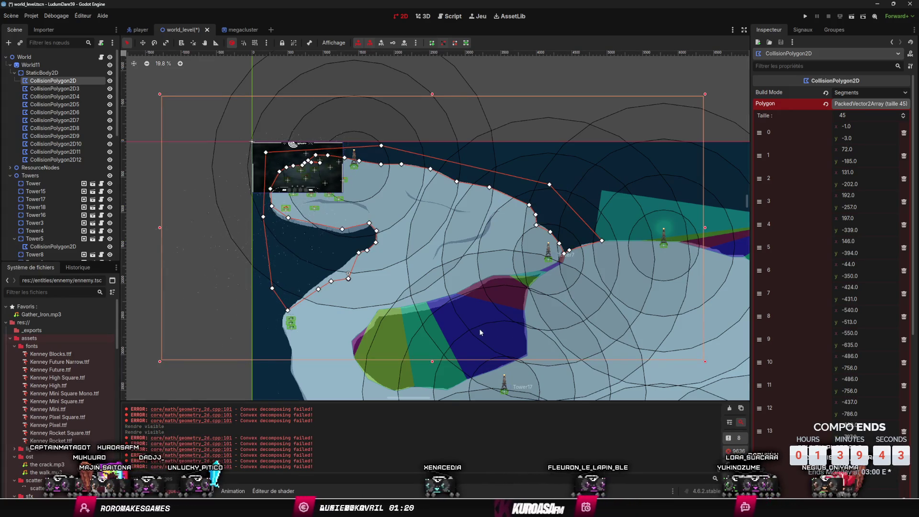
pyautogui.click(315, 287)
pyautogui.hotkey('ctrl', 'z')
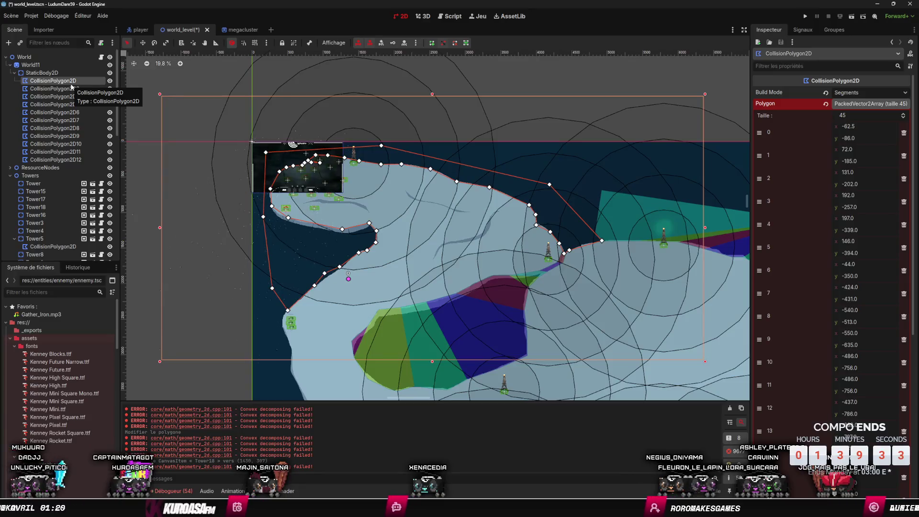
pyautogui.scroll(-5, 401, 309)
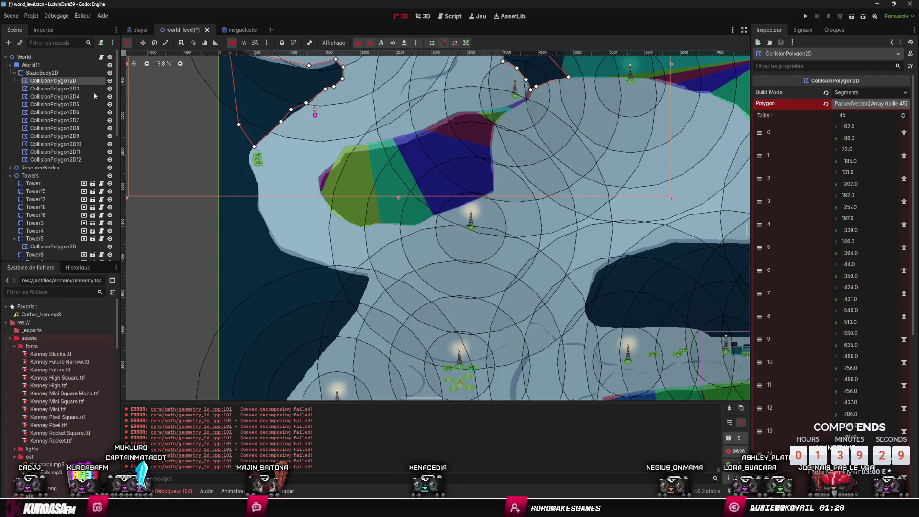
pyautogui.click(226, 100)
pyautogui.scroll(5, 221, 117)
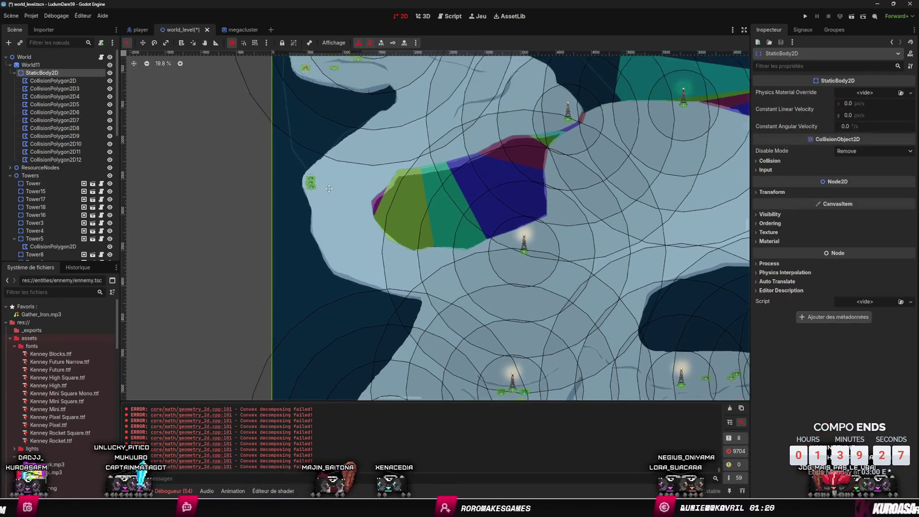
# Step: Add a new CollisionPolygon2D node at the lake's shore
pyautogui.rightClick(276, 166)
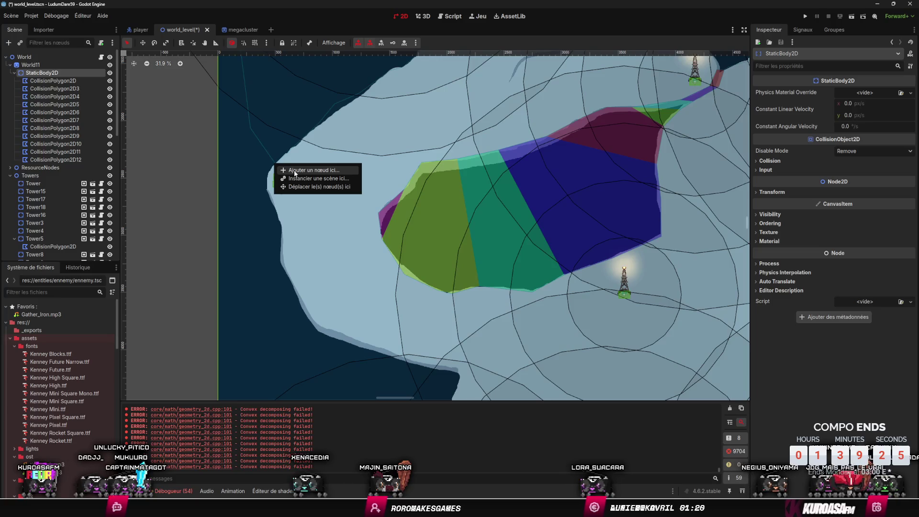
pyautogui.click(295, 171)
pyautogui.click(405, 193)
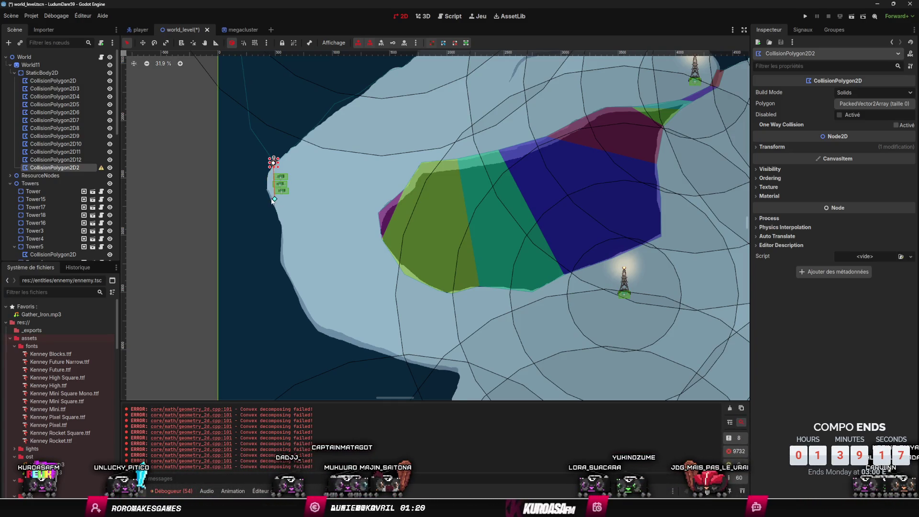
pyautogui.rightClick(274, 199)
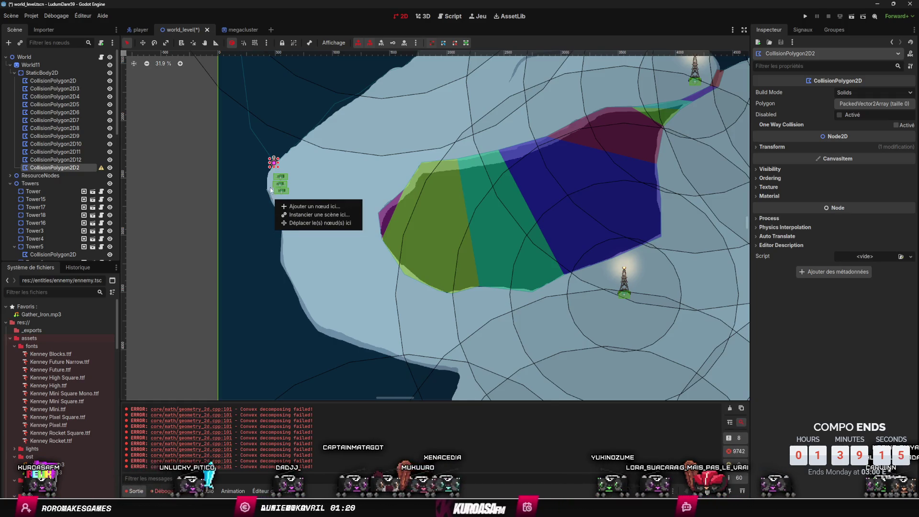
pyautogui.click(269, 180)
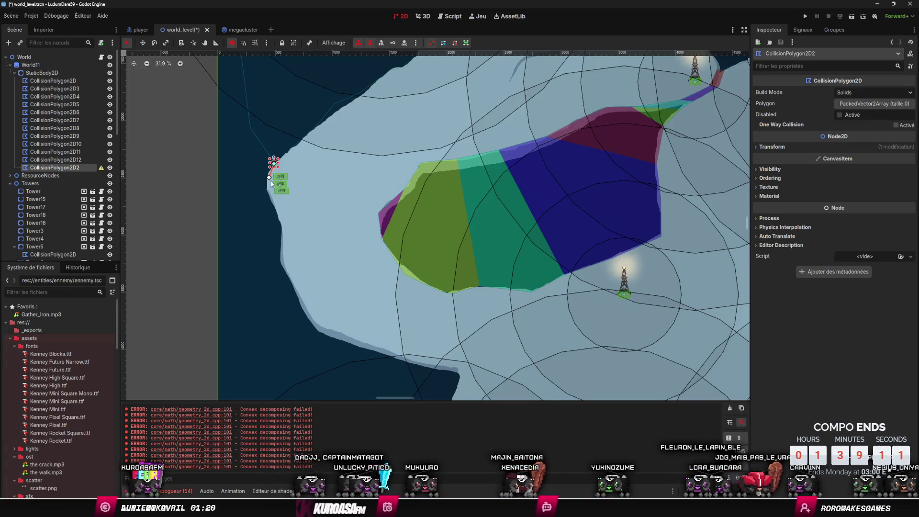
pyautogui.rightClick(272, 190)
pyautogui.click(274, 165)
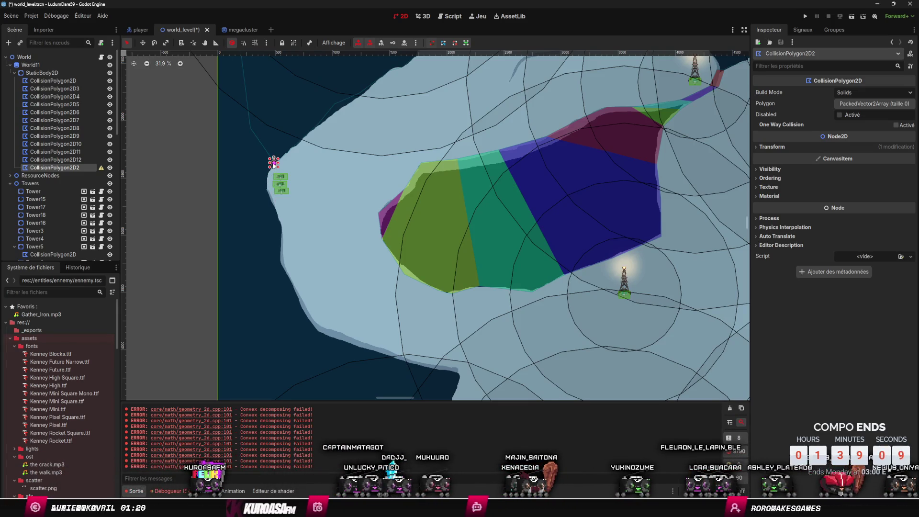
# Step: Trace the first vertices down the western coastline, following the coast's curve
pyautogui.click(275, 198)
pyautogui.click(283, 214)
pyautogui.click(283, 242)
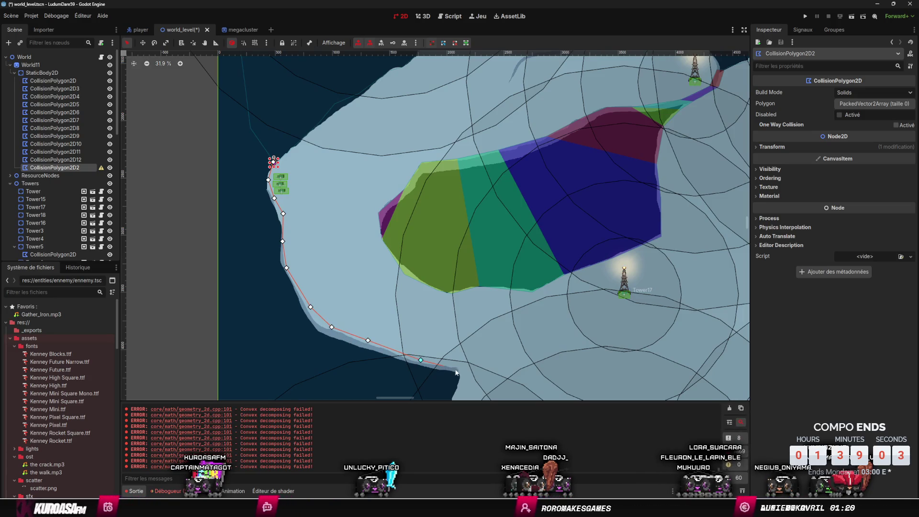
pyautogui.scroll(-5, 463, 378)
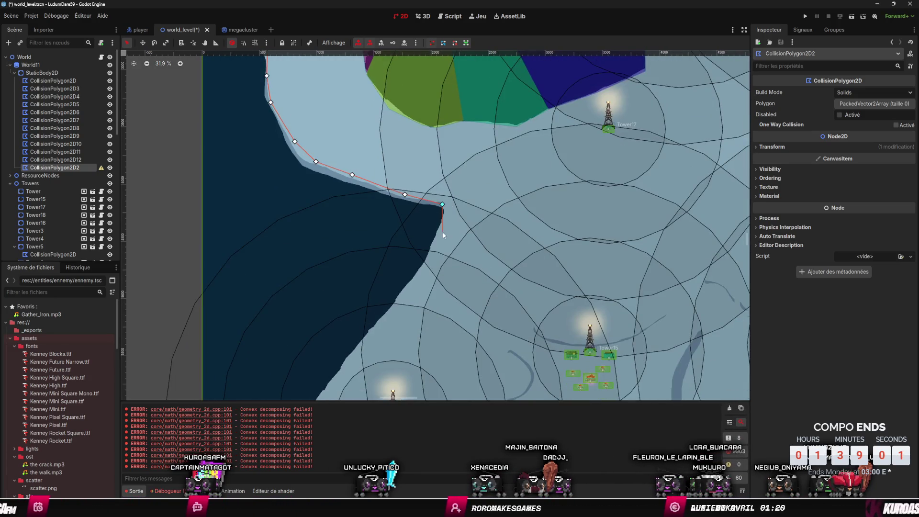
pyautogui.moveTo(405, 303)
pyautogui.mouseDown()
pyautogui.moveTo(408, 289)
pyautogui.moveTo(469, 242)
pyautogui.mouseUp()
pyautogui.click(435, 275)
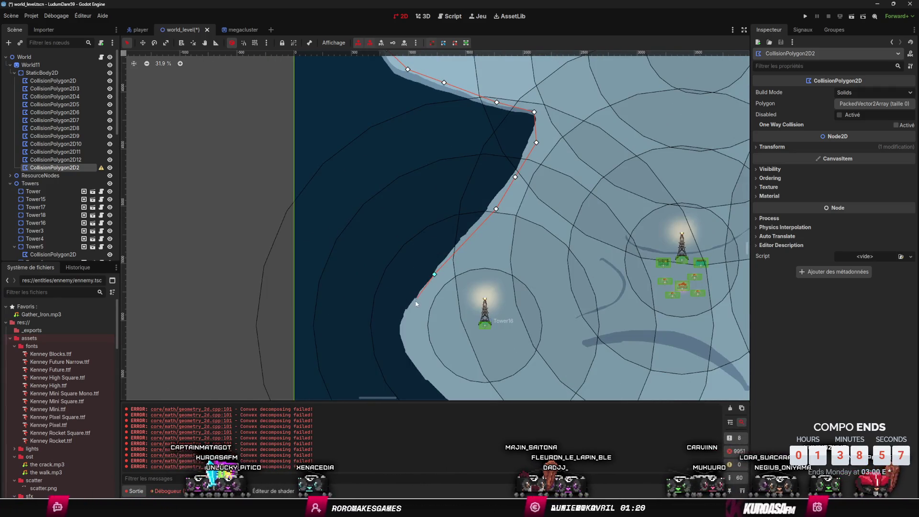
pyautogui.click(405, 322)
pyautogui.click(415, 350)
pyautogui.click(435, 378)
pyautogui.scroll(-4, 435, 379)
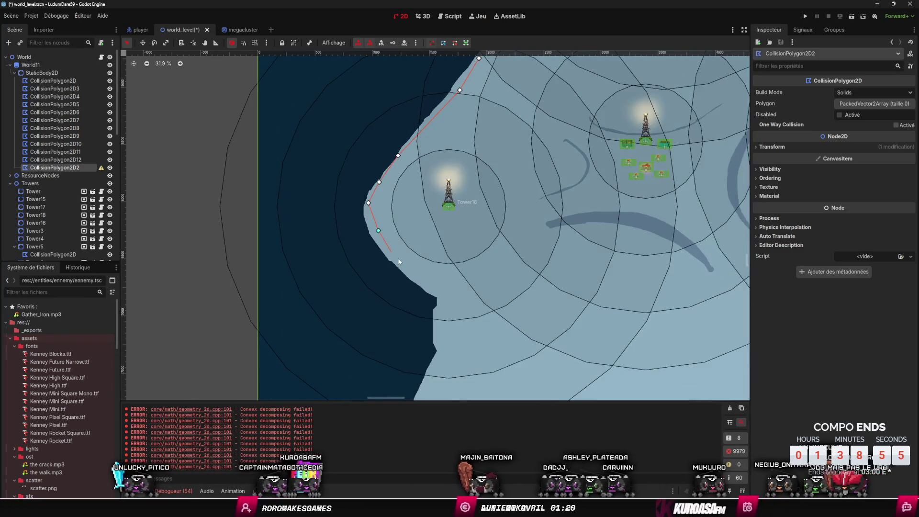
# Step: Follow the inward coastal bend, extend into the water, and close the 33-point polygon
pyautogui.click(441, 299)
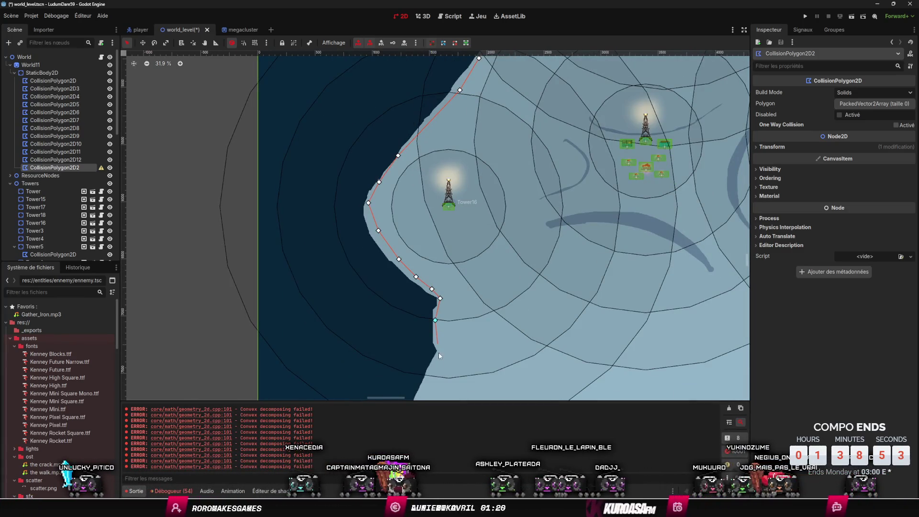
pyautogui.click(430, 375)
pyautogui.click(425, 386)
pyautogui.scroll(-3, 424, 386)
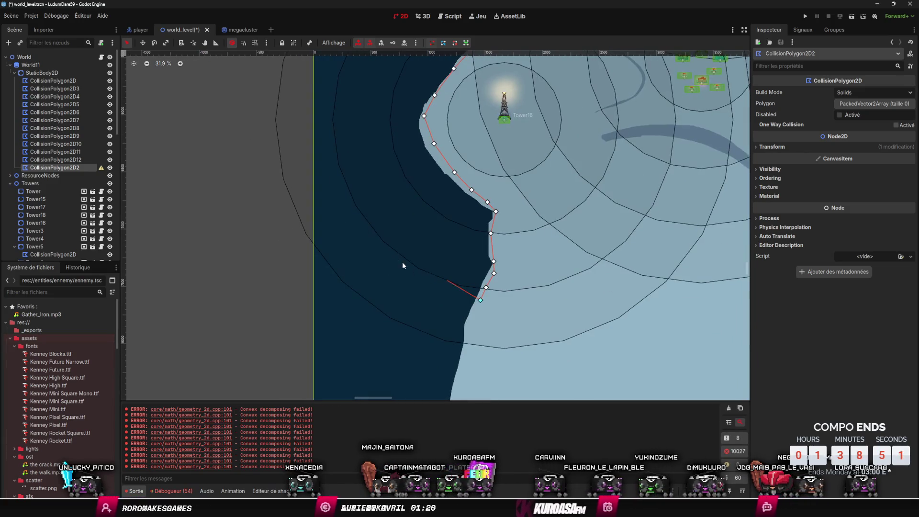
pyautogui.scroll(10, 362, 224)
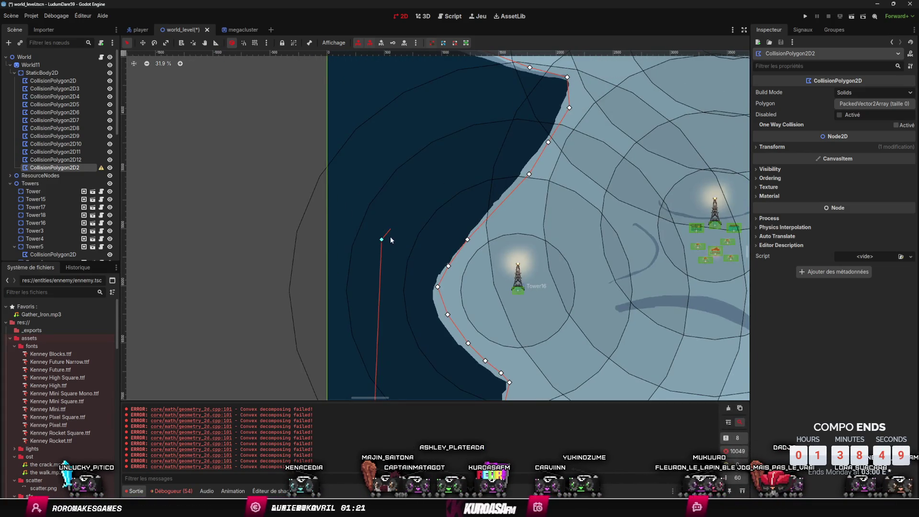
pyautogui.click(383, 238)
pyautogui.scroll(4, 390, 288)
pyautogui.scroll(2, 463, 294)
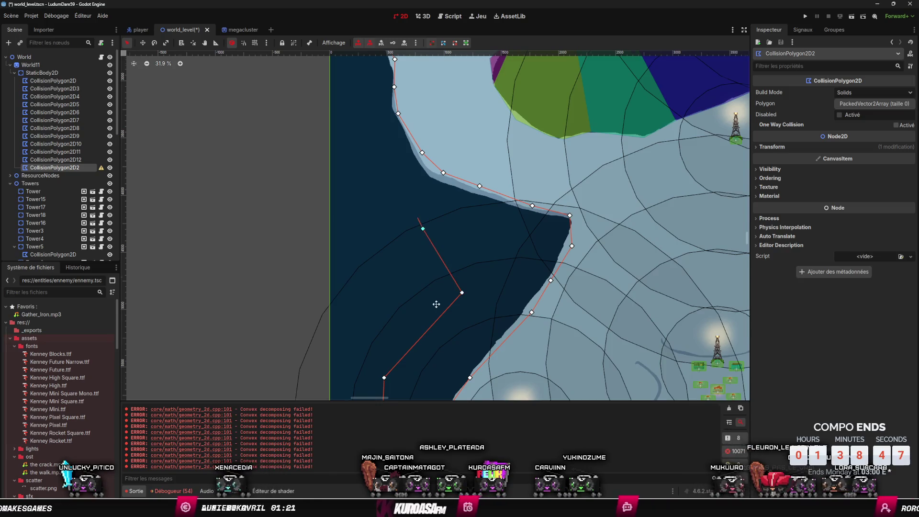
pyautogui.scroll(10, 421, 294)
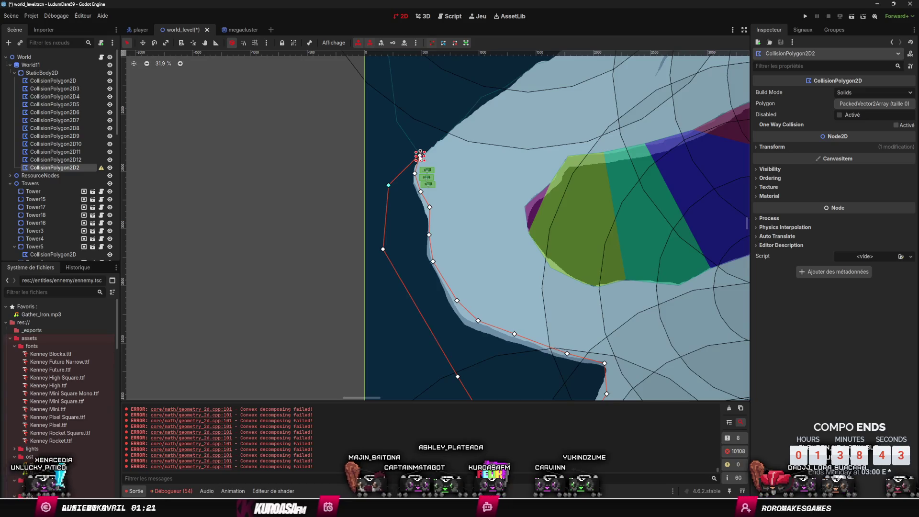
pyautogui.click(419, 155)
# Step: Bring up the add-node menu at the next stretch of shoreline
pyautogui.scroll(-15, 402, 286)
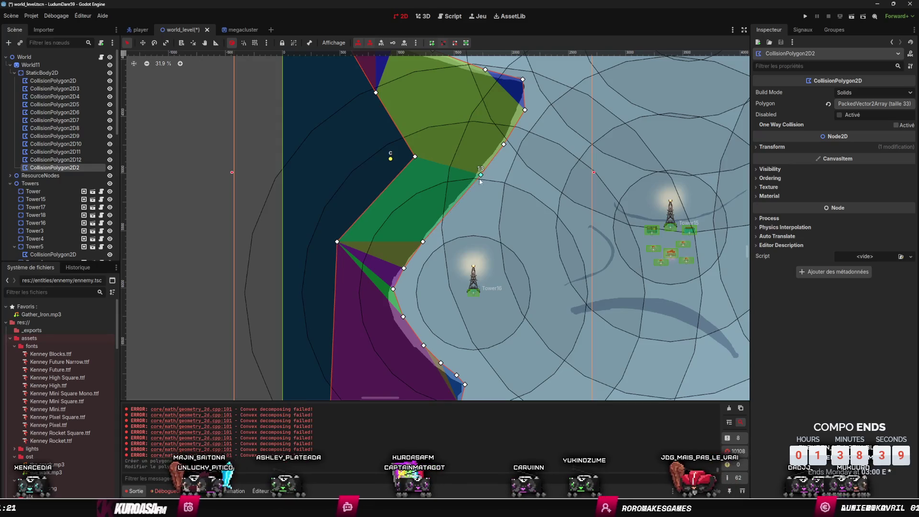
pyautogui.scroll(-6, 420, 230)
pyautogui.scroll(3, 420, 229)
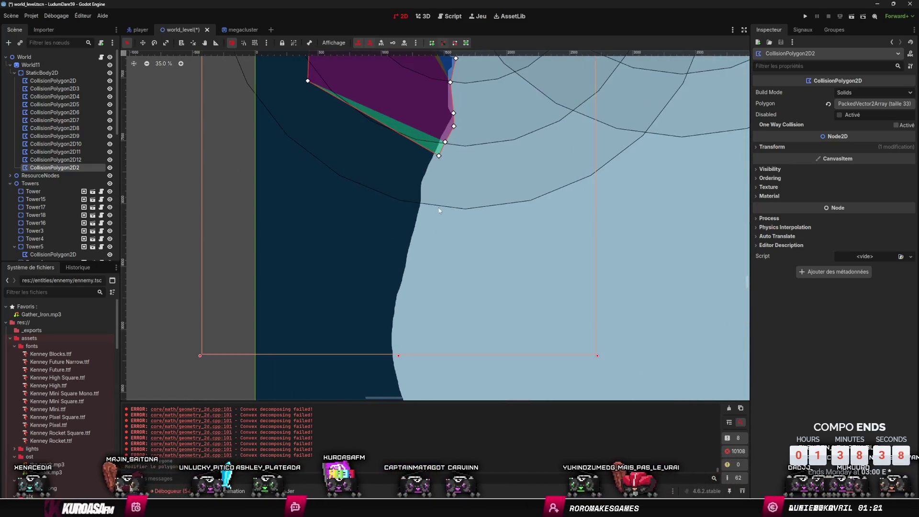
pyautogui.rightClick(436, 168)
# Step: Create a new CollisionPolygon2D and place its first vertex at the coast's edge
pyautogui.click(445, 170)
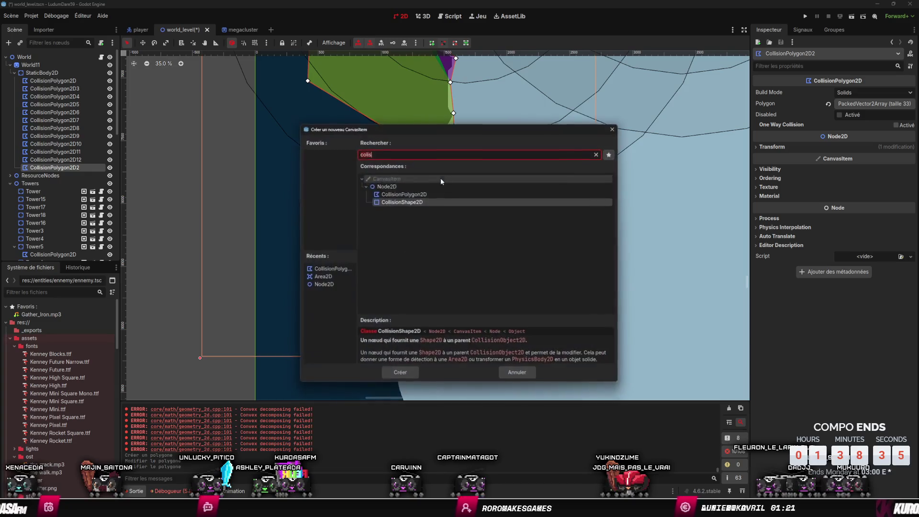
pyautogui.press('Return')
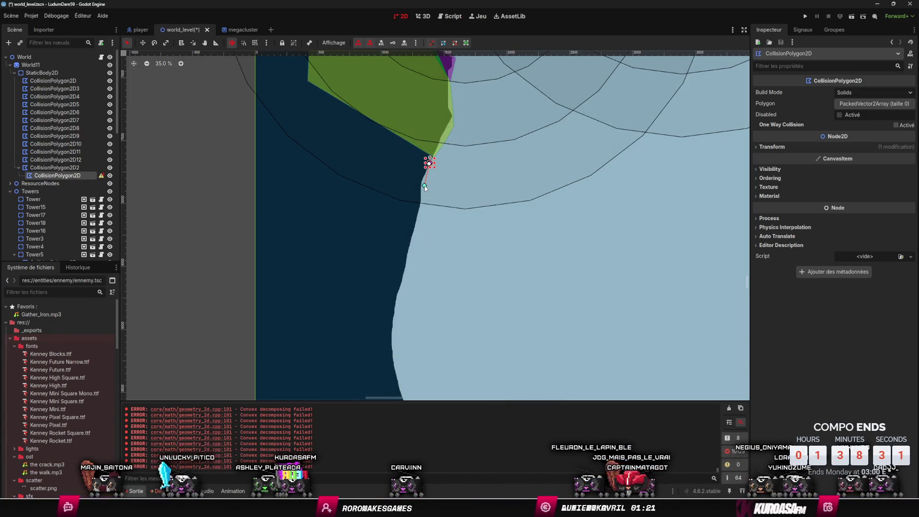
pyautogui.click(414, 248)
pyautogui.scroll(-5, 412, 230)
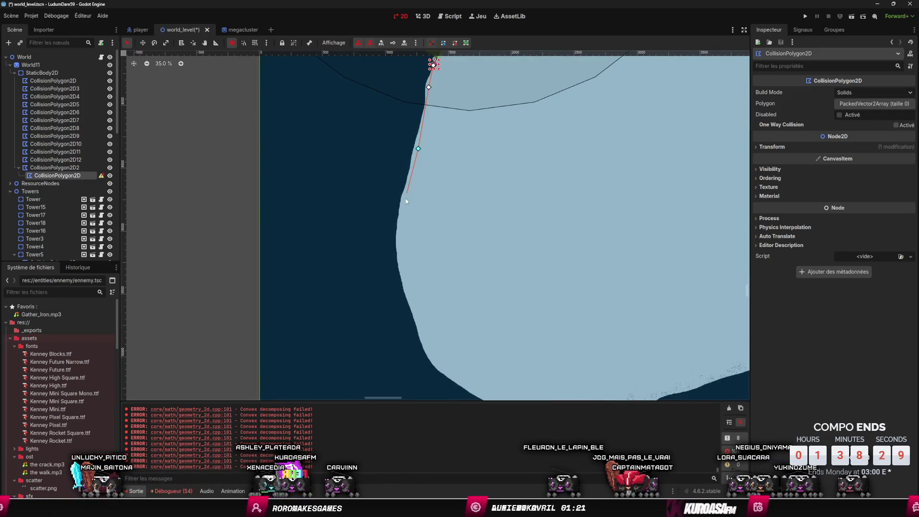
pyautogui.scroll(-7, 438, 322)
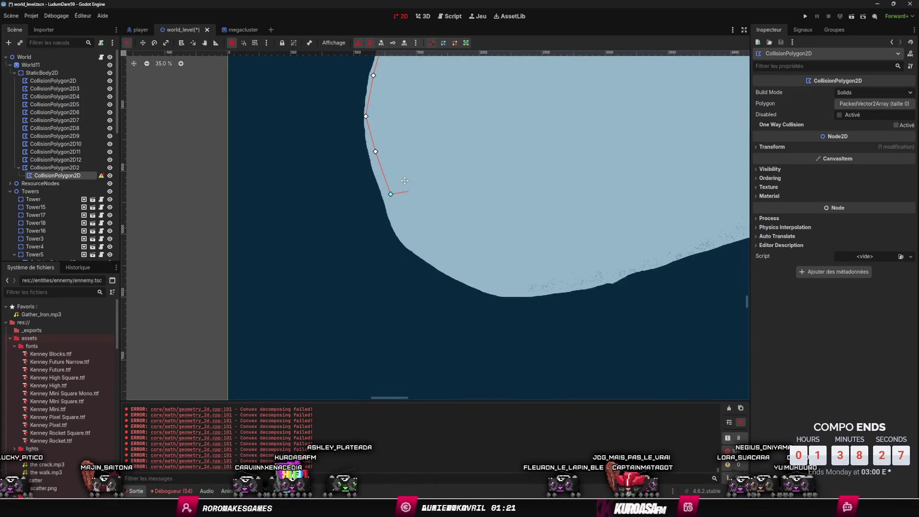
pyautogui.hscroll(2, 438, 322)
# Step: Trace vertices along the southern bay's curve toward the waterfall
pyautogui.click(399, 224)
pyautogui.click(434, 251)
pyautogui.click(494, 280)
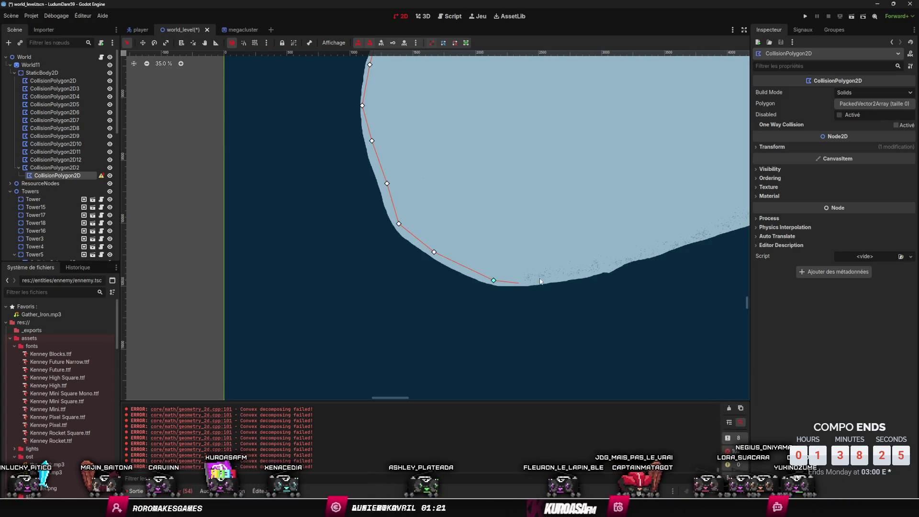
pyautogui.hscroll(15, 656, 256)
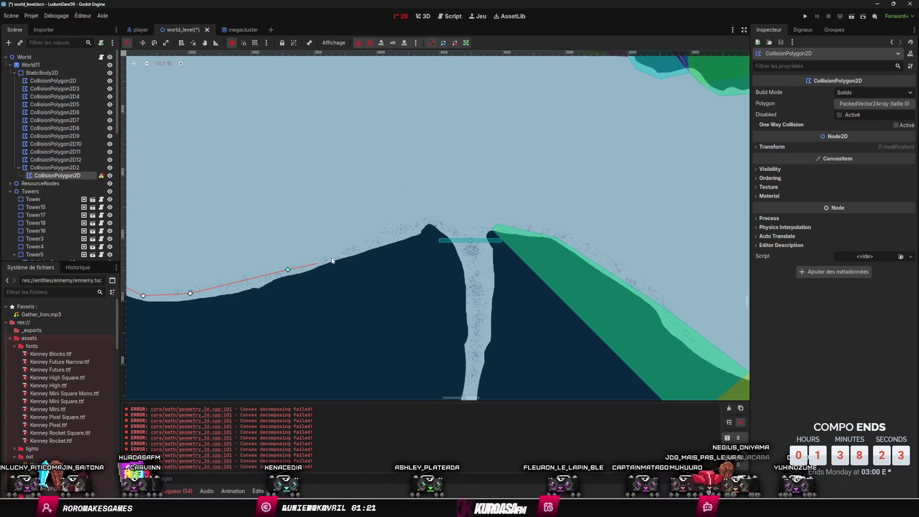
pyautogui.click(336, 253)
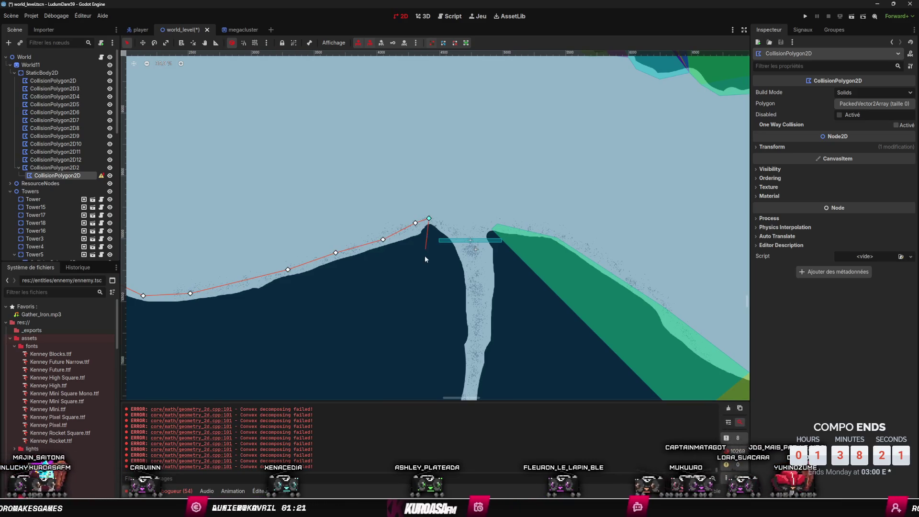
pyautogui.scroll(-4, 417, 298)
pyautogui.hscroll(-8, 418, 298)
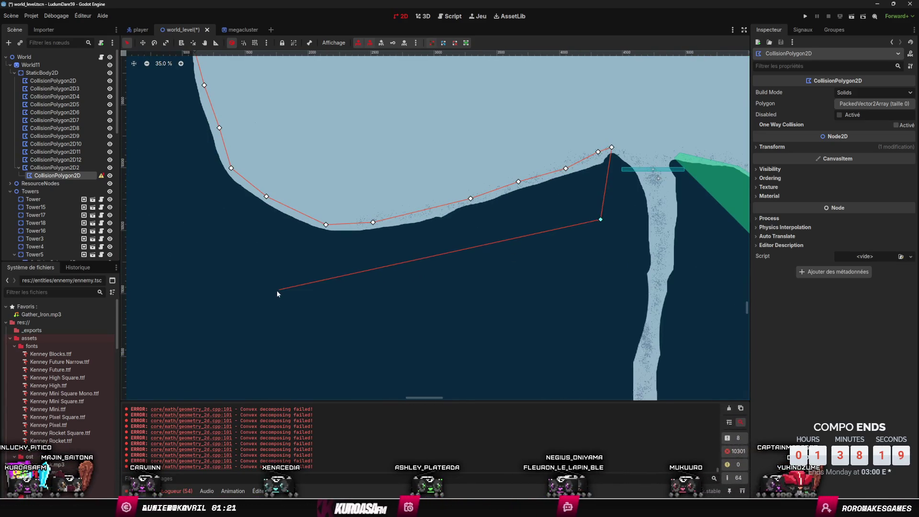
# Step: Add vertices out in the water and close the polygon at 21 vertices
pyautogui.click(277, 290)
pyautogui.hscroll(-2, 577, 272)
pyautogui.hscroll(-14, 556, 244)
pyautogui.scroll(4, 555, 245)
pyautogui.click(507, 175)
pyautogui.scroll(9, 513, 239)
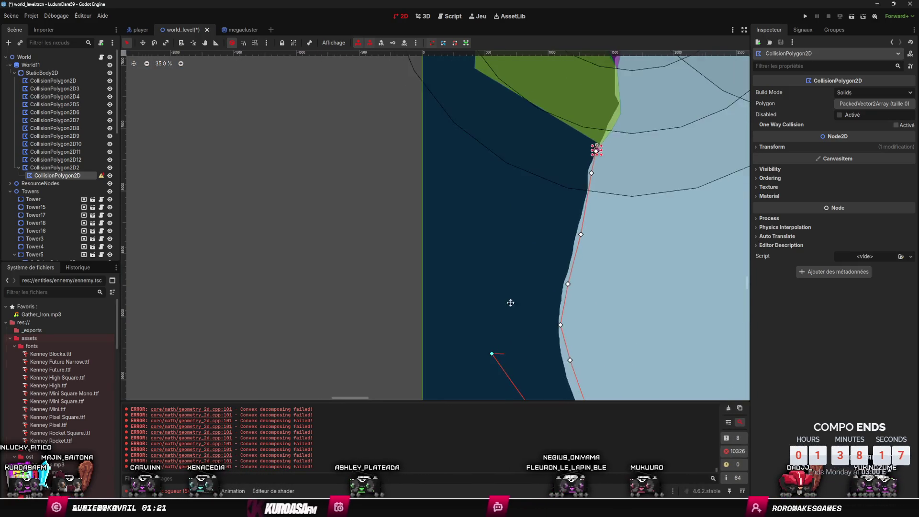
pyautogui.click(514, 164)
pyautogui.click(593, 173)
# Step: Review the closed polygon and deselect it
pyautogui.scroll(10, 593, 173)
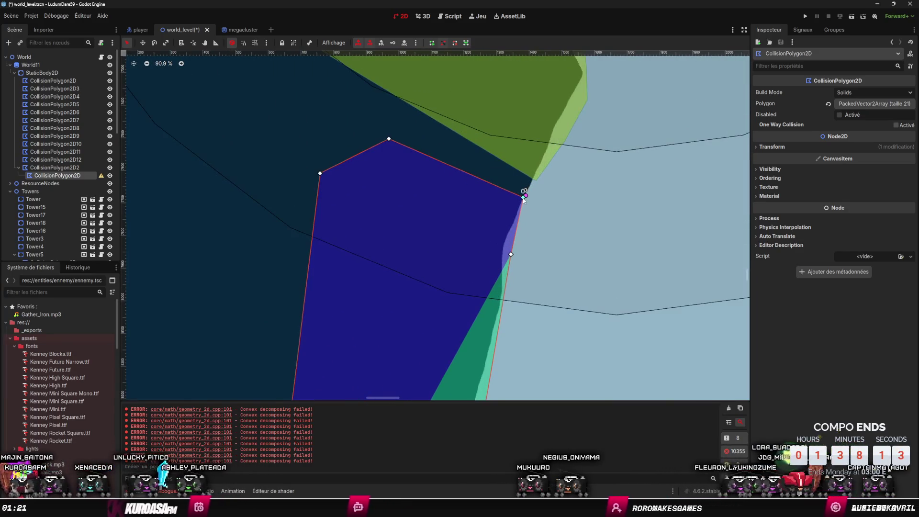
pyautogui.scroll(-20, 527, 201)
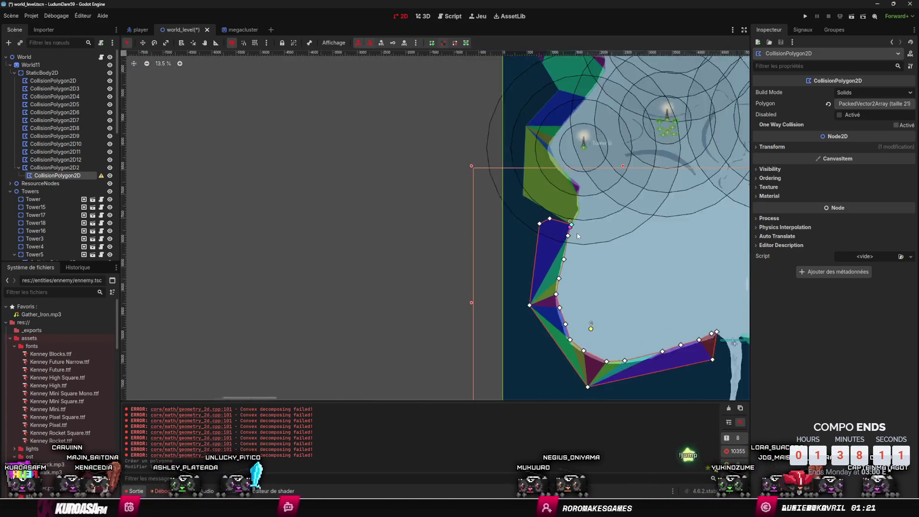
pyautogui.scroll(18, 526, 201)
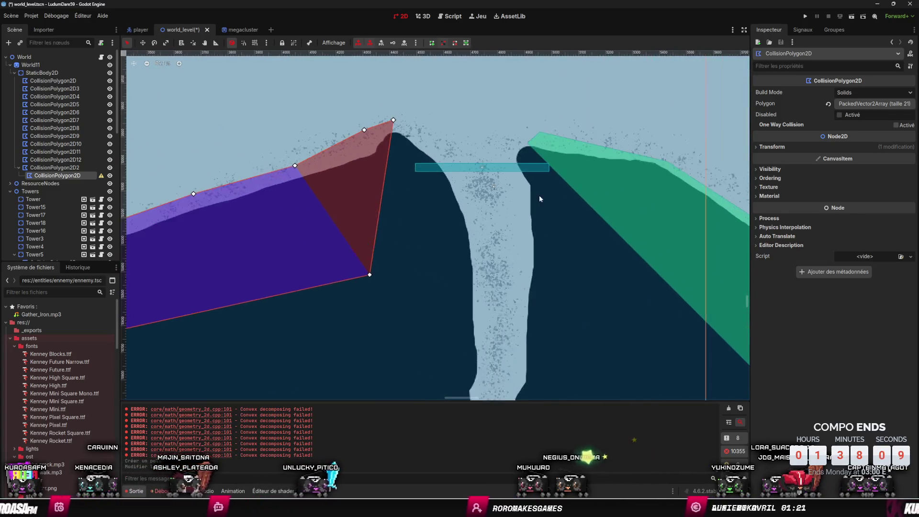
pyautogui.scroll(1, 539, 195)
pyautogui.click(560, 225)
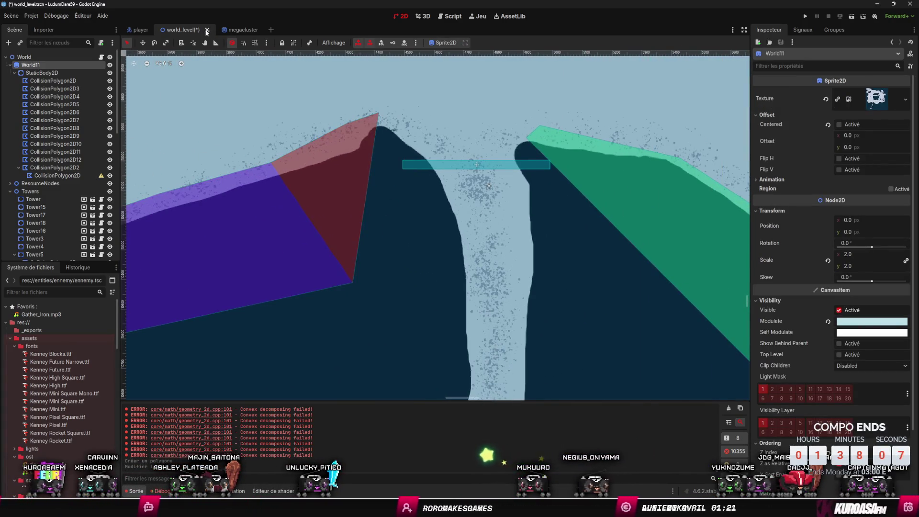
# Step: Add another CollisionPolygon2D node near the peak
pyautogui.scroll(-5, 435, 194)
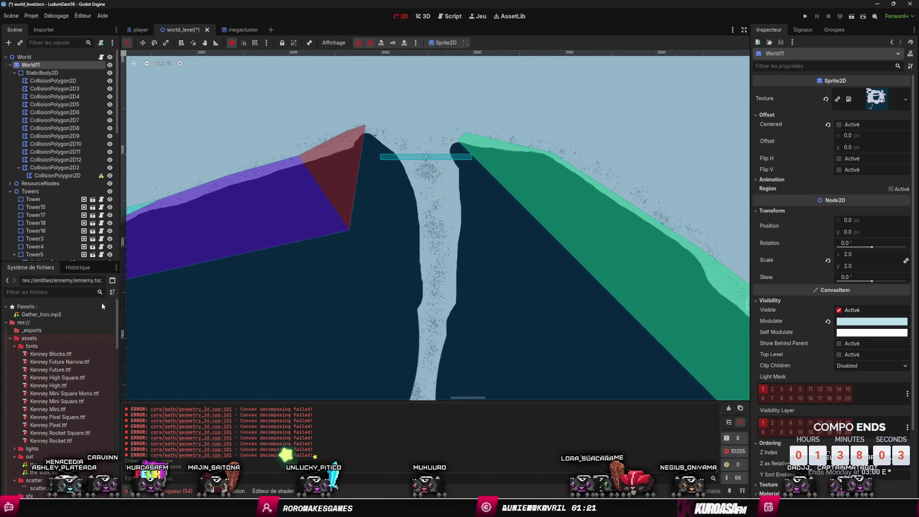
pyautogui.rightClick(366, 134)
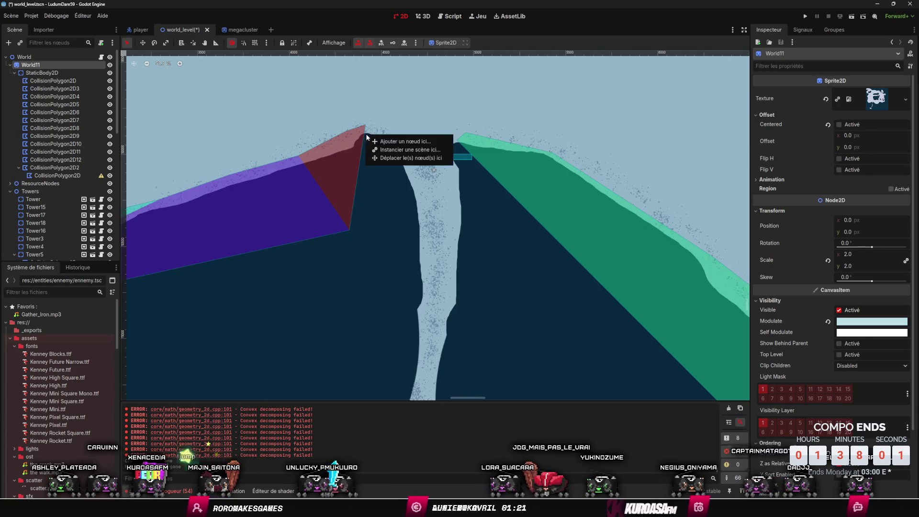
pyautogui.click(404, 141)
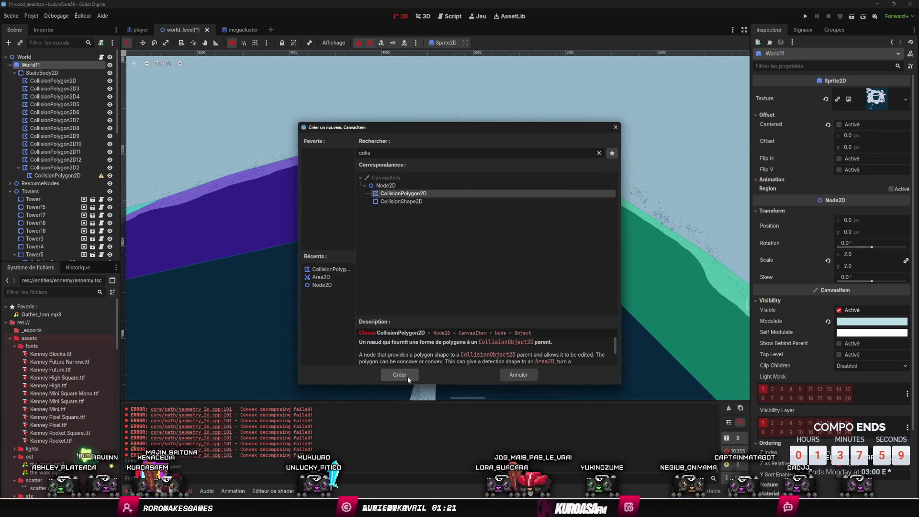
pyautogui.click(400, 374)
# Step: Start the outline at the peak beside the waterfall and trace down the channel's left bank
pyautogui.click(366, 134)
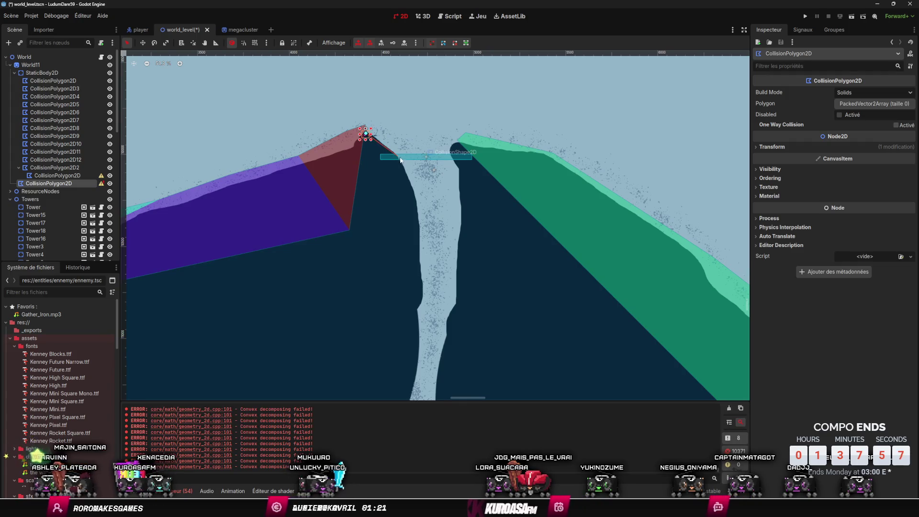
pyautogui.click(397, 152)
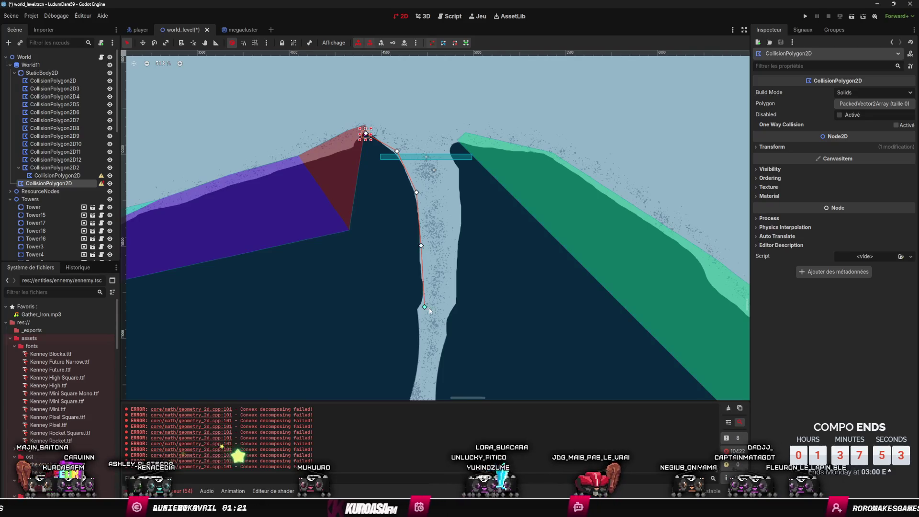
pyautogui.scroll(-5, 429, 308)
pyautogui.click(415, 270)
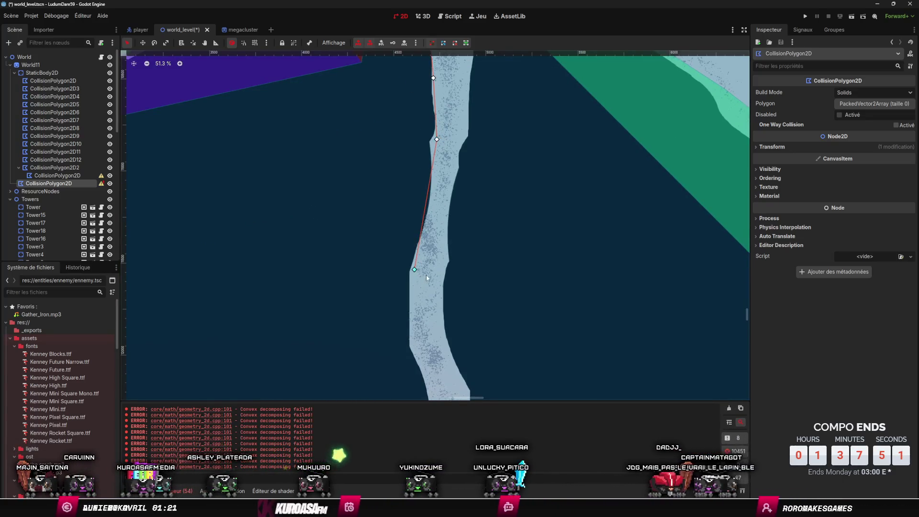
pyautogui.scroll(-4, 425, 239)
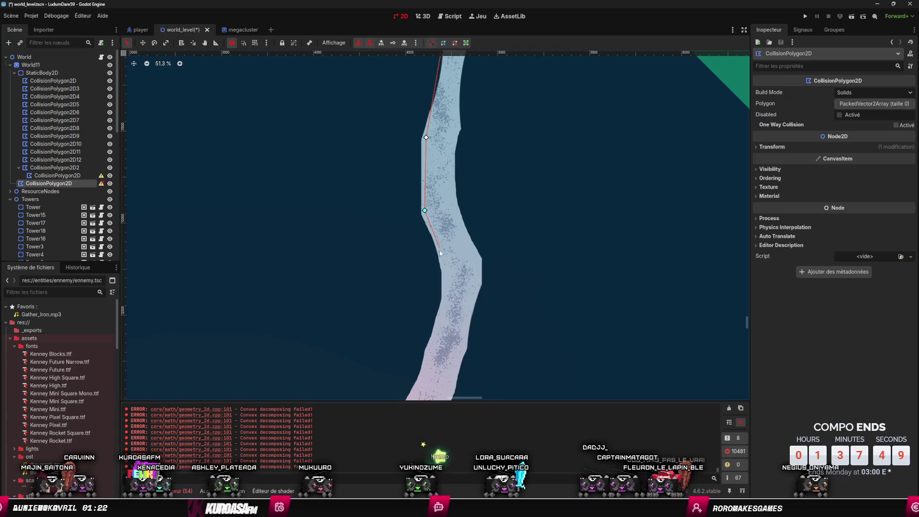
pyautogui.scroll(-4, 444, 281)
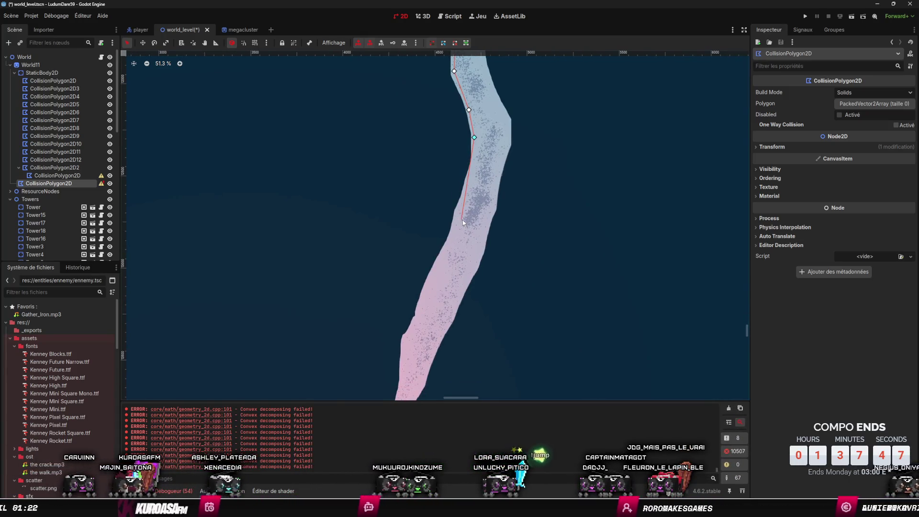
pyautogui.click(446, 254)
pyautogui.scroll(-4, 449, 254)
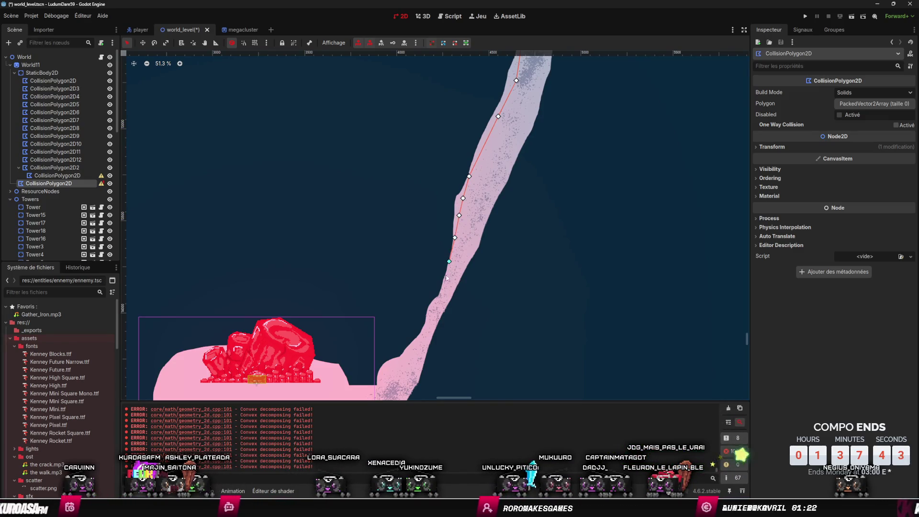
pyautogui.click(439, 294)
pyautogui.scroll(-4, 441, 292)
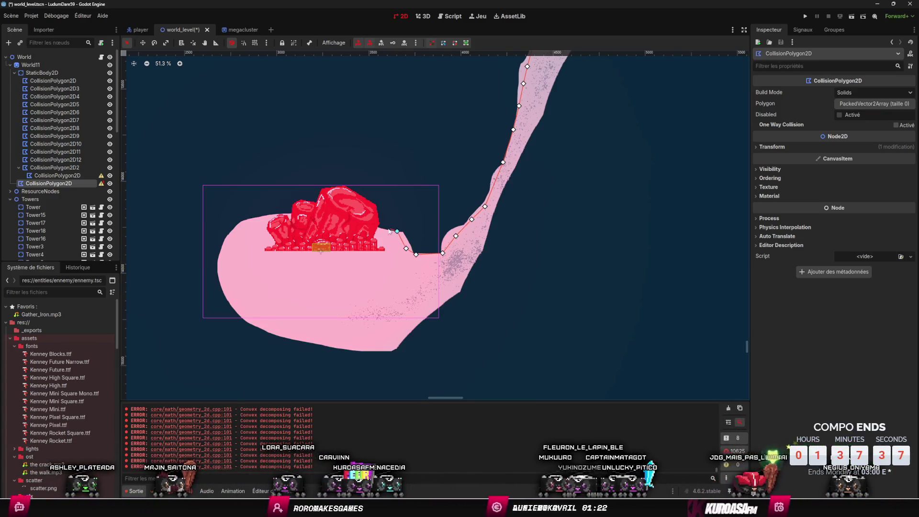
# Step: Trace the pink lake's top edge beside the red rocks and around its left end
pyautogui.click(266, 220)
pyautogui.click(243, 227)
pyautogui.scroll(-3, 365, 152)
pyautogui.scroll(2, 365, 152)
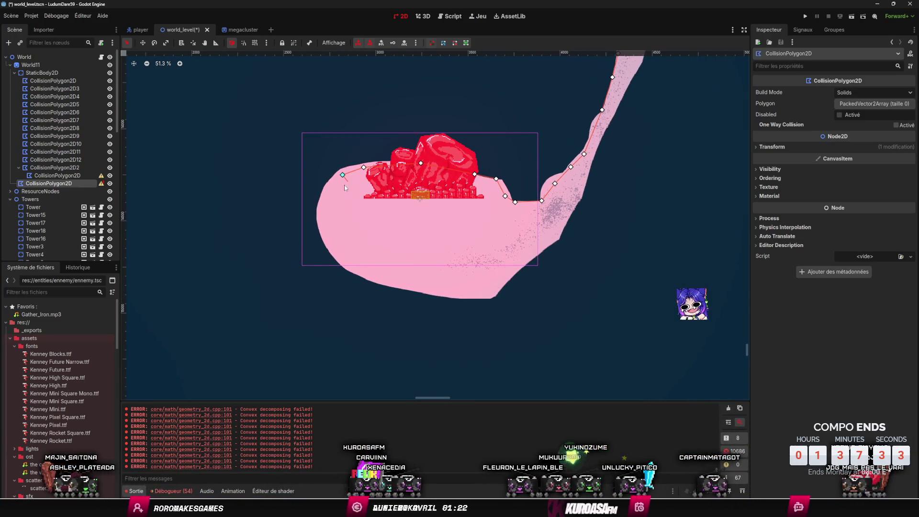
pyautogui.click(324, 195)
pyautogui.click(320, 223)
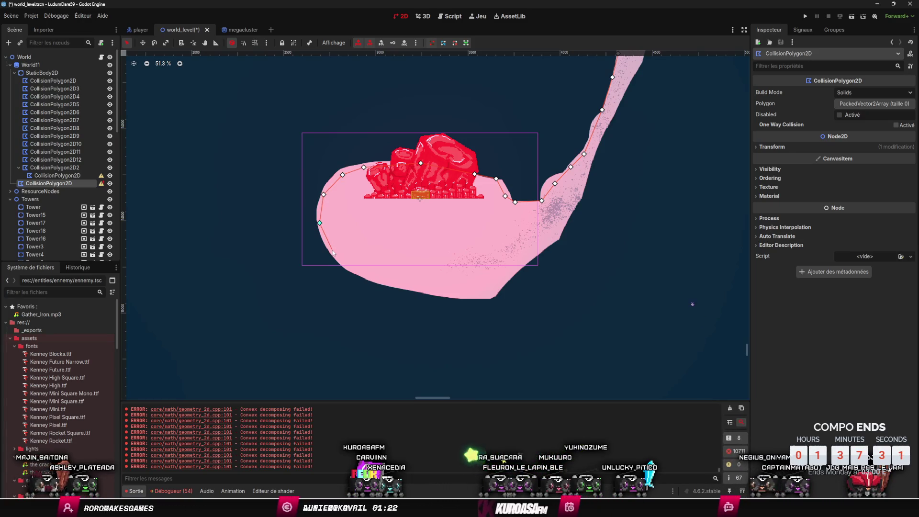
# Step: Trace the lake's bottom edge and right side, then begin up the channel's right bank
pyautogui.click(395, 283)
pyautogui.click(442, 293)
pyautogui.click(468, 294)
pyautogui.click(488, 295)
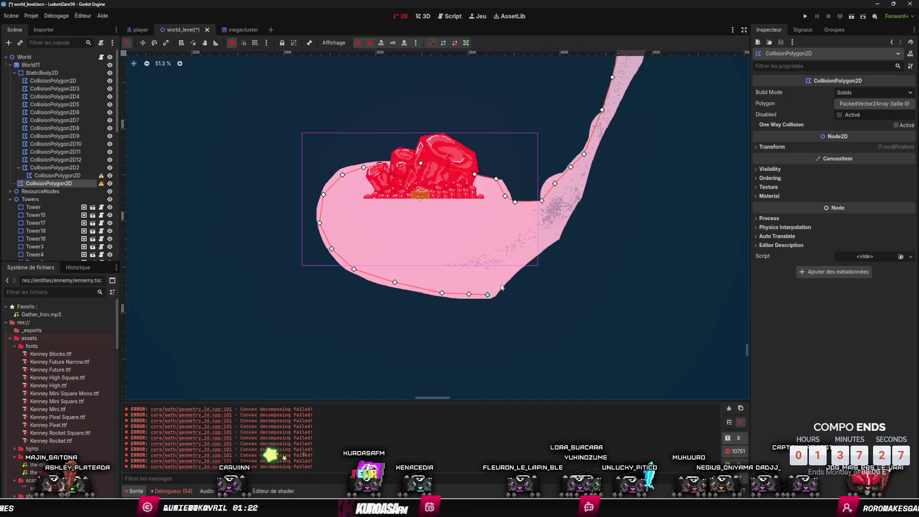
pyautogui.click(539, 247)
pyautogui.click(558, 236)
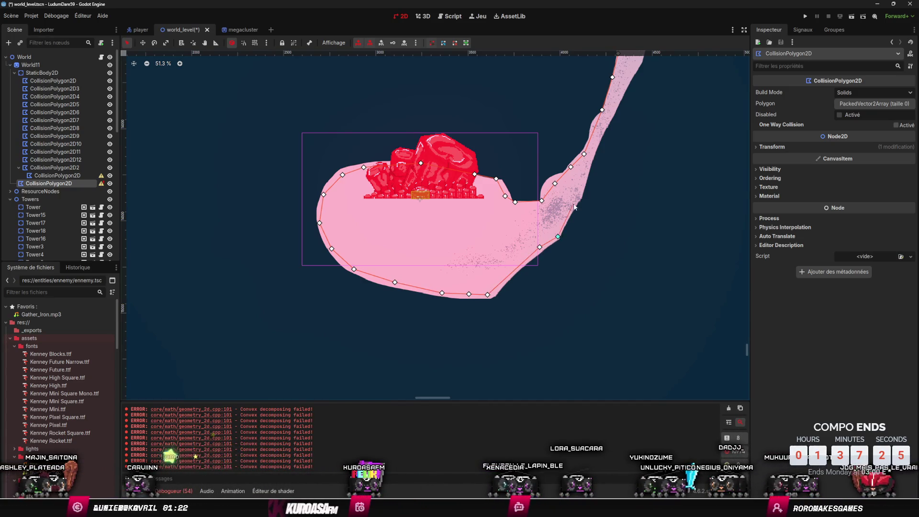
pyautogui.click(578, 195)
pyautogui.scroll(5, 541, 234)
pyautogui.hscroll(3, 541, 234)
# Step: Add points up the channel's right bank
pyautogui.click(510, 257)
pyautogui.scroll(4, 509, 259)
pyautogui.hscroll(2, 508, 259)
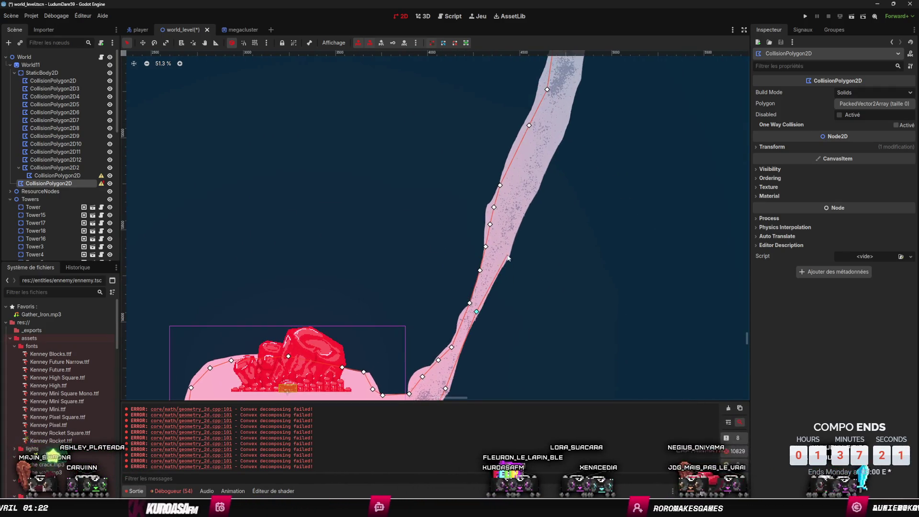
pyautogui.click(508, 256)
pyautogui.scroll(6, 503, 259)
pyautogui.hscroll(3, 503, 258)
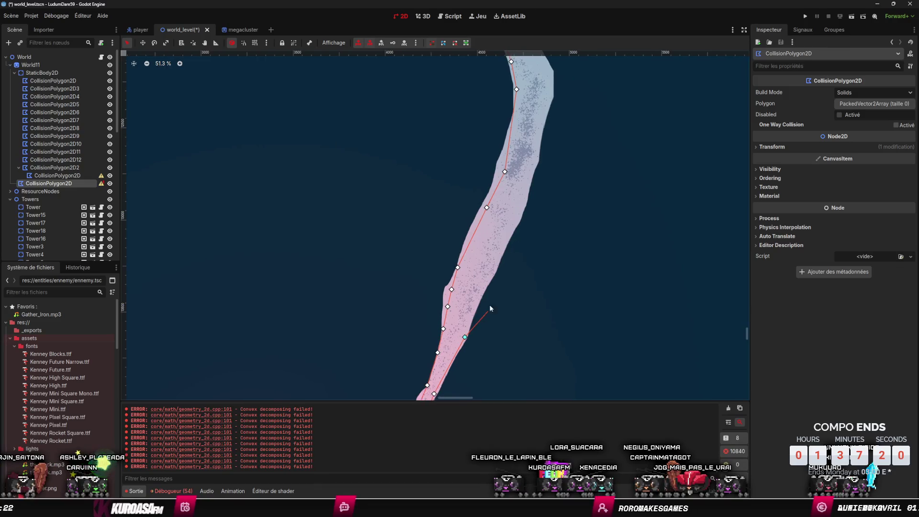
pyautogui.click(505, 243)
pyautogui.scroll(5, 503, 254)
pyautogui.hscroll(2, 503, 254)
pyautogui.click(499, 262)
pyautogui.click(520, 177)
# Step: Continue the outline up the right bank to the channel's mouth at the coast
pyautogui.scroll(5, 497, 282)
pyautogui.hscroll(1, 497, 283)
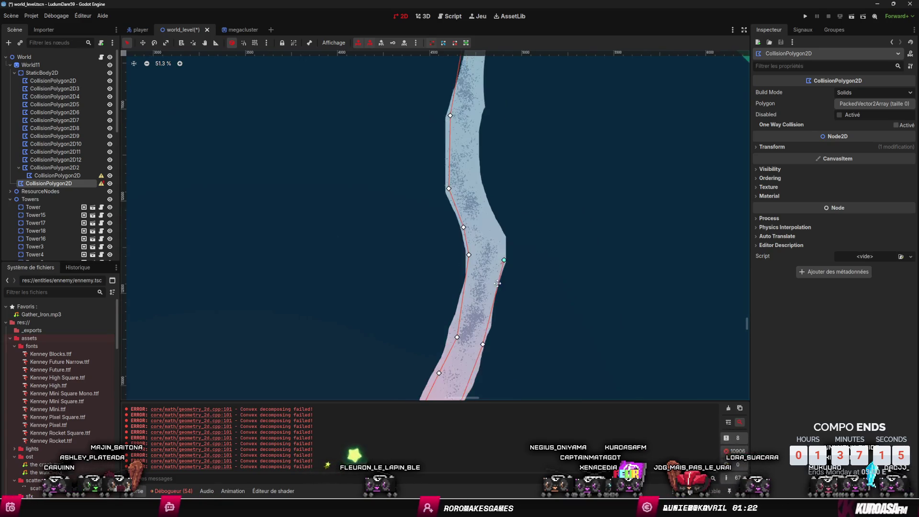
pyautogui.scroll(2, 497, 282)
pyautogui.hscroll(1, 498, 283)
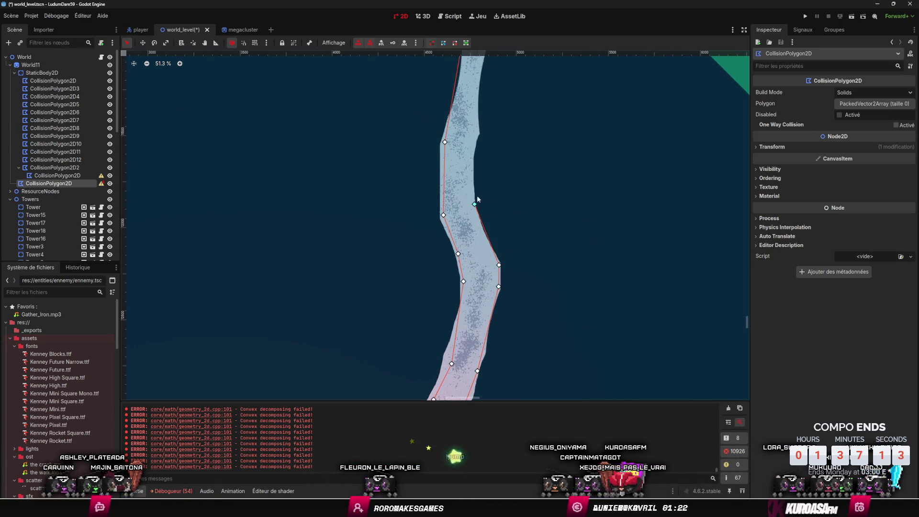
pyautogui.scroll(8, 479, 215)
pyautogui.hscroll(-1, 482, 248)
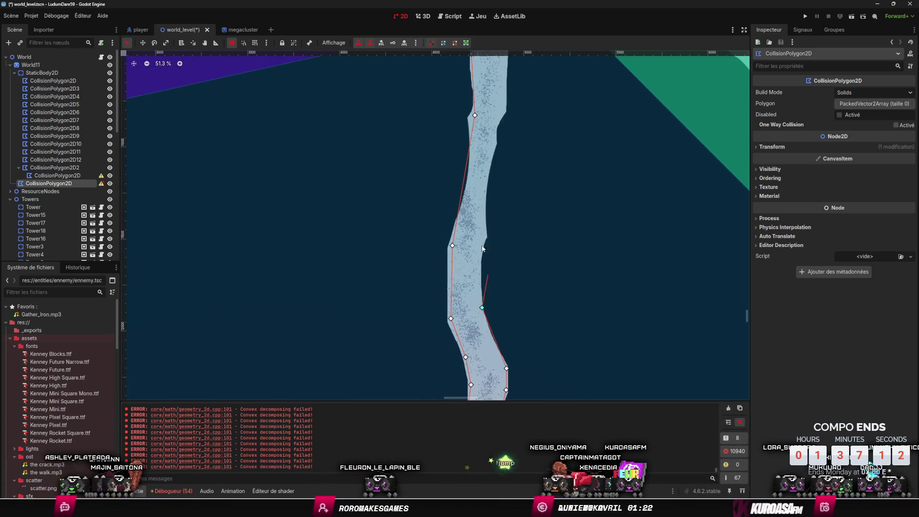
pyautogui.click(487, 175)
pyautogui.scroll(10, 484, 216)
pyautogui.hscroll(1, 483, 215)
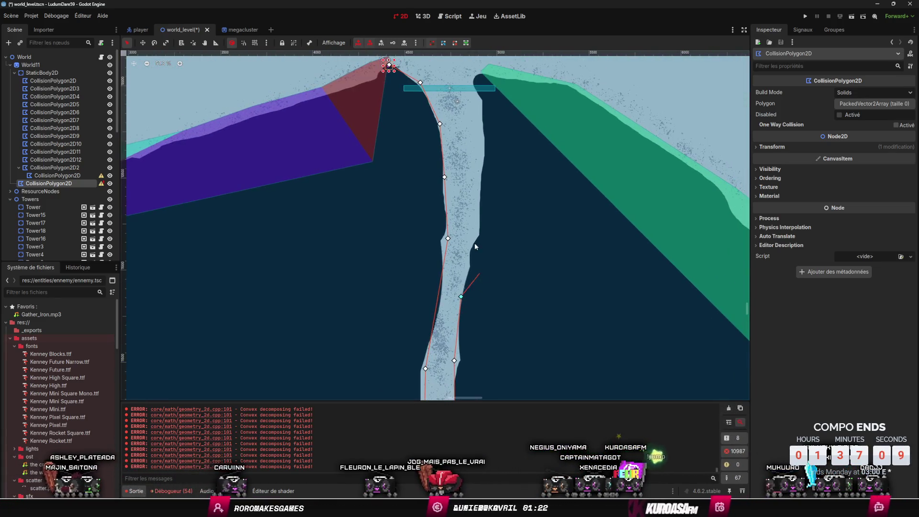
pyautogui.scroll(9, 474, 268)
pyautogui.hscroll(1, 472, 304)
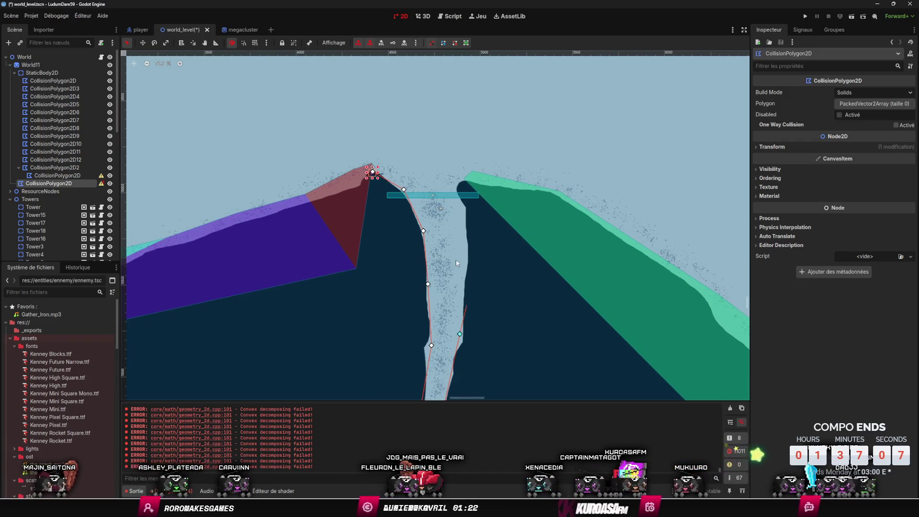
pyautogui.click(465, 219)
# Step: Run the outline into the water with far corner points and close it at 57 vertices
pyautogui.click(455, 189)
pyautogui.scroll(-1, 514, 293)
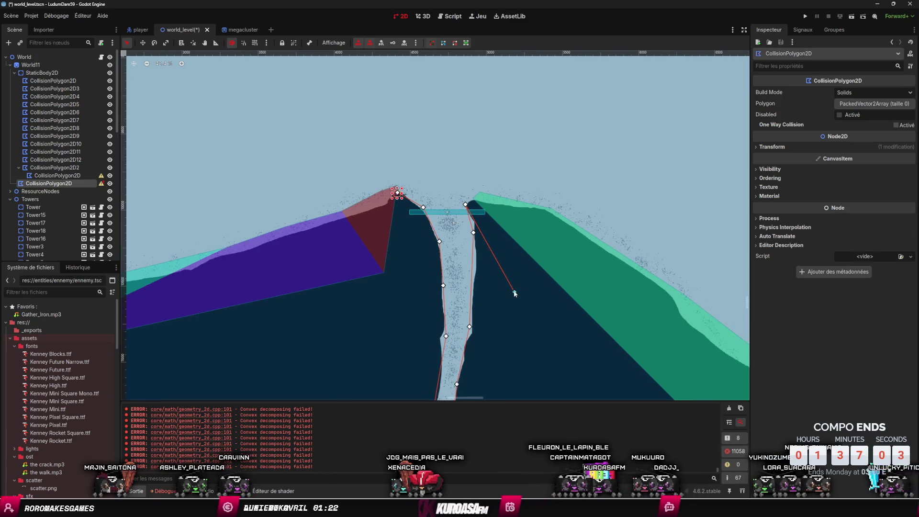
pyautogui.click(515, 293)
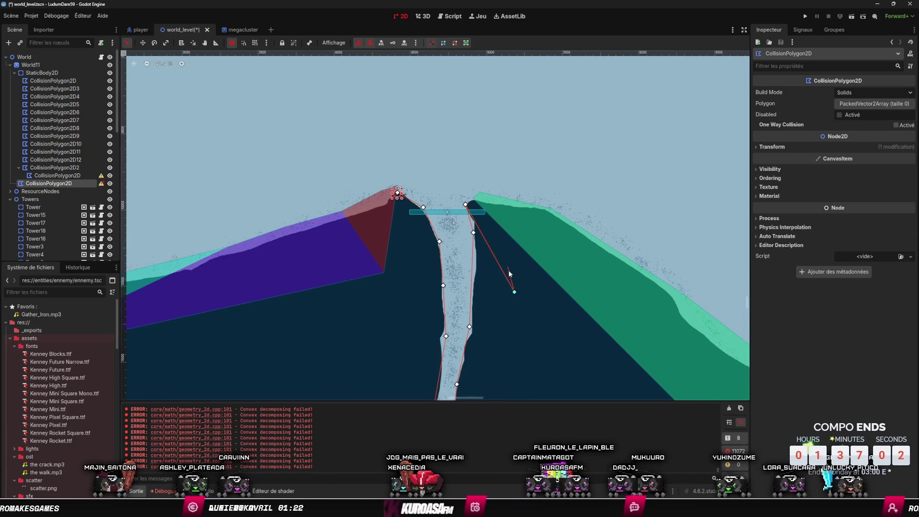
pyautogui.click(531, 321)
pyautogui.scroll(-2, 531, 332)
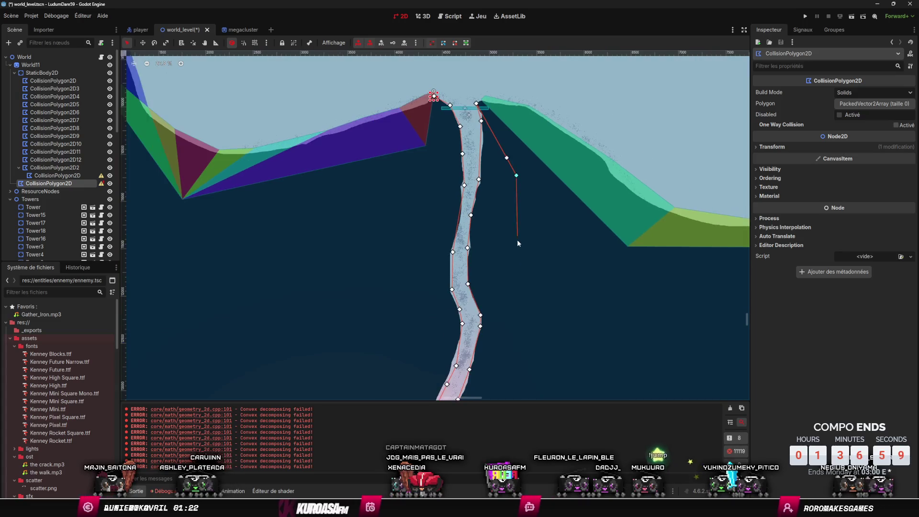
pyautogui.scroll(-4, 518, 249)
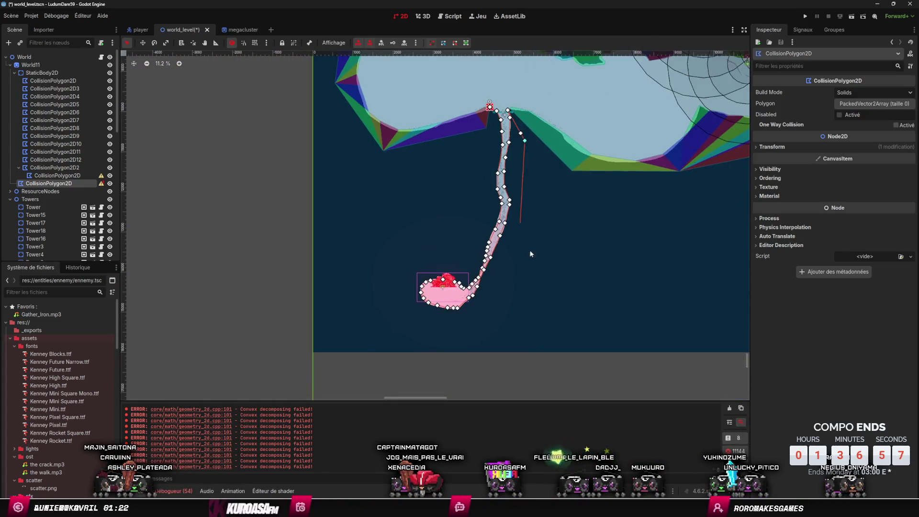
pyautogui.click(387, 321)
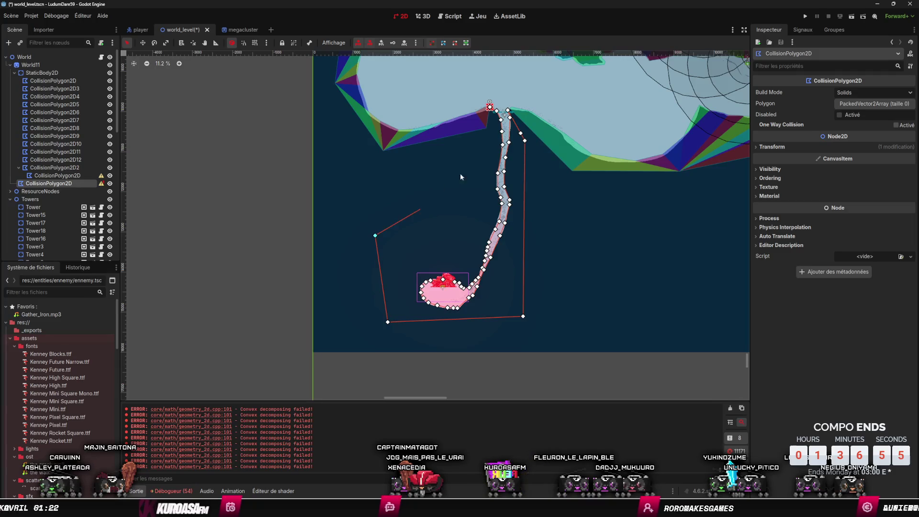
pyautogui.scroll(5, 496, 120)
pyautogui.click(488, 109)
# Step: Save the world_level.tscn scene
pyautogui.hotkey('ctrl', 's')
pyautogui.scroll(-6, 550, 187)
pyautogui.scroll(8, 551, 186)
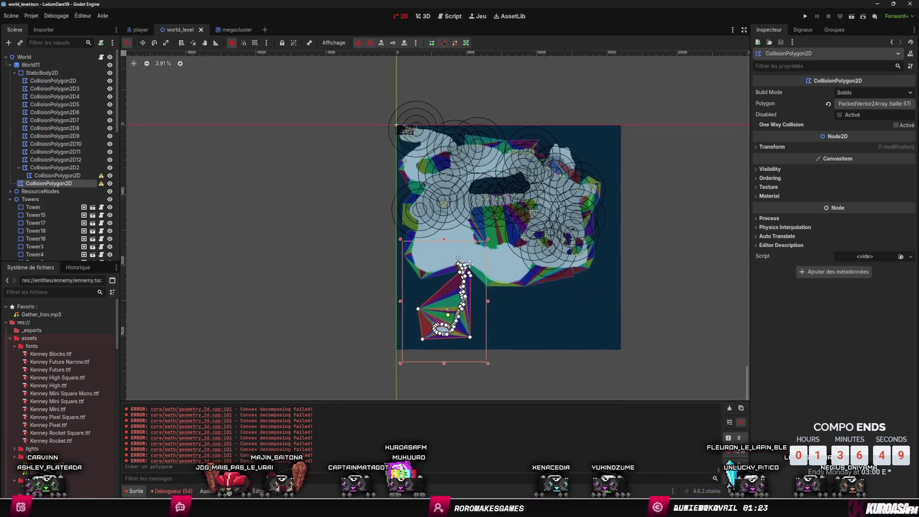
pyautogui.scroll(-3, 484, 213)
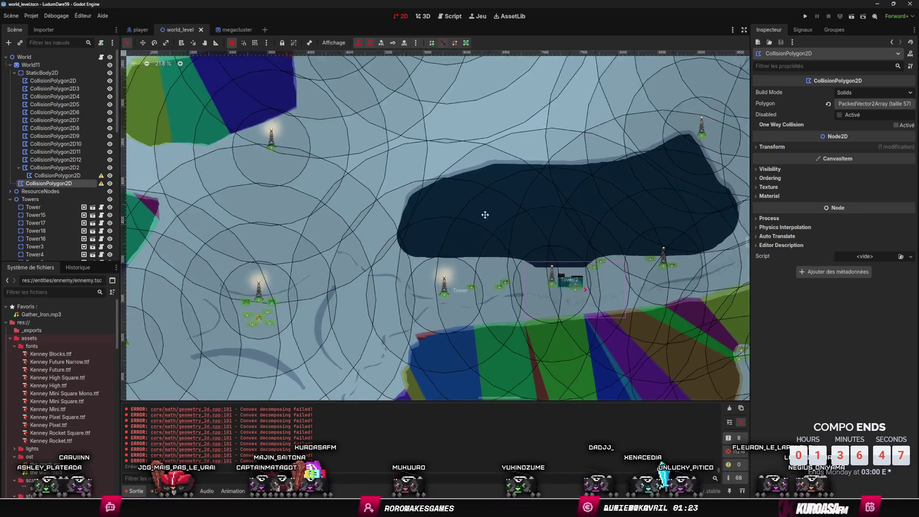
# Step: Drag both loose collision polygons to be direct children of StaticBody2D
pyautogui.moveTo(71, 176); pyautogui.dragTo(56, 75)
pyautogui.moveTo(82, 183)
pyautogui.mouseDown()
pyautogui.moveTo(97, 184)
pyautogui.moveTo(59, 73)
pyautogui.mouseUp()
pyautogui.scroll(10, 40, 188)
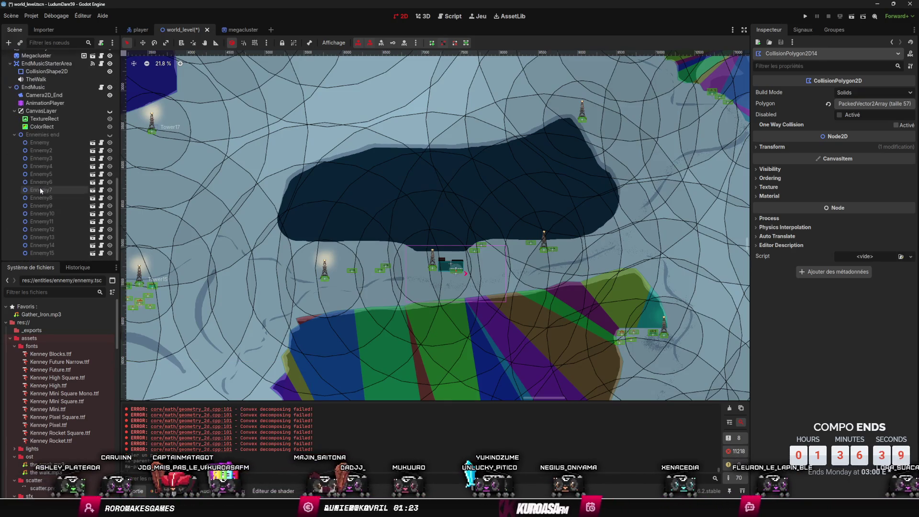
pyautogui.scroll(2, 390, 197)
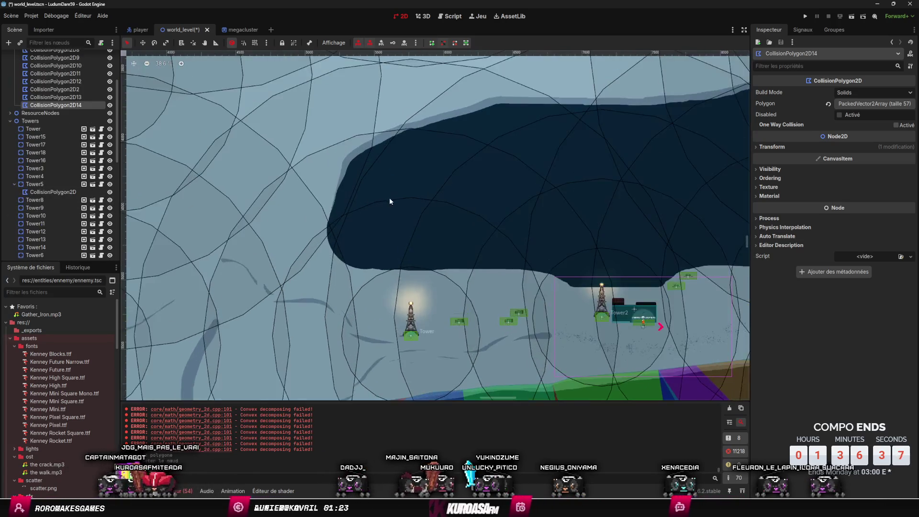
pyautogui.scroll(-4, 410, 192)
# Step: Center the coloured landmass in view and bring up the add-node menu there
pyautogui.moveTo(447, 135); pyautogui.dragTo(406, 35)
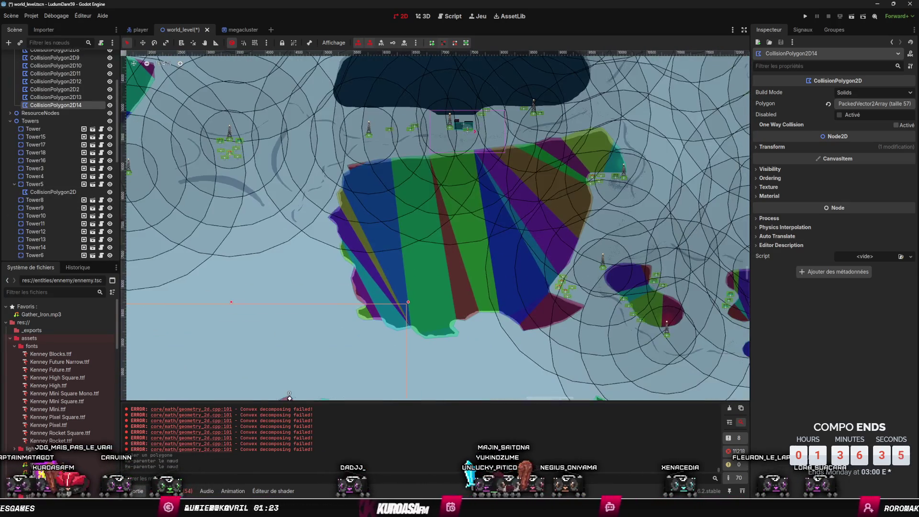
pyautogui.scroll(-5, 466, 321)
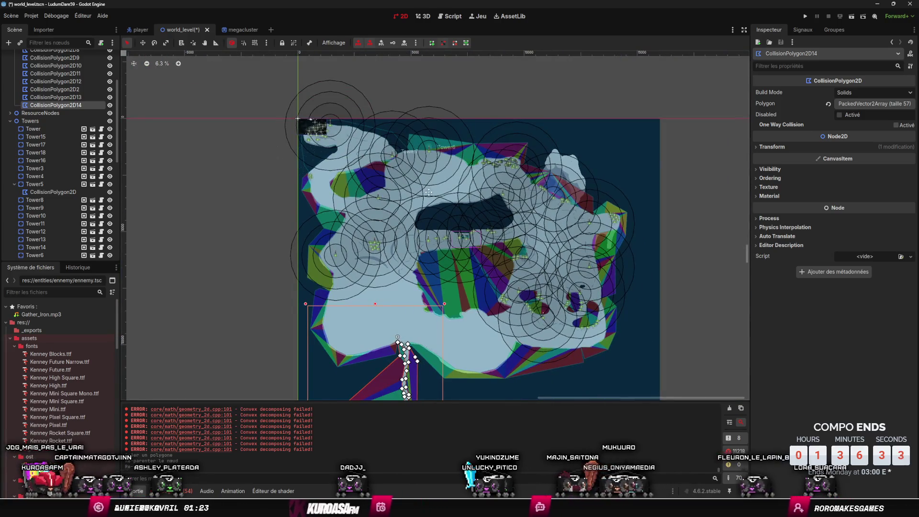
pyautogui.scroll(8, 428, 192)
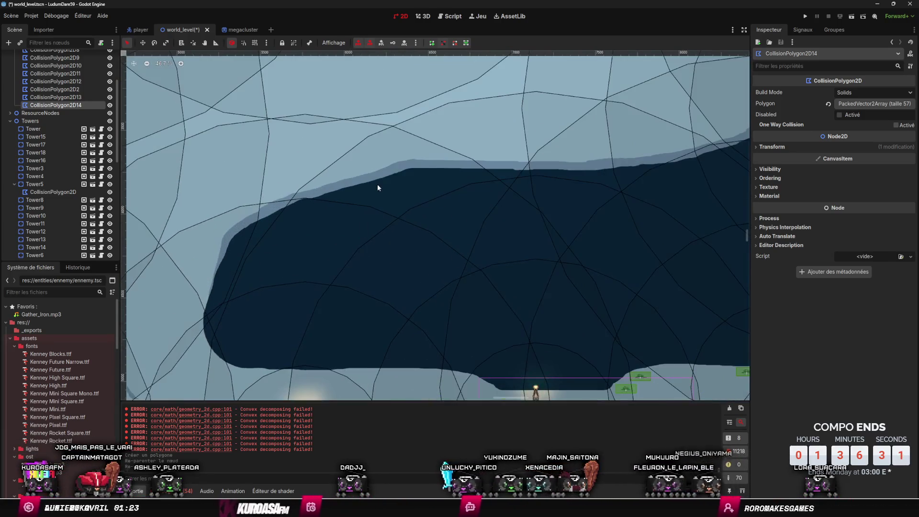
pyautogui.rightClick(383, 172)
# Step: Add a CollisionPolygon2D and trace the lake's northern shoreline toward Tower4 and where it turns south
pyautogui.click(409, 180)
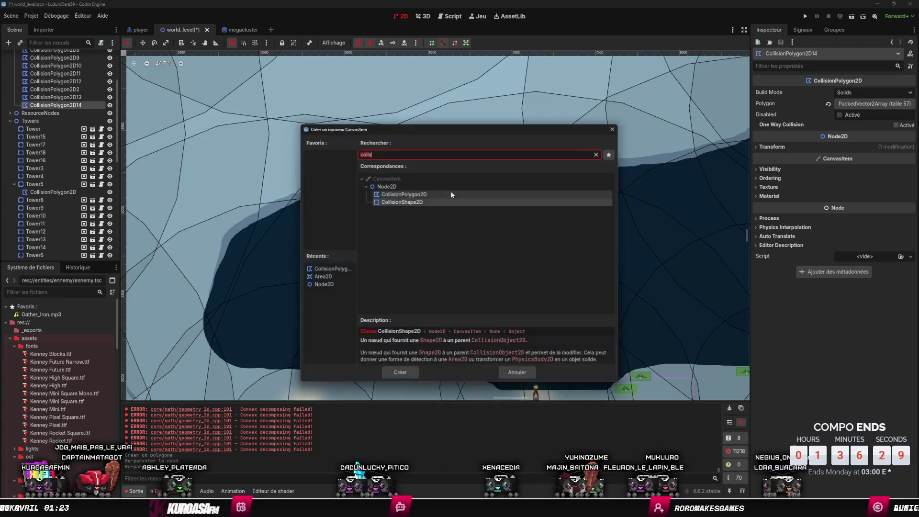
pyautogui.click(400, 374)
pyautogui.click(380, 169)
pyautogui.scroll(2, 416, 191)
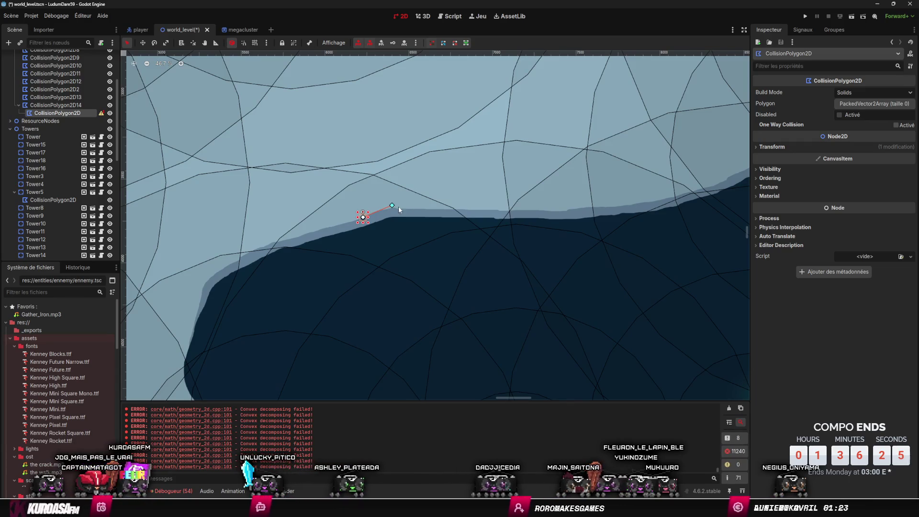
pyautogui.hscroll(3, 440, 217)
pyautogui.scroll(2, 439, 217)
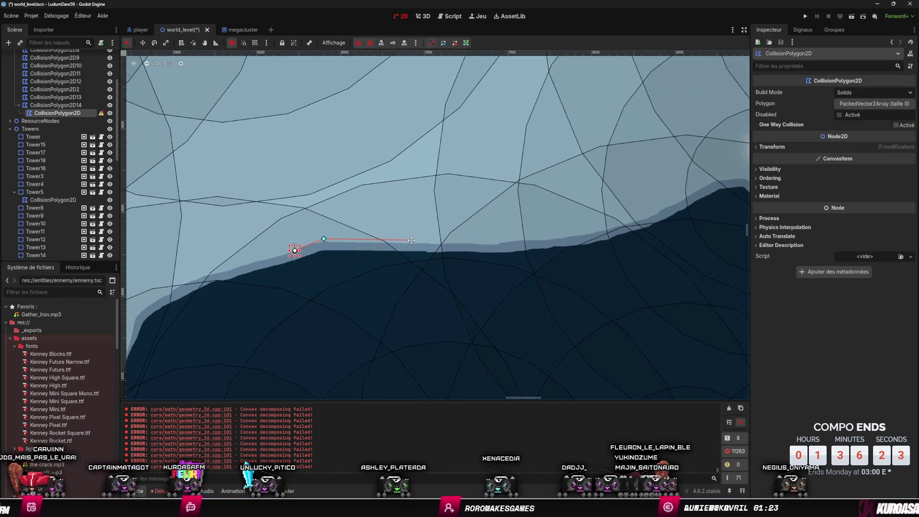
pyautogui.click(432, 241)
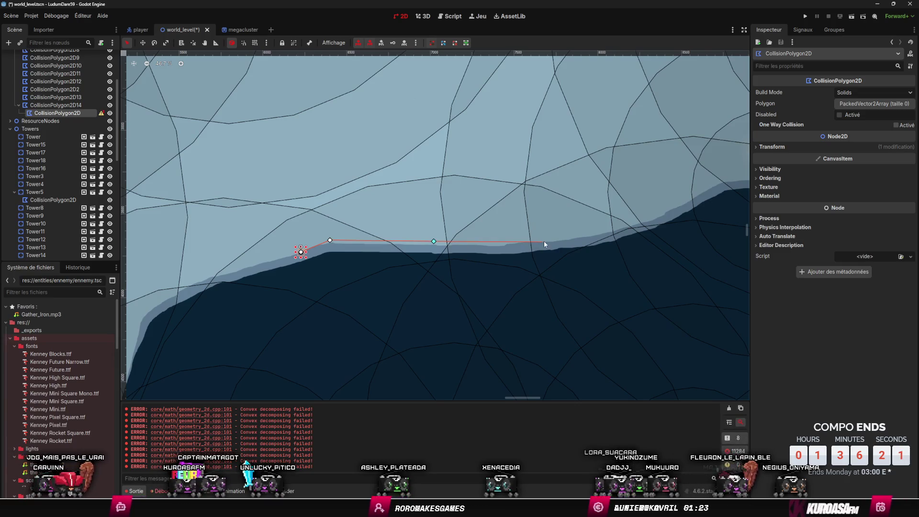
pyautogui.click(622, 229)
pyautogui.hscroll(5, 625, 230)
pyautogui.scroll(2, 625, 230)
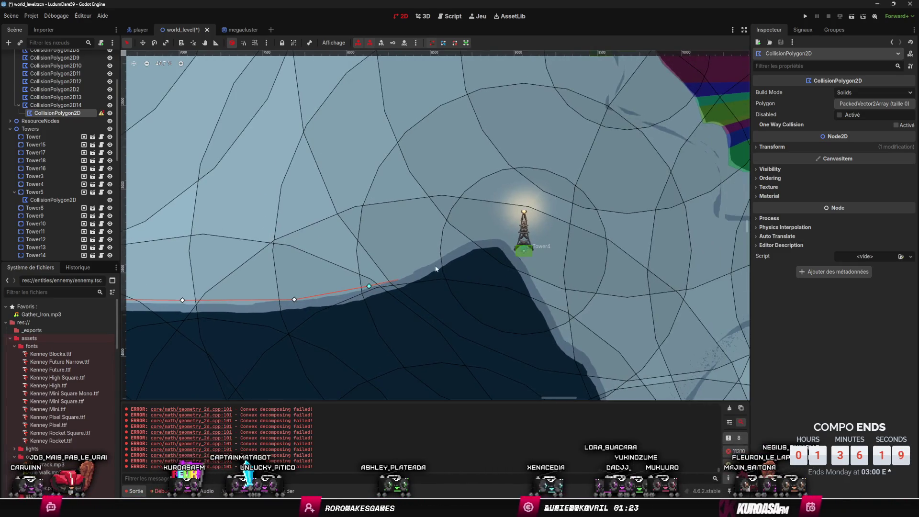
pyautogui.click(472, 238)
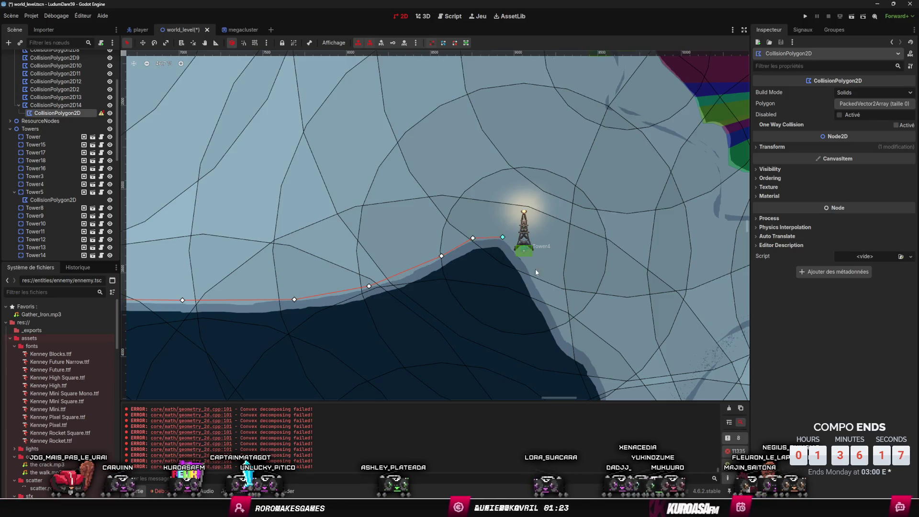
pyautogui.click(542, 293)
pyautogui.scroll(-4, 469, 236)
pyautogui.hscroll(4, 469, 236)
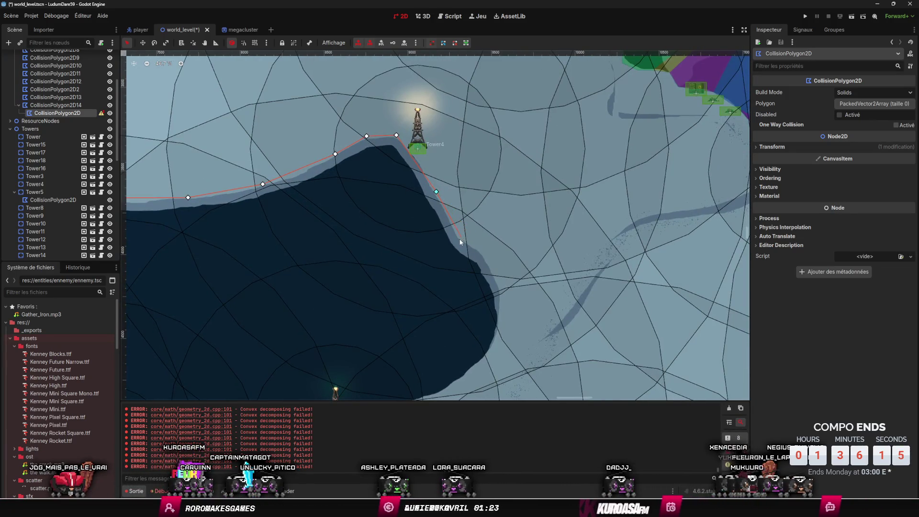
pyautogui.scroll(-4, 502, 297)
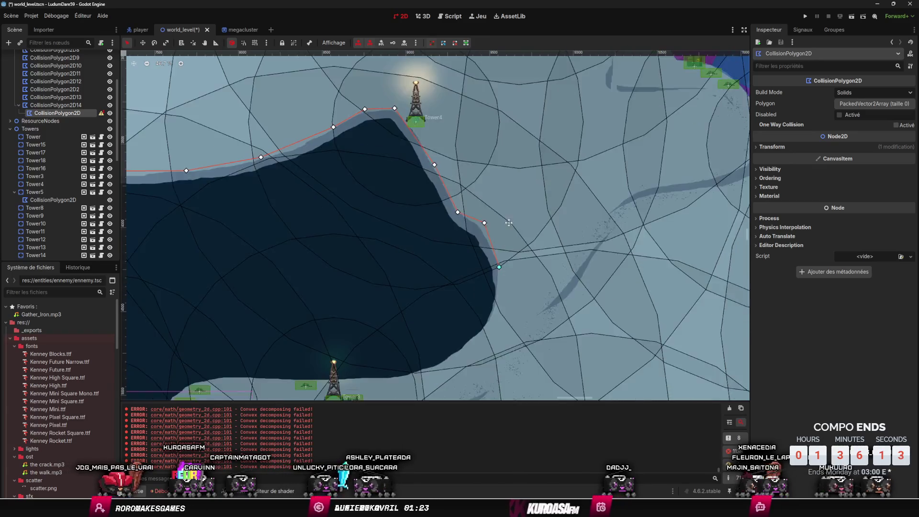
pyautogui.hscroll(-2, 526, 240)
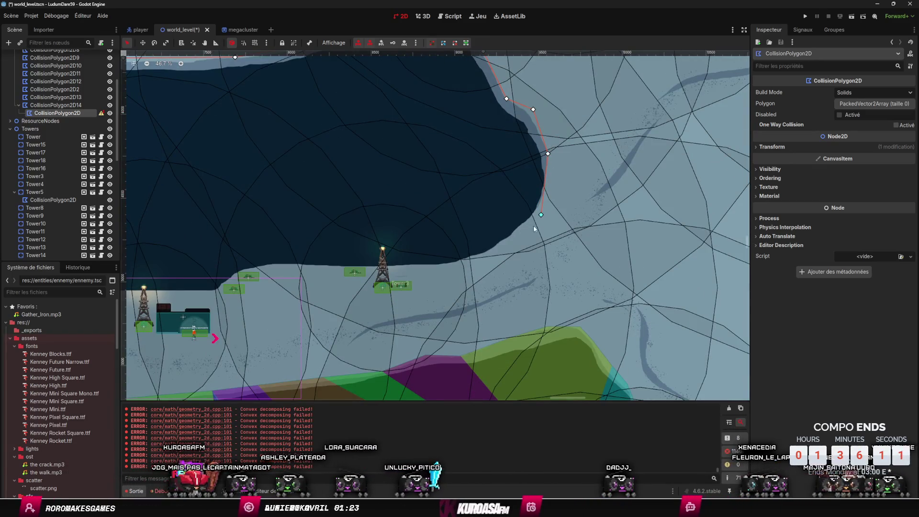
# Step: Continue along the eastern, southern and southwest shore and close the 27-point lake polygon
pyautogui.click(502, 251)
pyautogui.hscroll(-4, 503, 254)
pyautogui.scroll(-1, 502, 254)
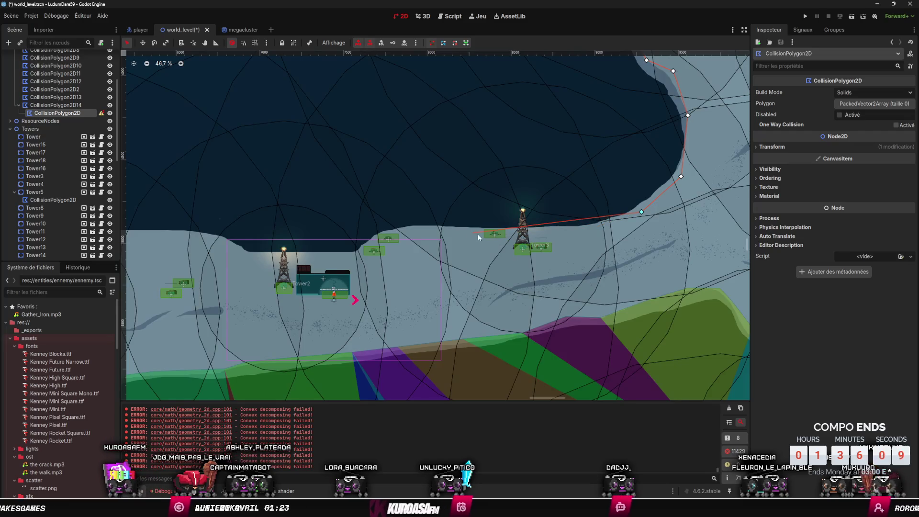
pyautogui.click(559, 231)
pyautogui.click(435, 230)
pyautogui.click(389, 233)
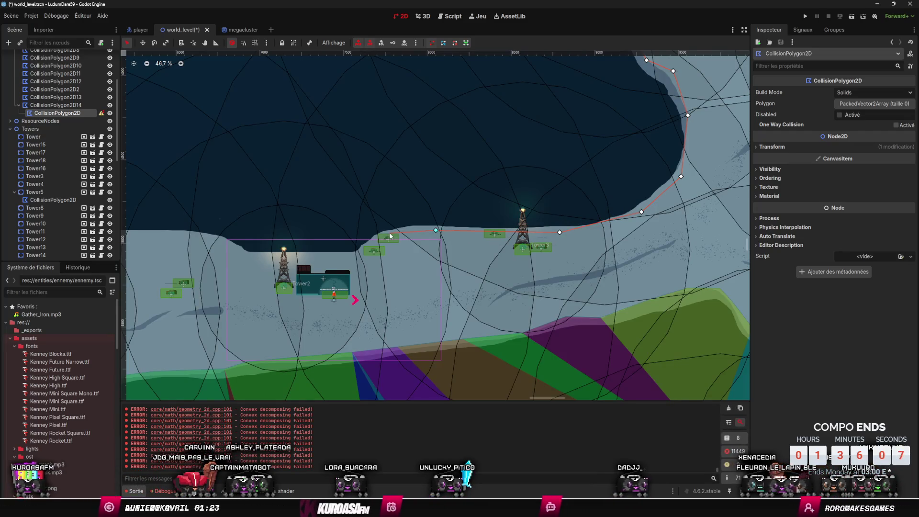
pyautogui.click(358, 255)
pyautogui.hscroll(-5, 423, 239)
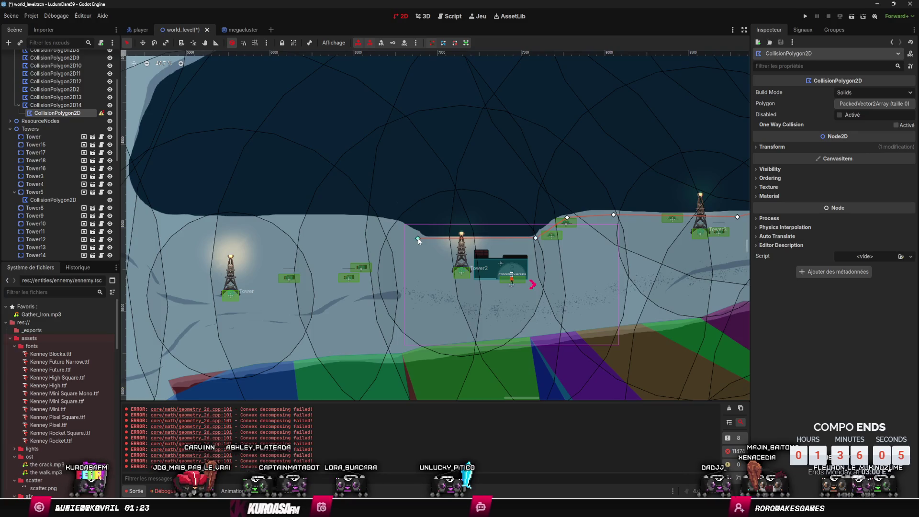
pyautogui.hscroll(-5, 415, 221)
pyautogui.click(416, 221)
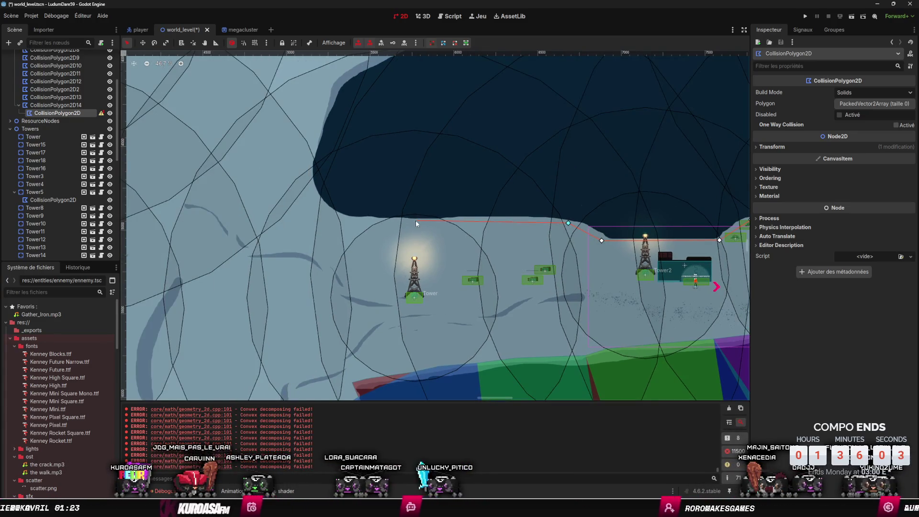
pyautogui.click(351, 218)
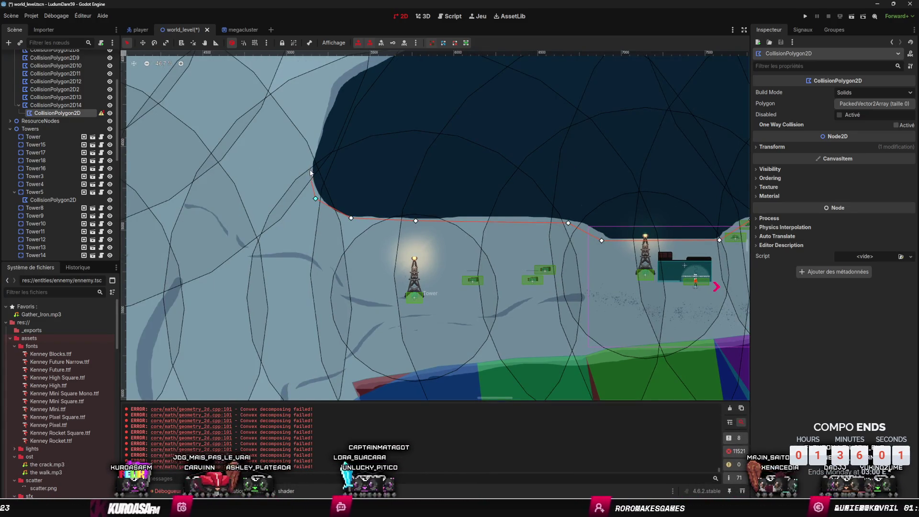
pyautogui.scroll(5, 311, 184)
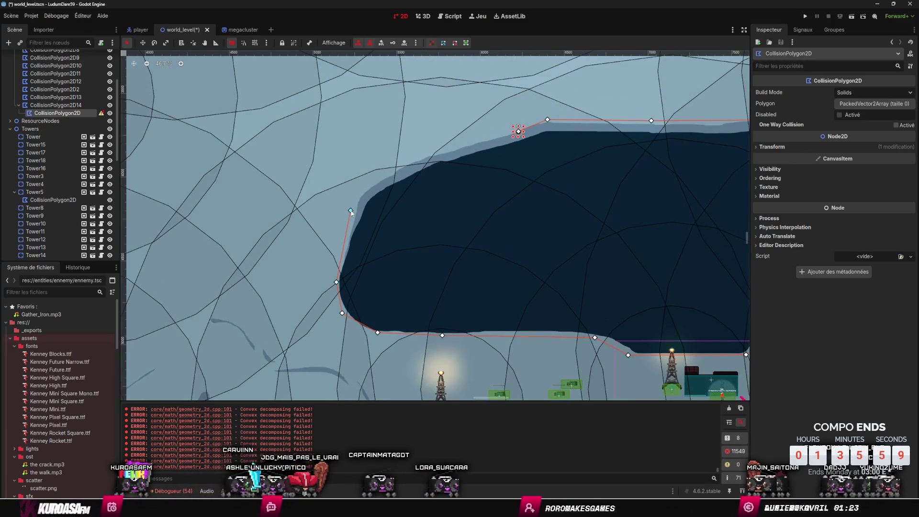
pyautogui.click(518, 131)
# Step: Save the world_level scene
pyautogui.scroll(-8, 601, 257)
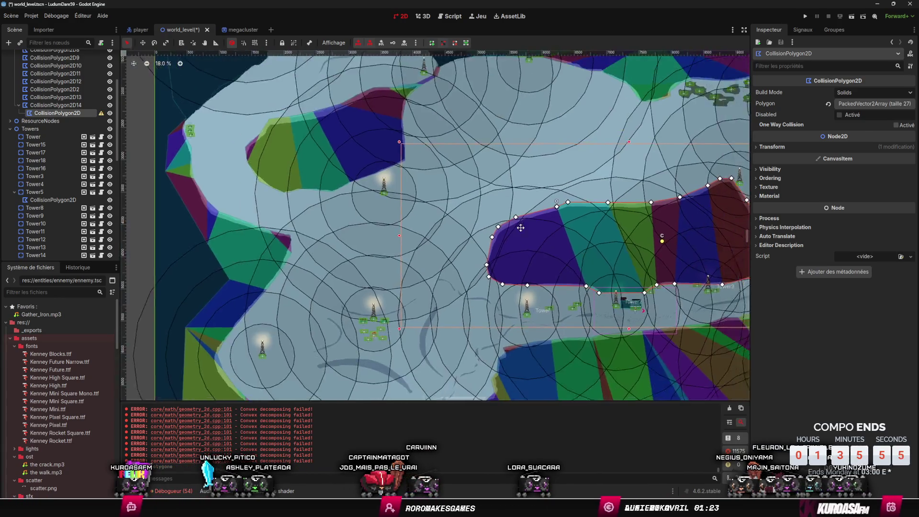
pyautogui.scroll(-9, 425, 210)
pyautogui.scroll(5, 423, 214)
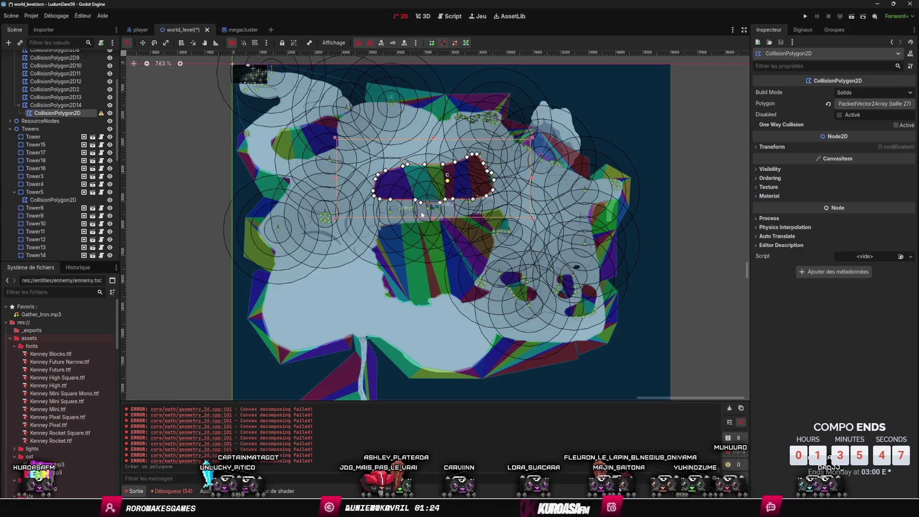
pyautogui.hotkey('ctrl', 's')
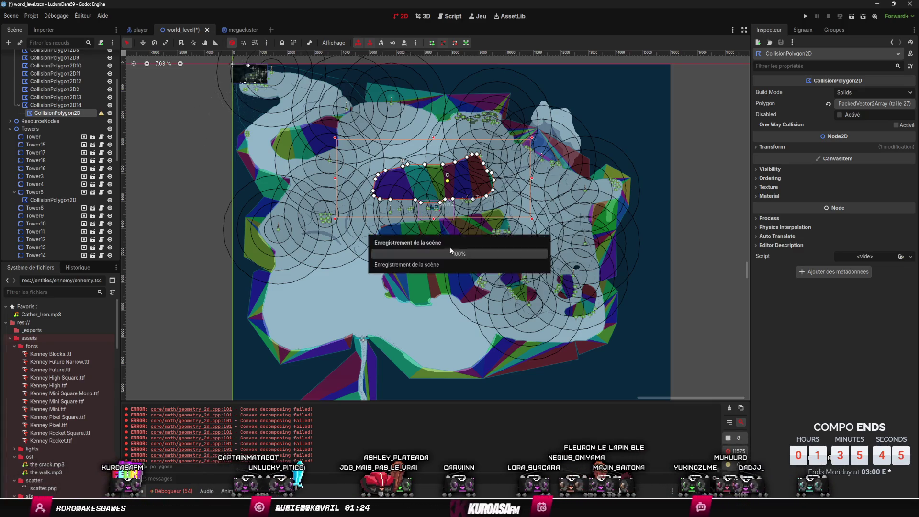
# Step: Run the project to playtest the level
pyautogui.scroll(8, 451, 284)
pyautogui.scroll(-10, 454, 287)
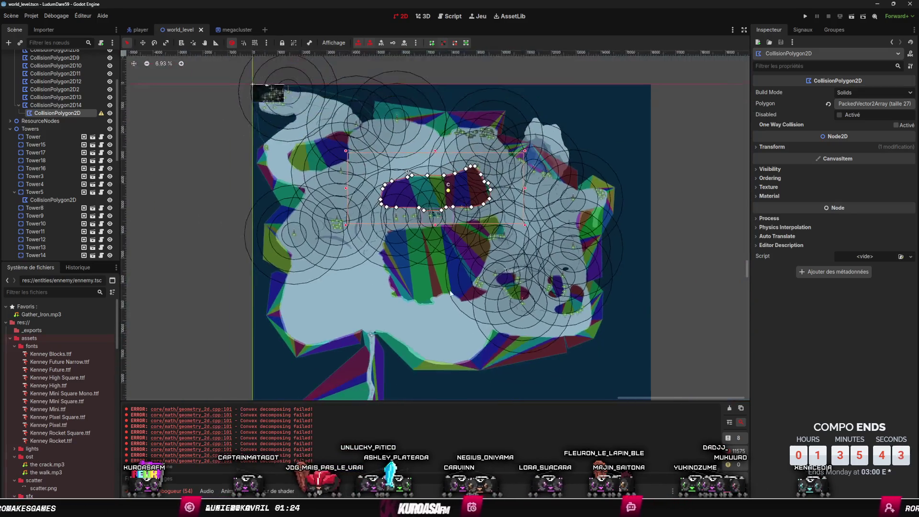
pyautogui.click(853, 18)
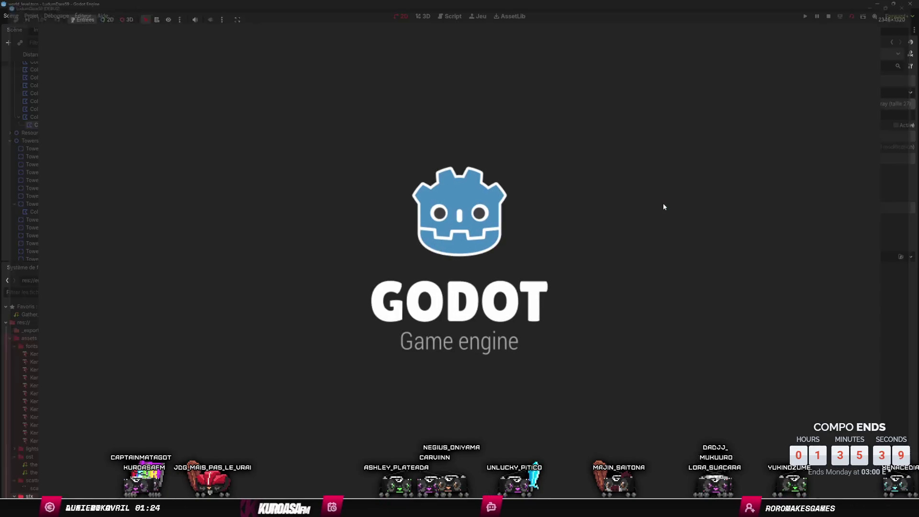
pyautogui.press('F5')
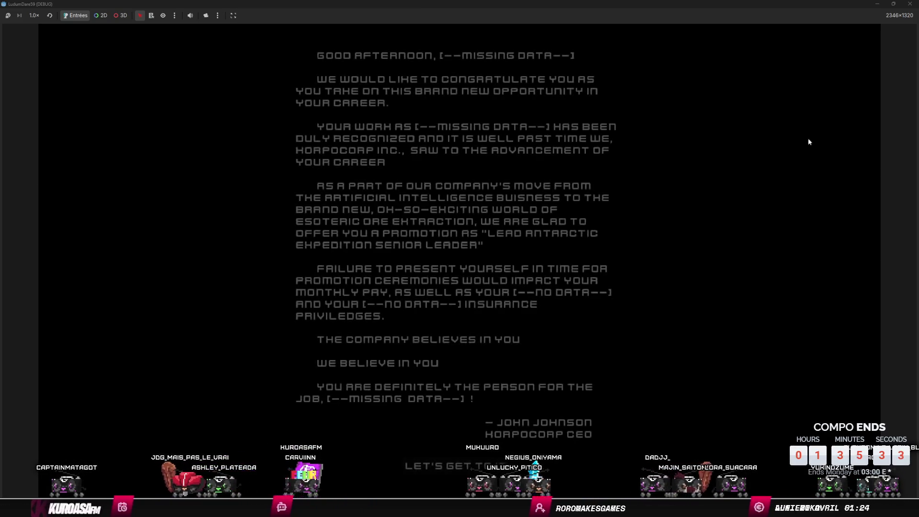
pyautogui.click(776, 346)
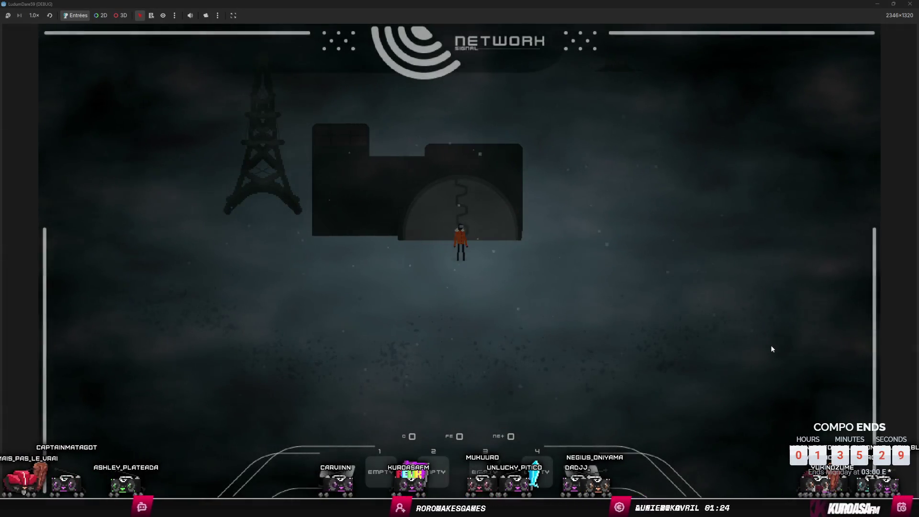
pyautogui.press('Up')
pyautogui.press('Right')
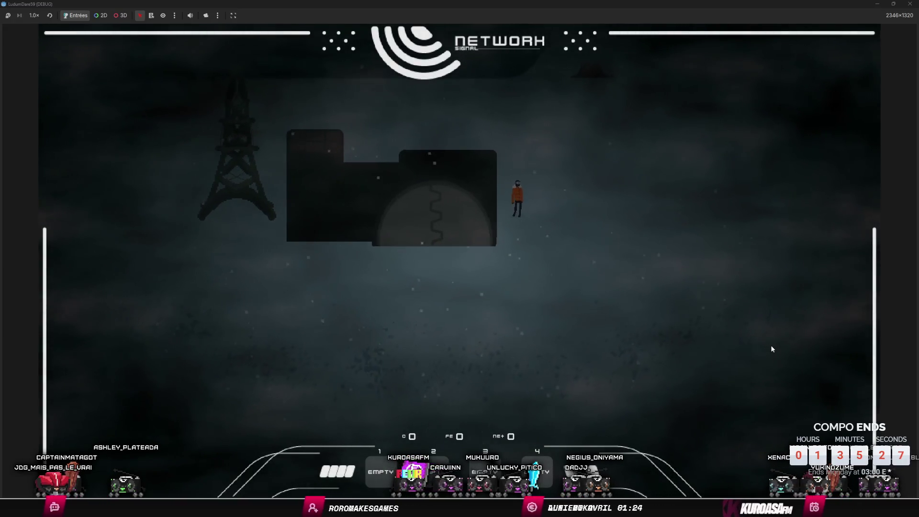
pyautogui.press('Up')
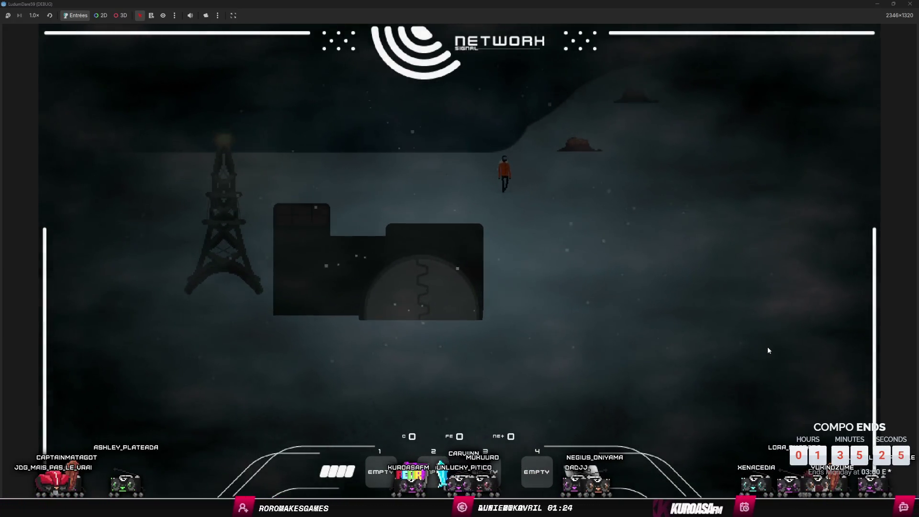
pyautogui.press('Up')
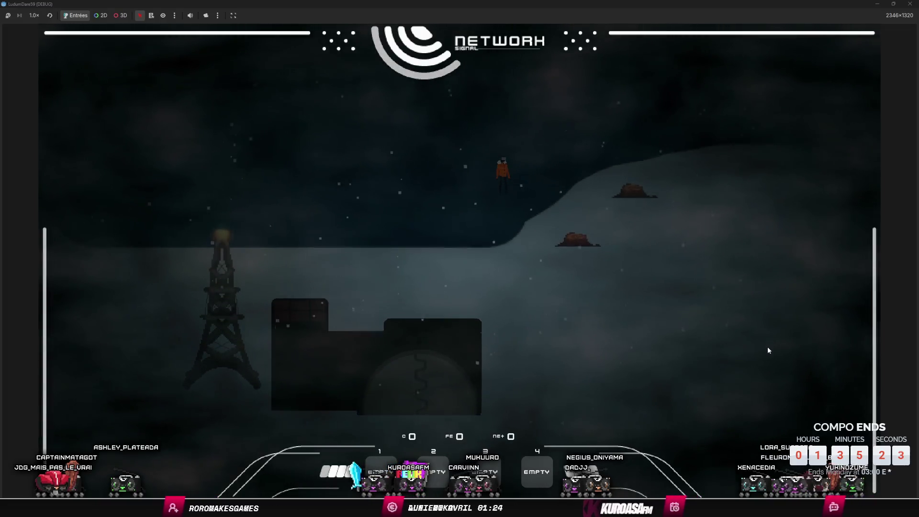
pyautogui.press('Down')
pyautogui.press('Right')
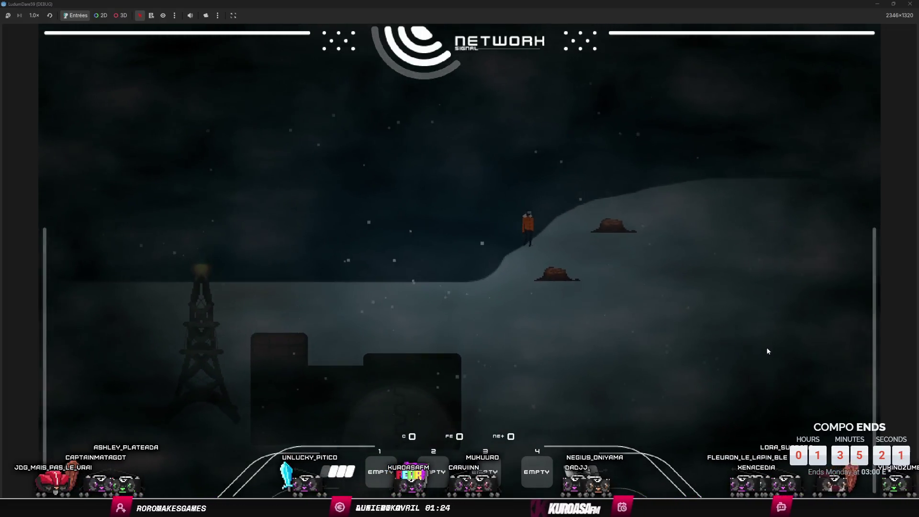
pyautogui.press('Left')
pyautogui.press('Down')
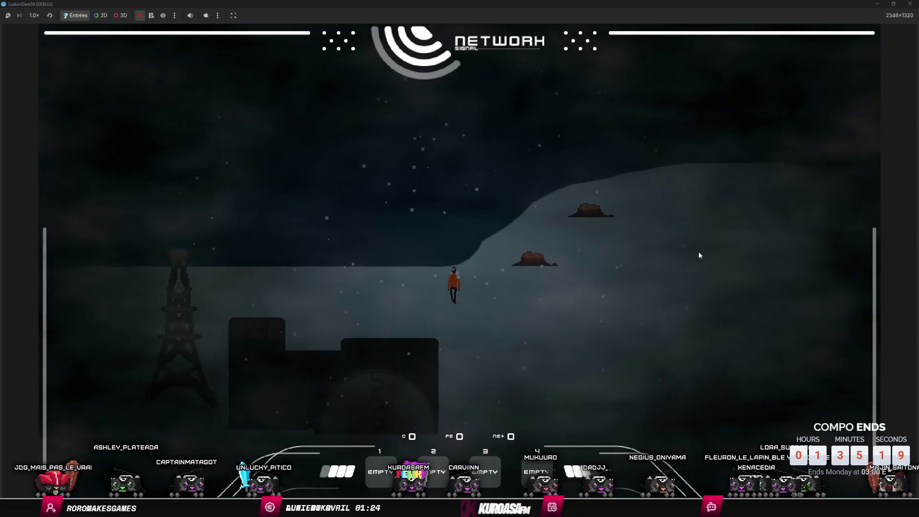
pyautogui.press('Left')
pyautogui.press('Up')
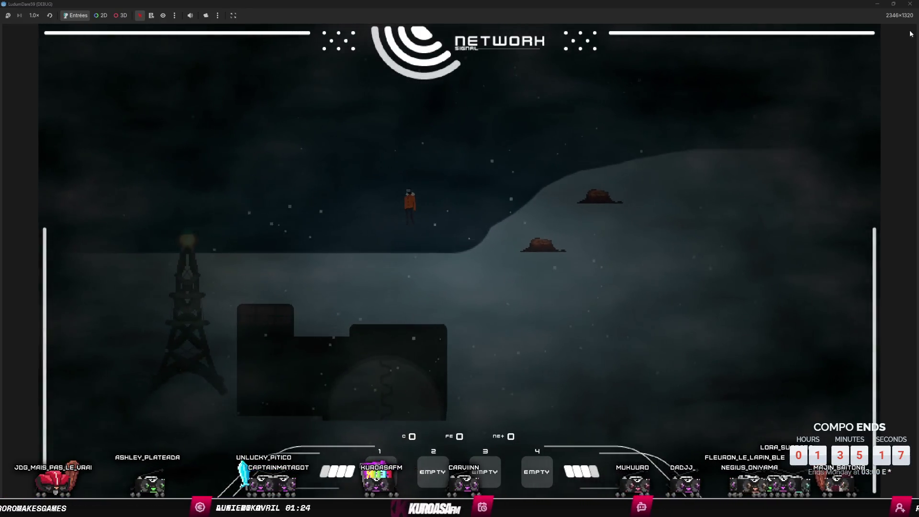
pyautogui.click(908, 4)
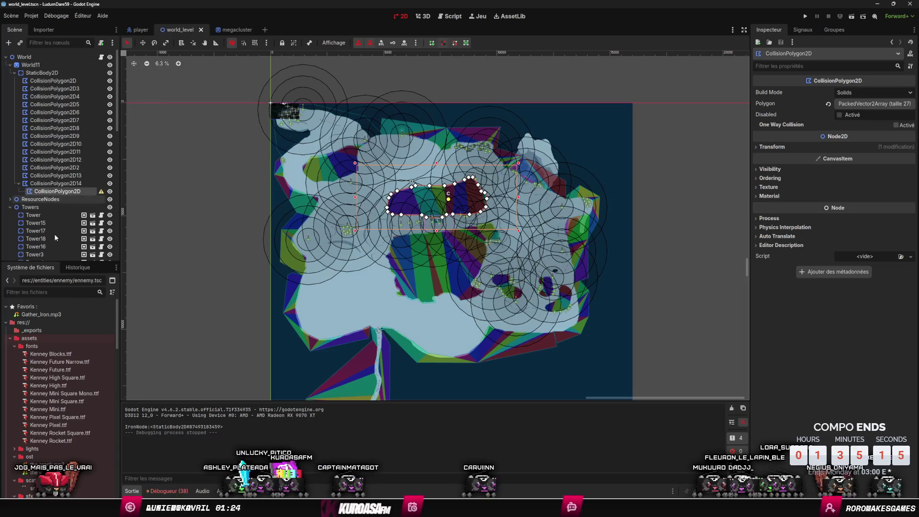
# Step: Reparent the lake polygon onto StaticBody2D as CollisionPolygon2D15 and run the game again
pyautogui.moveTo(61, 191); pyautogui.dragTo(42, 72)
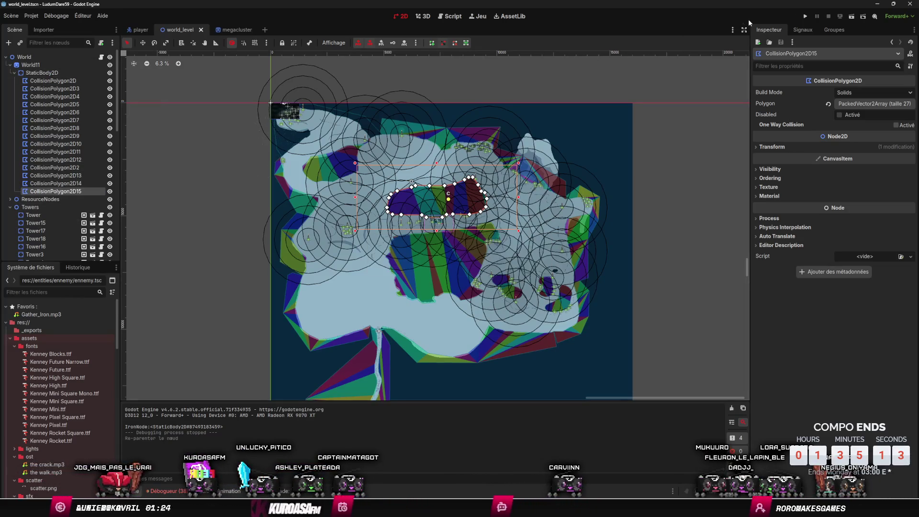
pyautogui.click(806, 15)
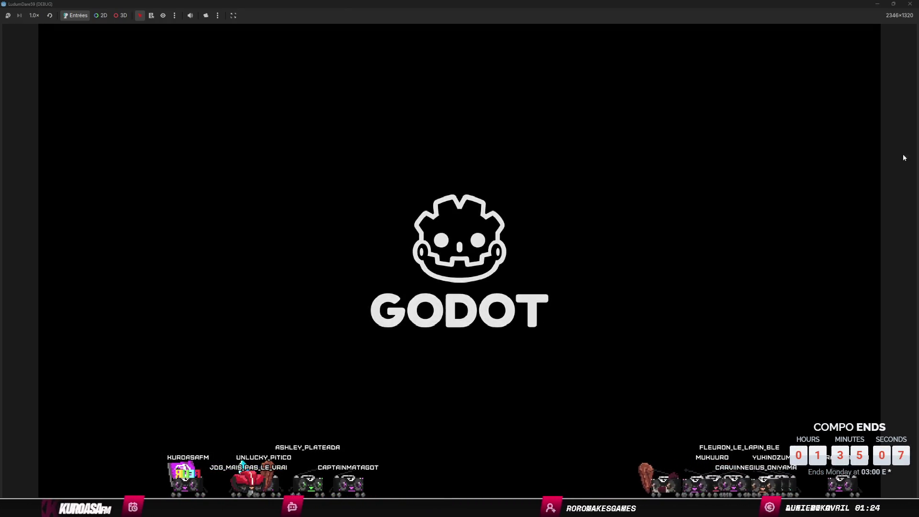
# Step: Dismiss the intro letter and walk the character up the snowfield to the rocks' GATHER prompt
pyautogui.click(505, 466)
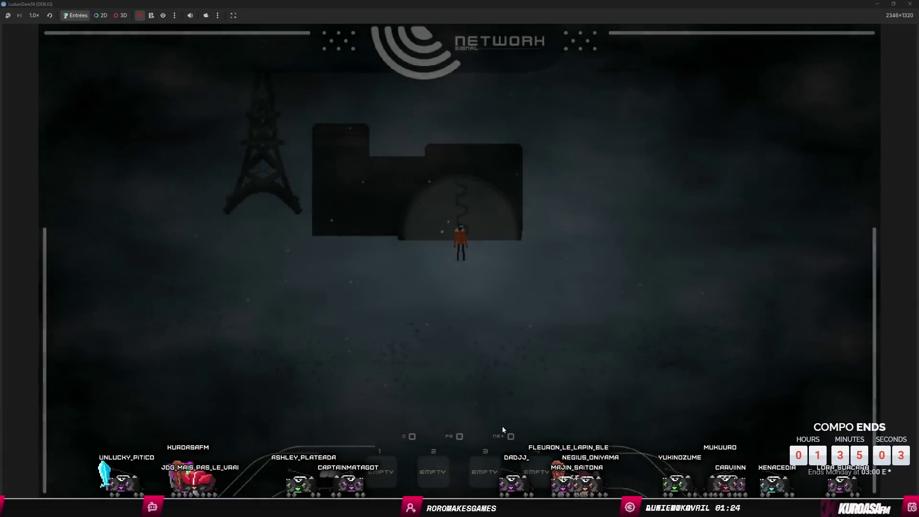
pyautogui.press('d')
pyautogui.press('w')
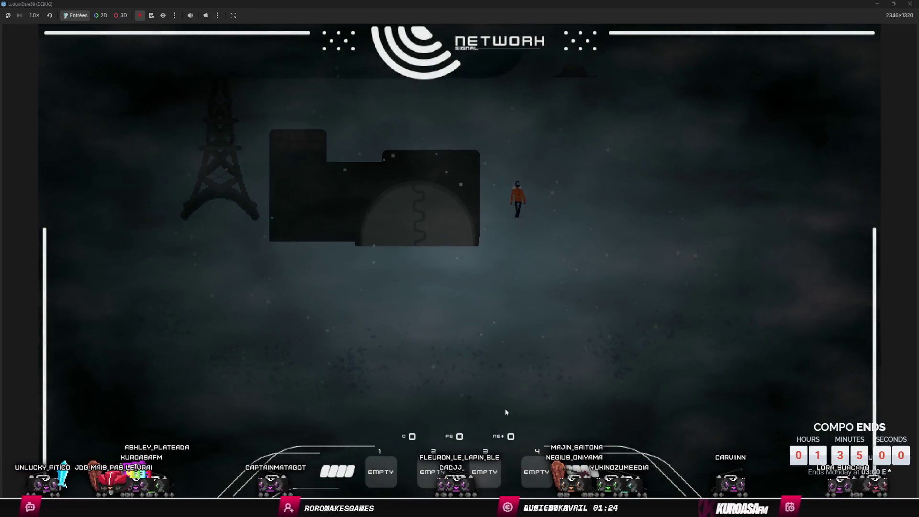
pyautogui.press('a')
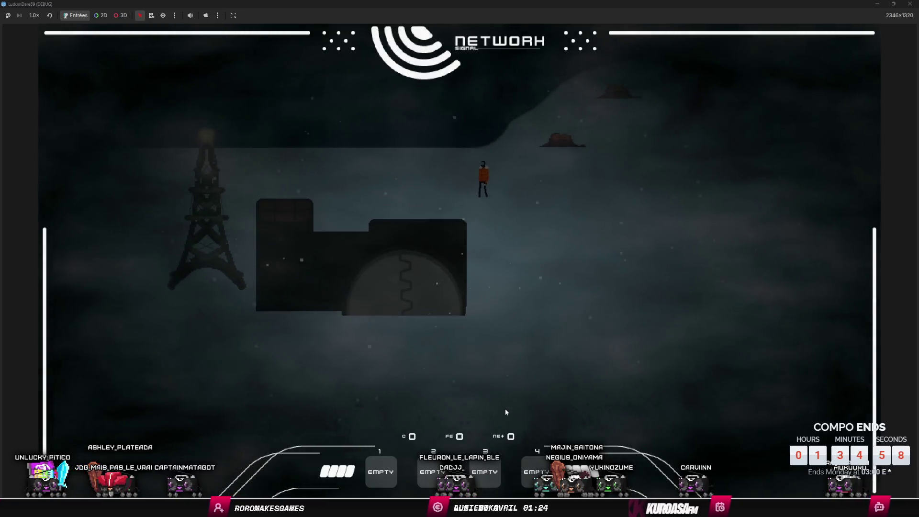
pyautogui.press('w')
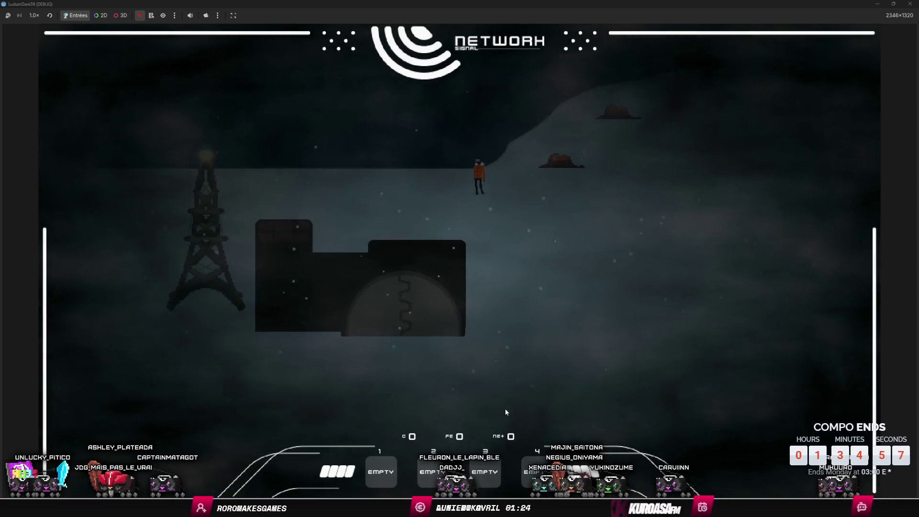
pyautogui.press('d')
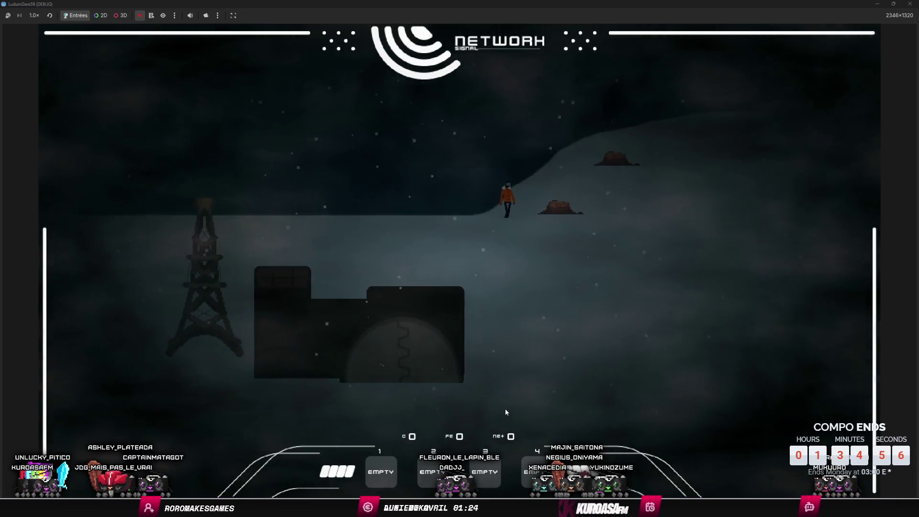
pyautogui.press('d')
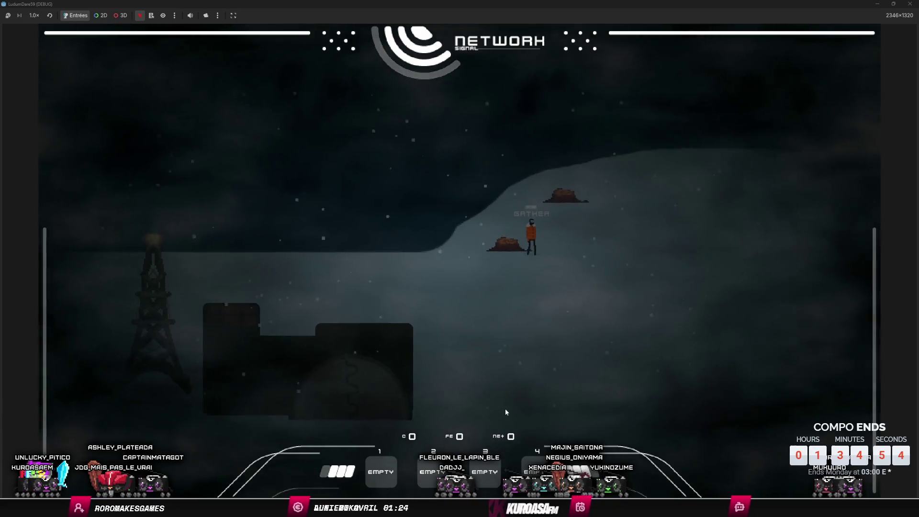
# Step: Walk the character back down across the snowfield, then stop the running game
pyautogui.press('s')
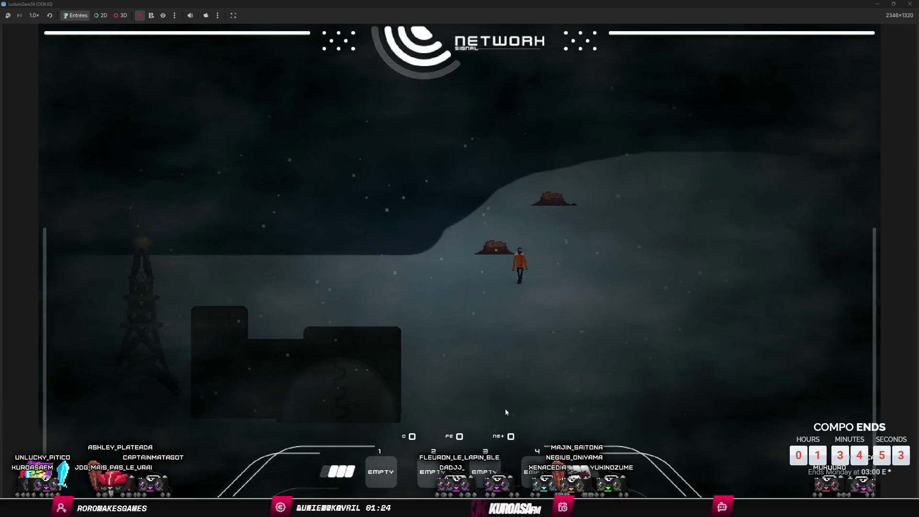
pyautogui.press('s')
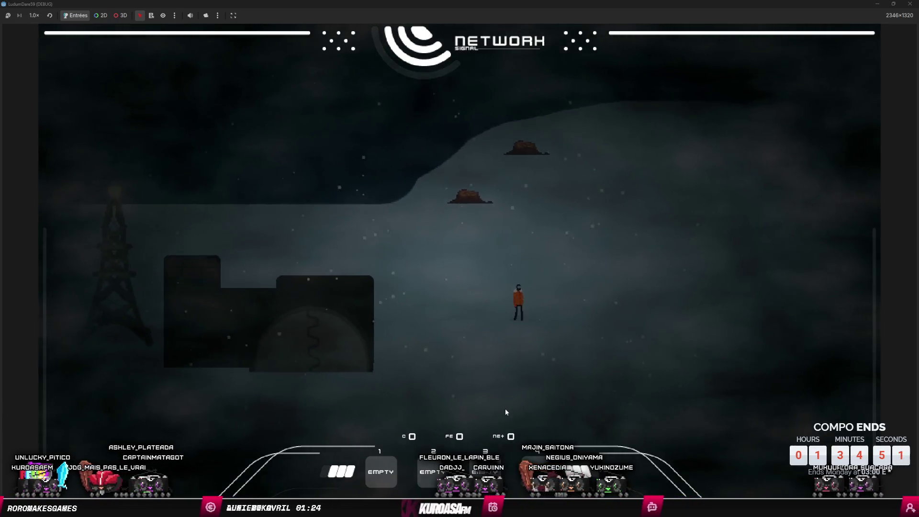
pyautogui.press('a')
pyautogui.press('s')
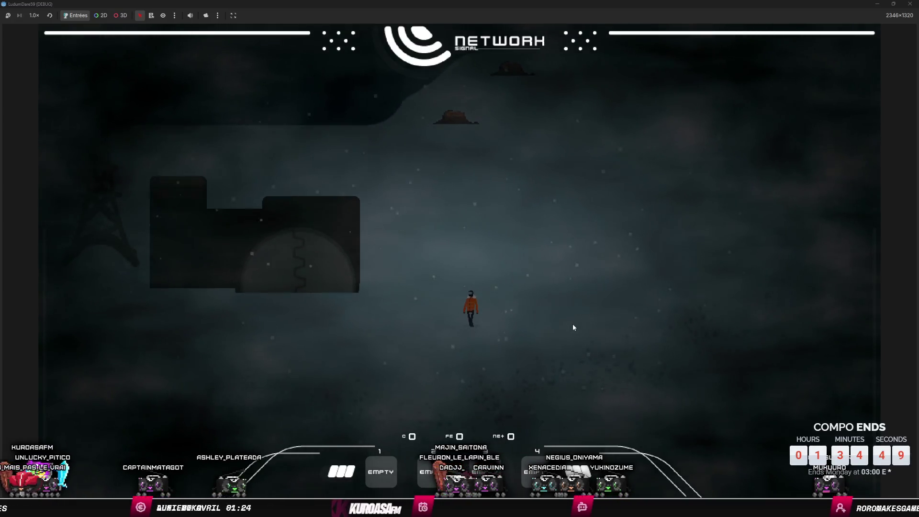
pyautogui.press('d')
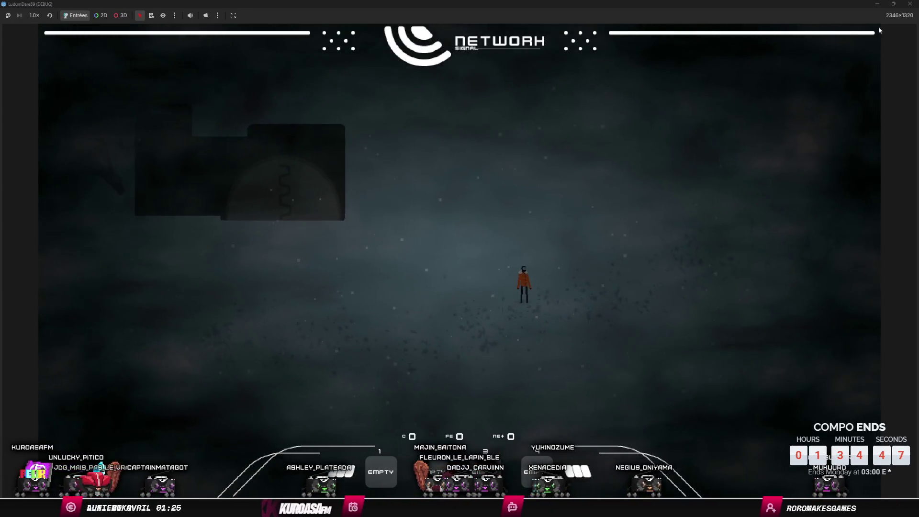
pyautogui.click(910, 4)
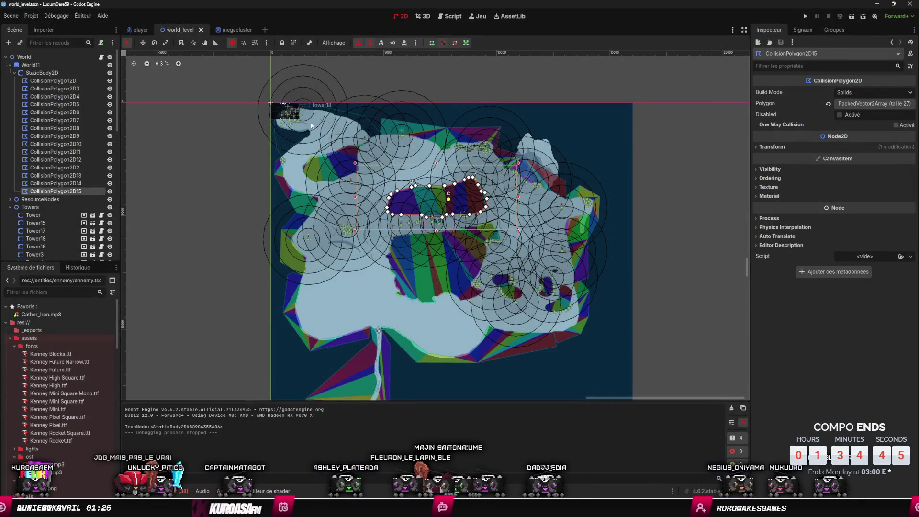
# Step: Select Tower18, then inspect the 45-point coastline CollisionPolygon2D, and launch the game
pyautogui.scroll(6, 311, 125)
pyautogui.click(258, 222)
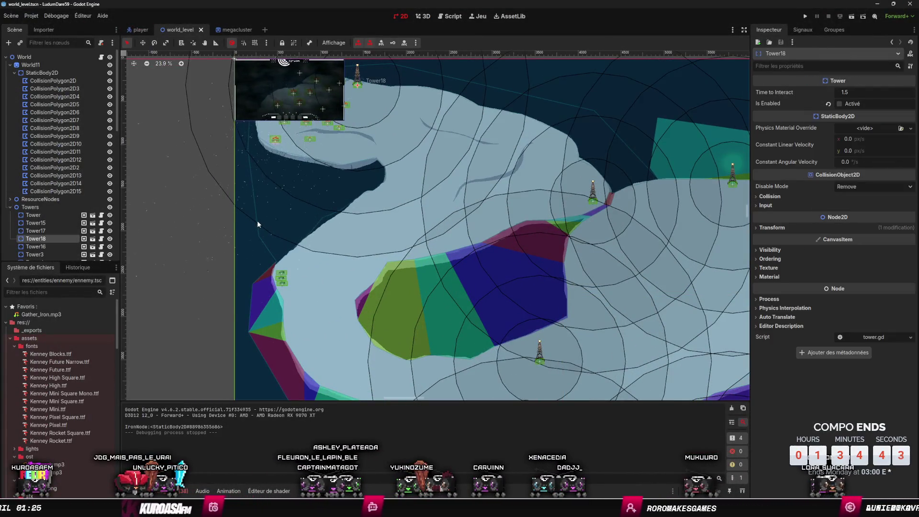
pyautogui.click(52, 80)
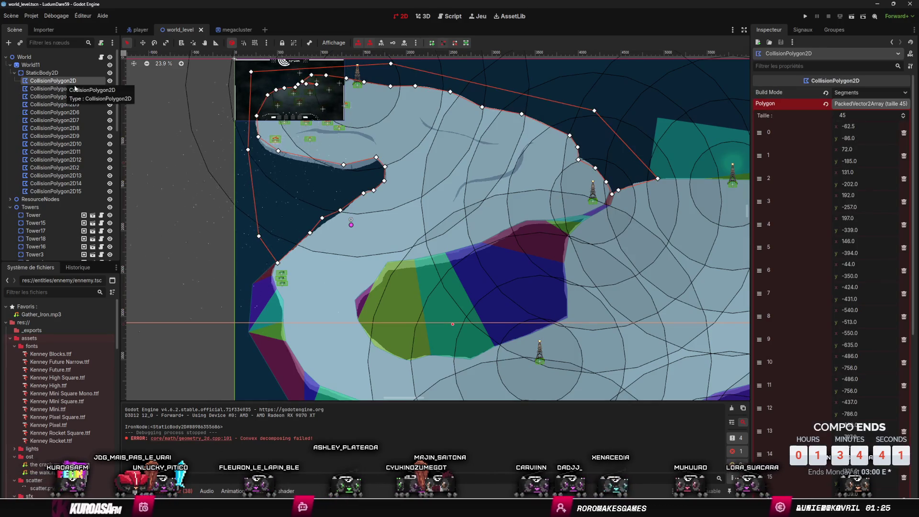
pyautogui.scroll(-2, 298, 214)
pyautogui.scroll(2, 300, 214)
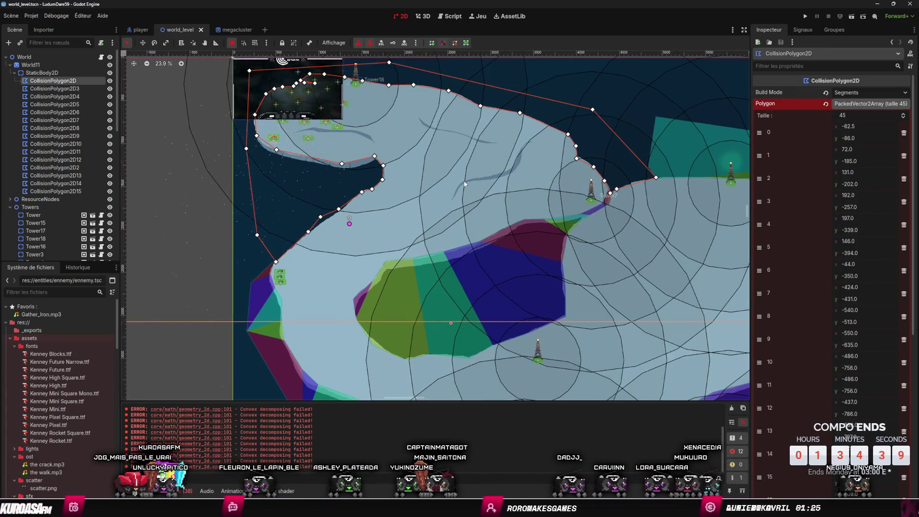
pyautogui.scroll(6, 297, 155)
pyautogui.scroll(-9, 298, 155)
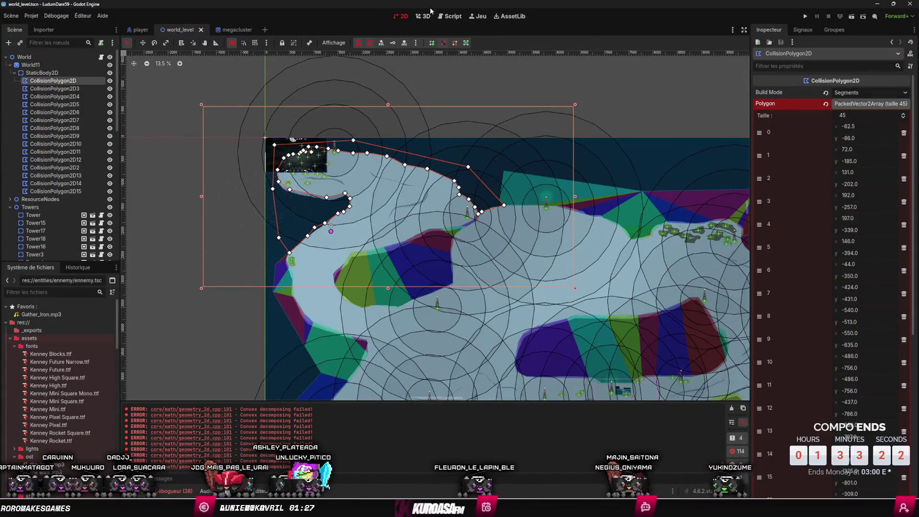
pyautogui.click(806, 16)
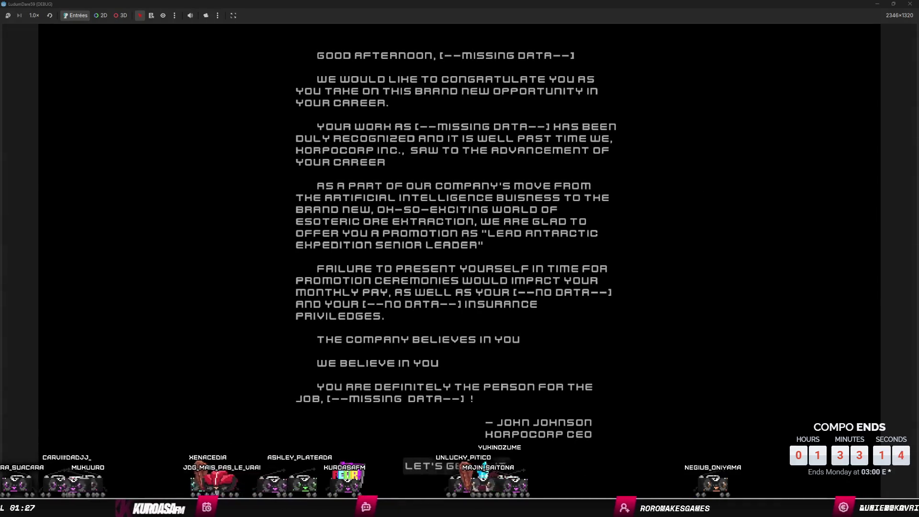
pyautogui.click(555, 478)
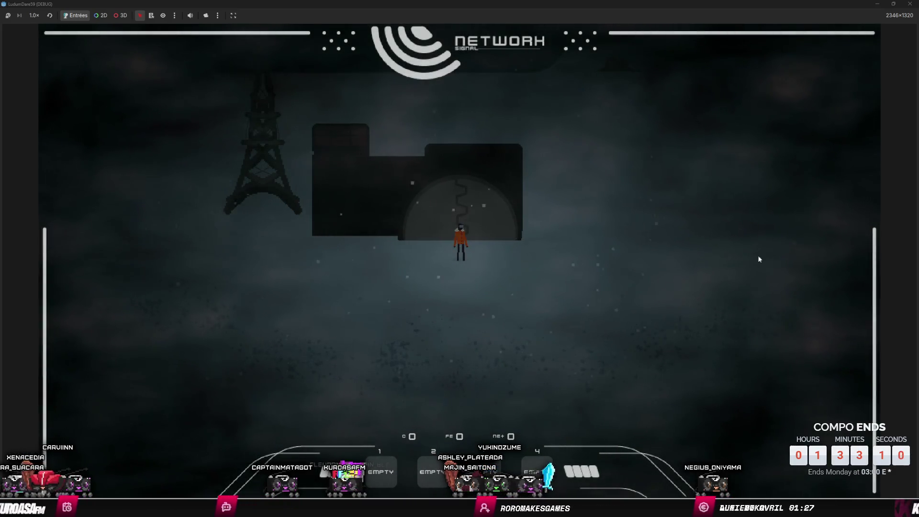
pyautogui.hotkey('alt', 'F4')
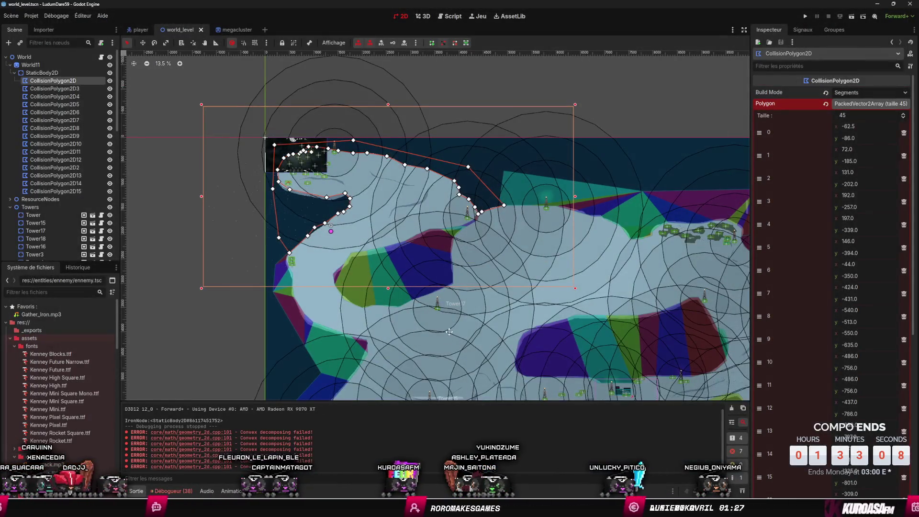
# Step: Zoom the 2D viewport in on the dark curved crack marks between the two towers
pyautogui.scroll(6, 544, 289)
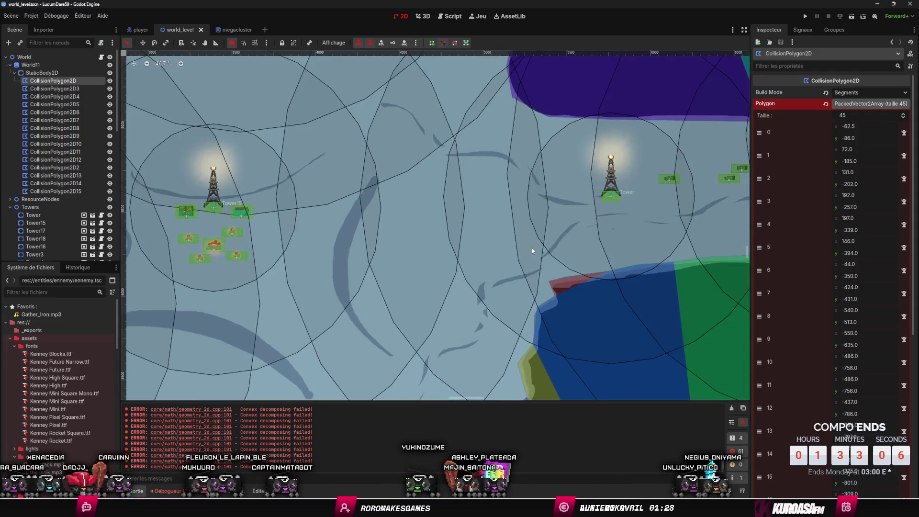
pyautogui.scroll(2, 489, 283)
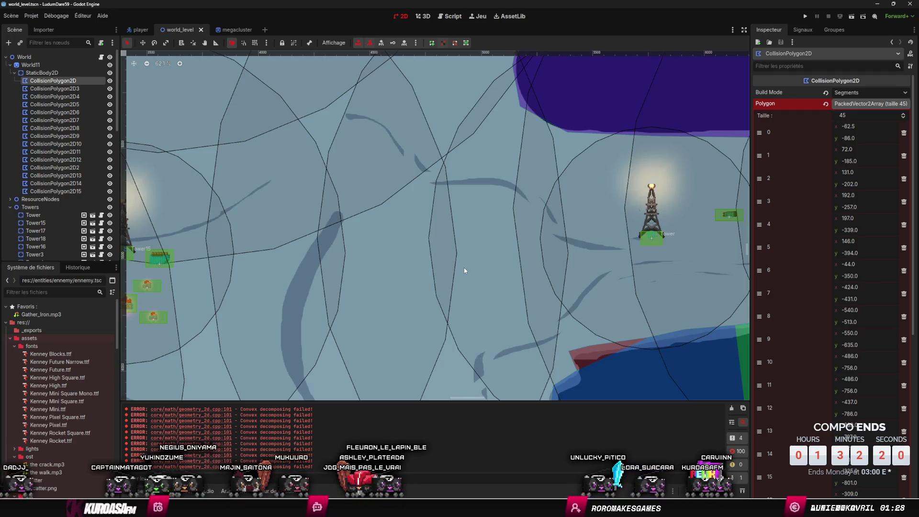
pyautogui.scroll(-2, 439, 165)
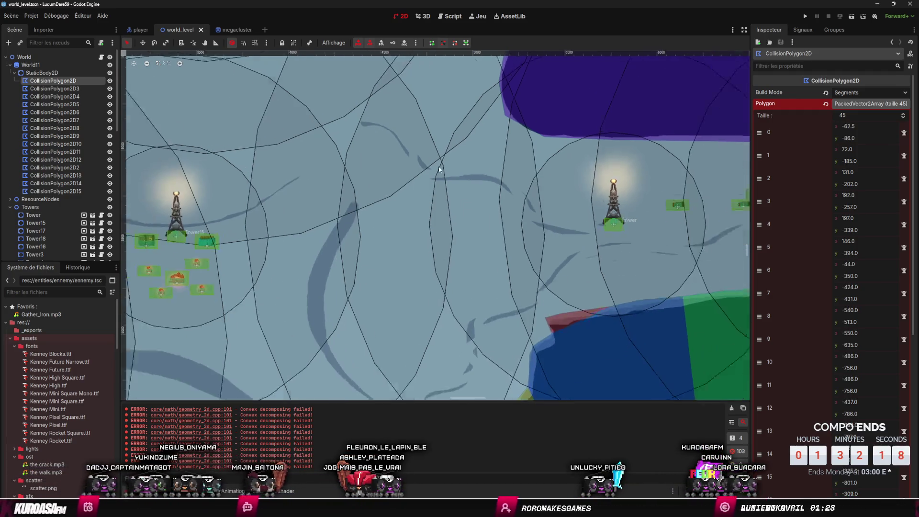
pyautogui.scroll(-5, 439, 166)
pyautogui.scroll(4, 395, 211)
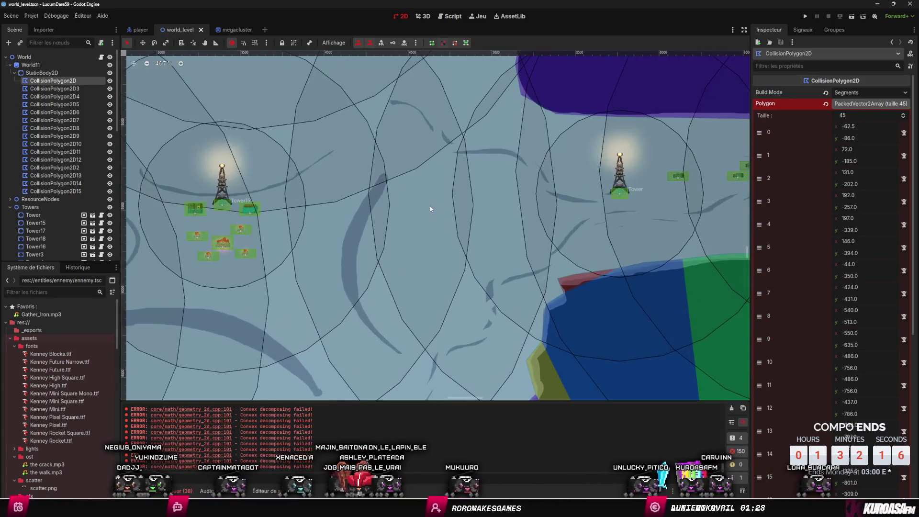
pyautogui.scroll(1, 430, 209)
pyautogui.scroll(-4, 476, 158)
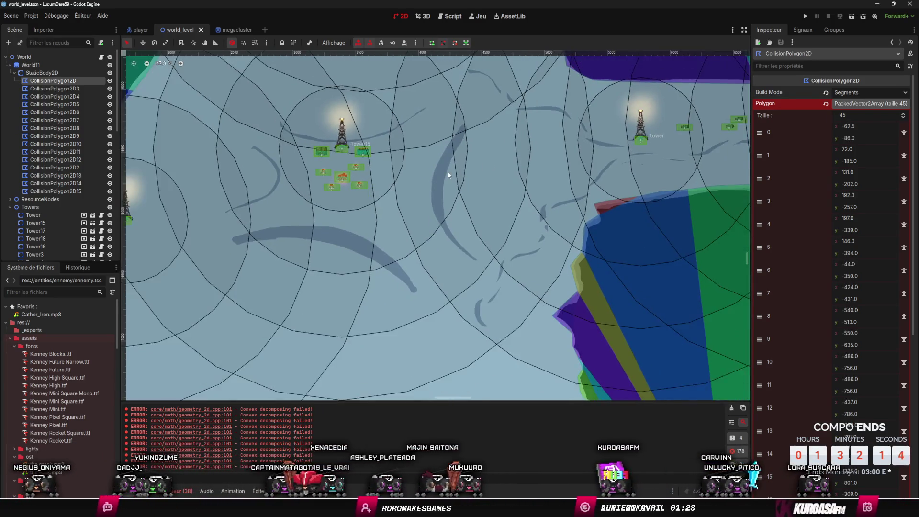
pyautogui.scroll(2, 448, 175)
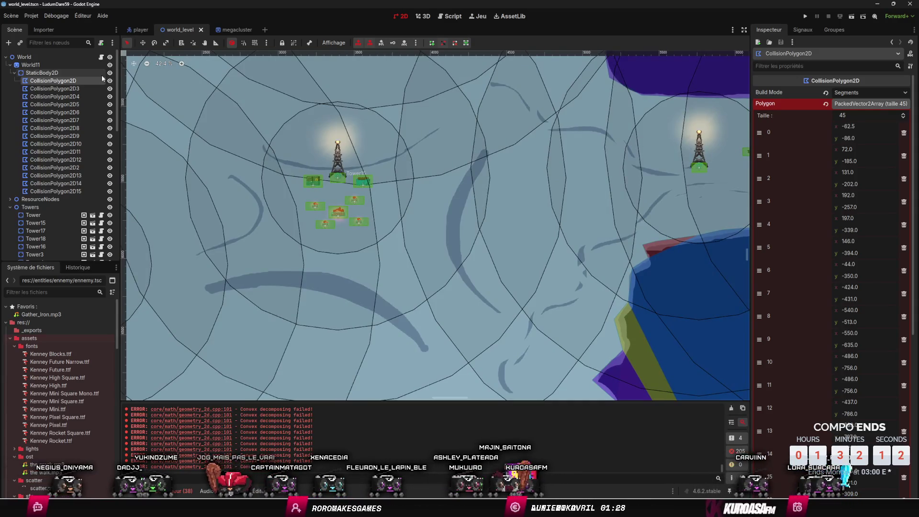
# Step: Add a new CollisionPolygon2D node at the crack between the two towers
pyautogui.rightClick(101, 73)
pyautogui.click(142, 79)
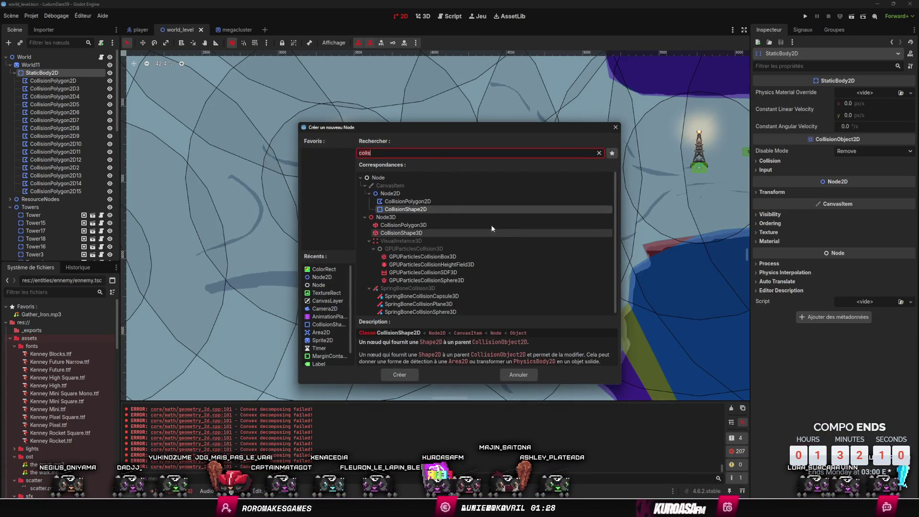
pyautogui.press('Escape')
pyautogui.rightClick(483, 156)
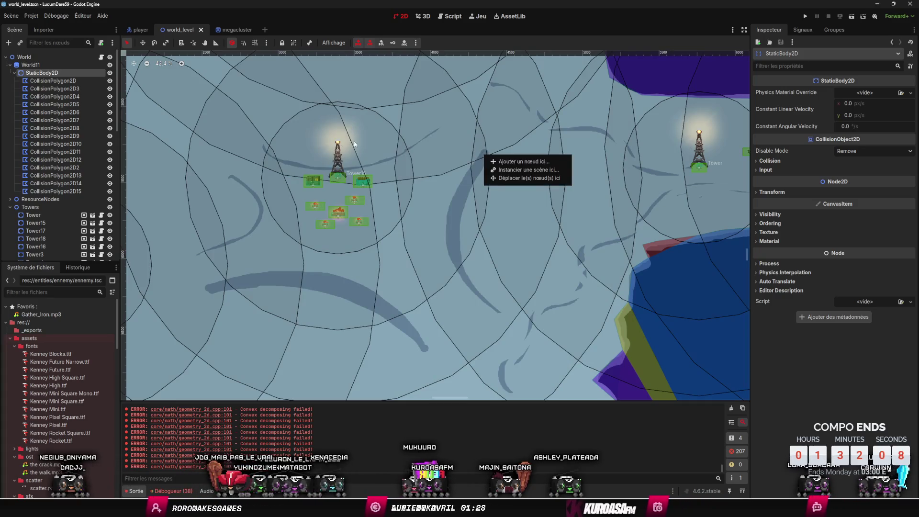
pyautogui.click(492, 160)
pyautogui.click(414, 196)
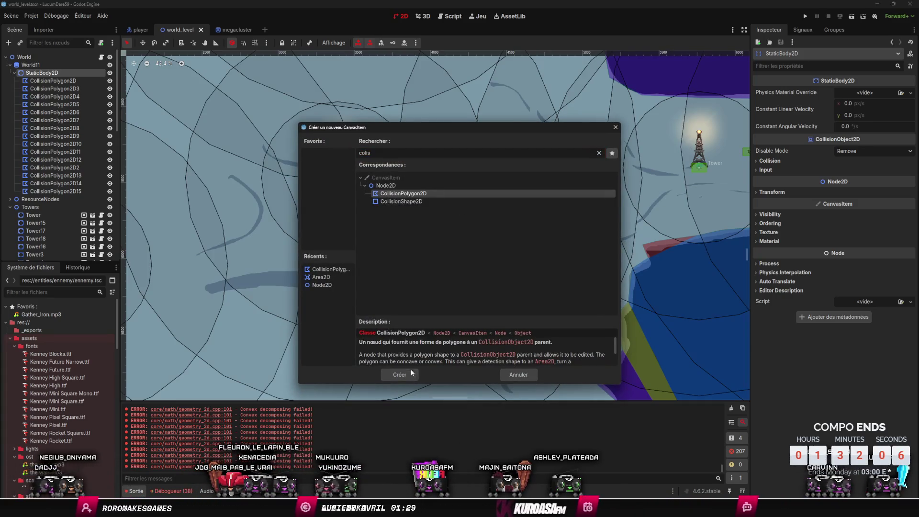
pyautogui.click(409, 372)
# Step: Trace the curved crack and close CollisionPolygon2D16 with 18 vertices
pyautogui.click(484, 154)
pyautogui.click(453, 187)
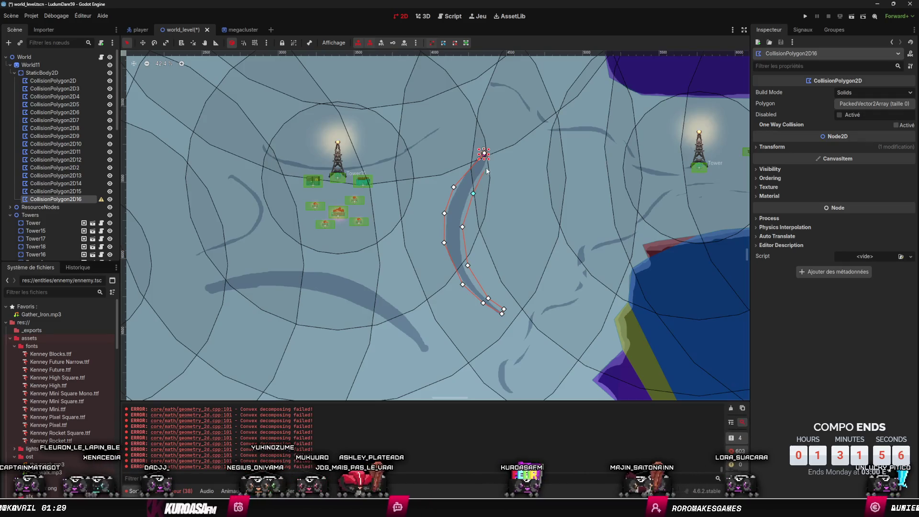
pyautogui.hotkey('ctrl', 'z')
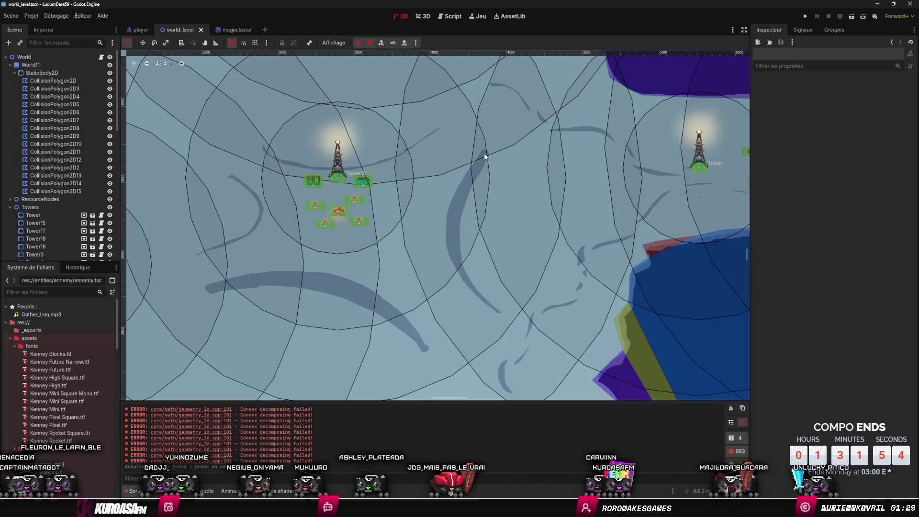
pyautogui.hotkey('ctrl', 'shift', 'z')
pyautogui.click(484, 154)
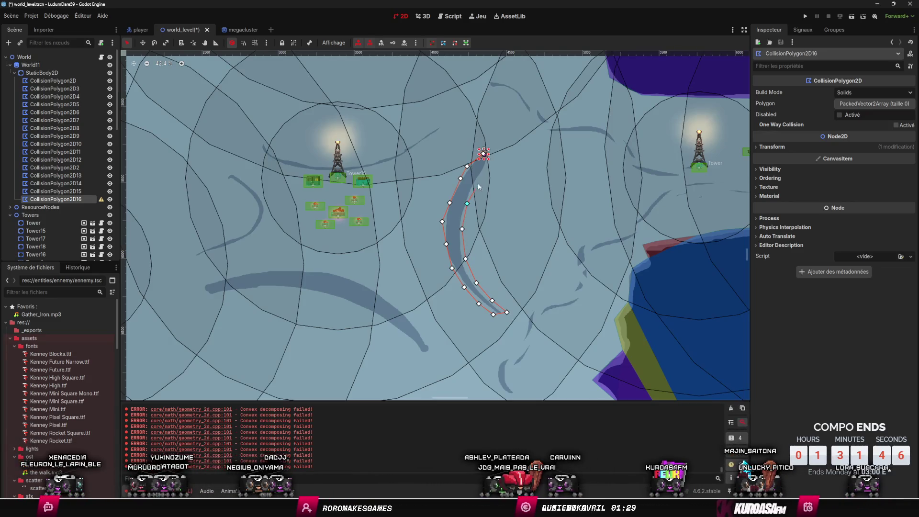
pyautogui.click(483, 153)
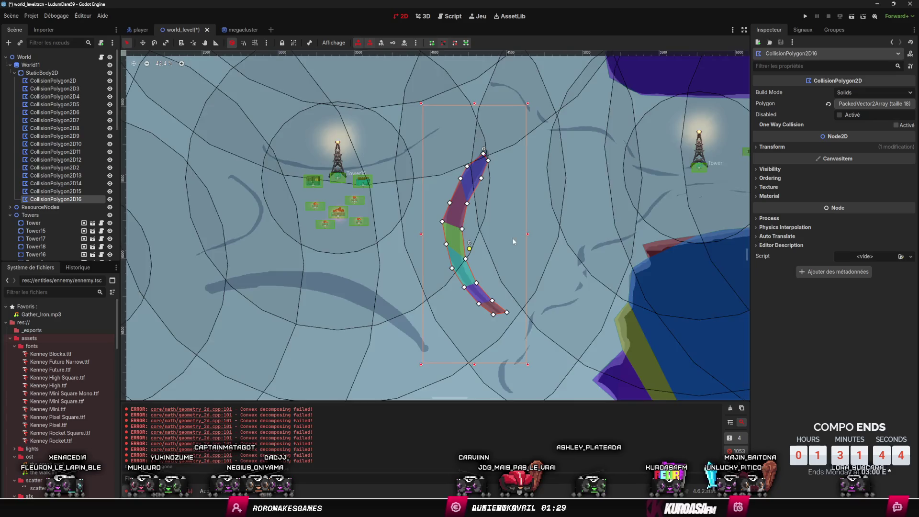
pyautogui.moveTo(512, 238); pyautogui.dragTo(547, 217)
pyautogui.rightClick(264, 253)
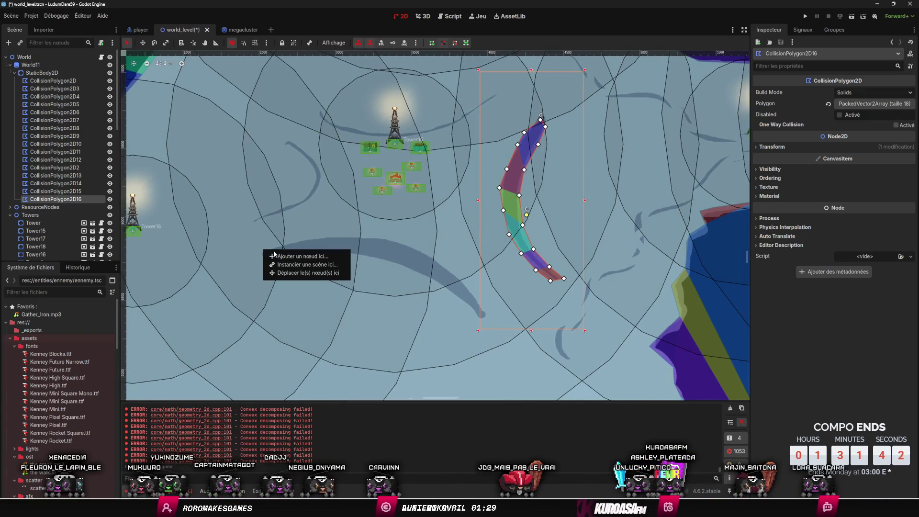
# Step: Add CollisionPolygon2D17 under StaticBody2D and outline the long dark rock streak
pyautogui.click(287, 256)
pyautogui.write('colis')
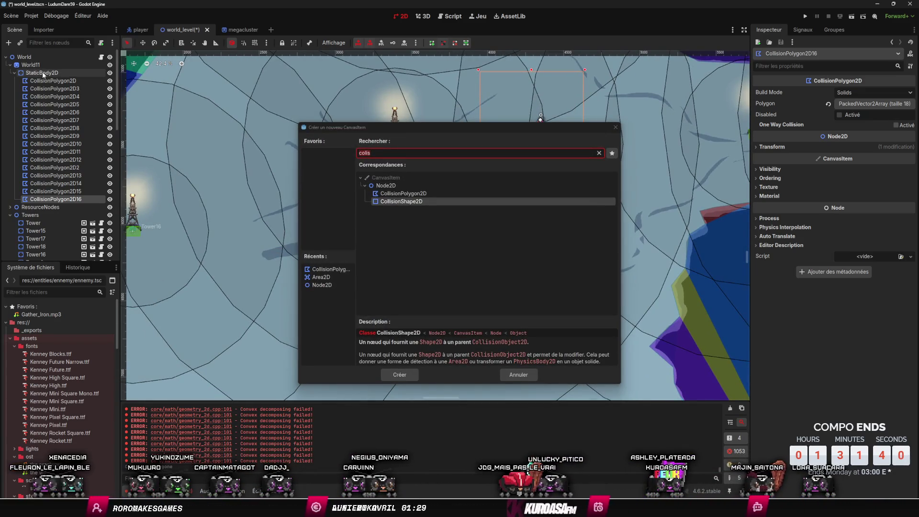
pyautogui.press('Escape')
pyautogui.click(43, 73)
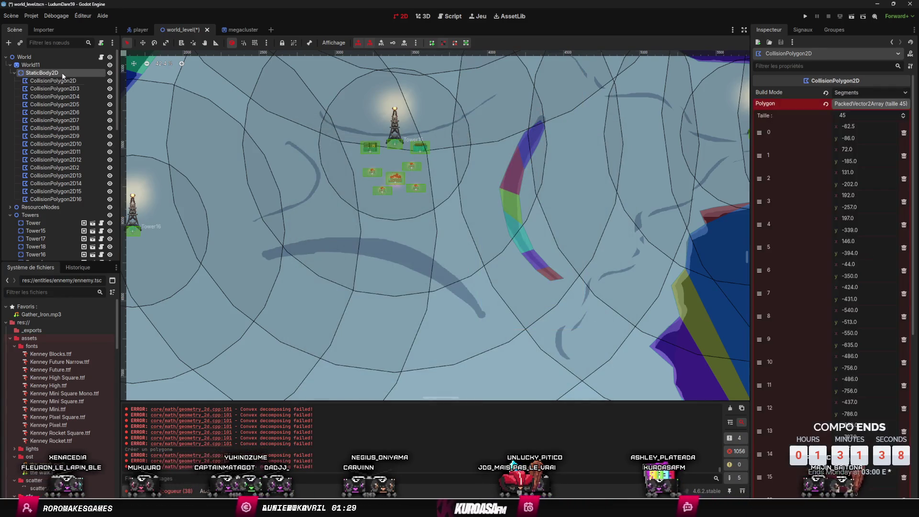
pyautogui.rightClick(62, 72)
pyautogui.press('Escape')
pyautogui.rightClick(269, 251)
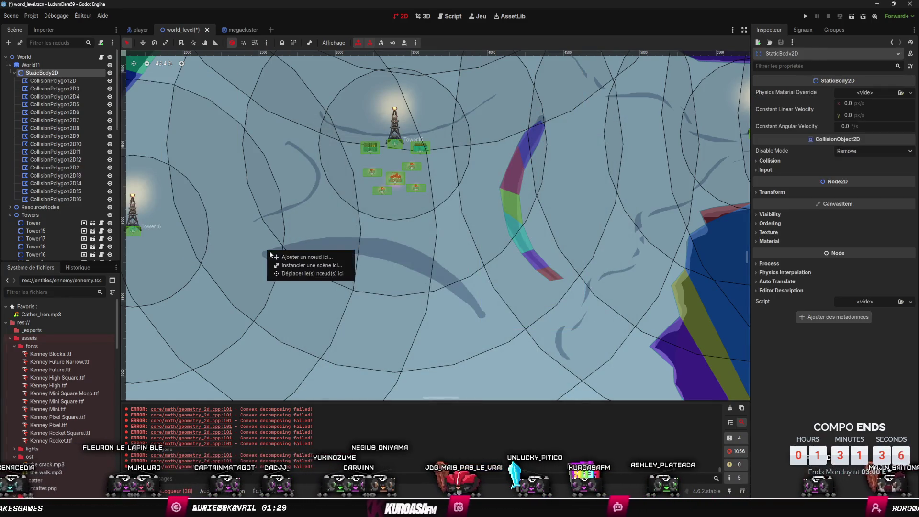
pyautogui.click(287, 257)
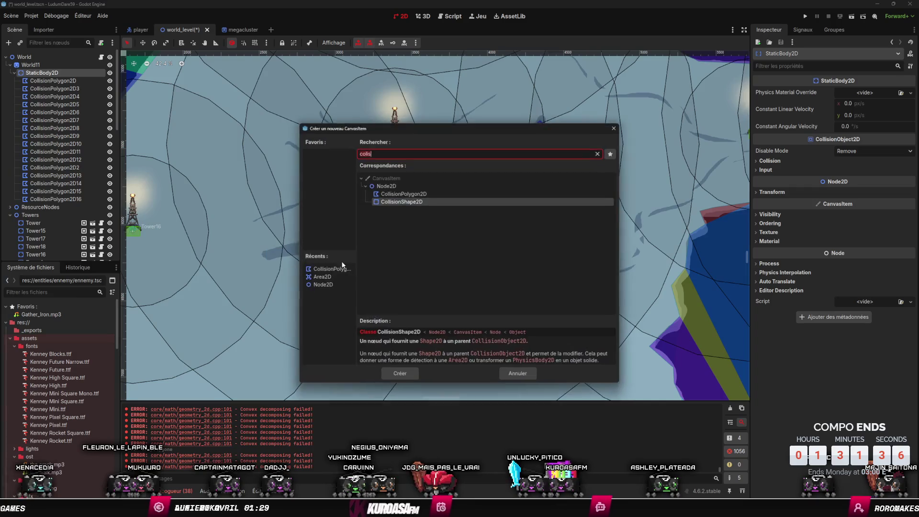
pyautogui.click(400, 375)
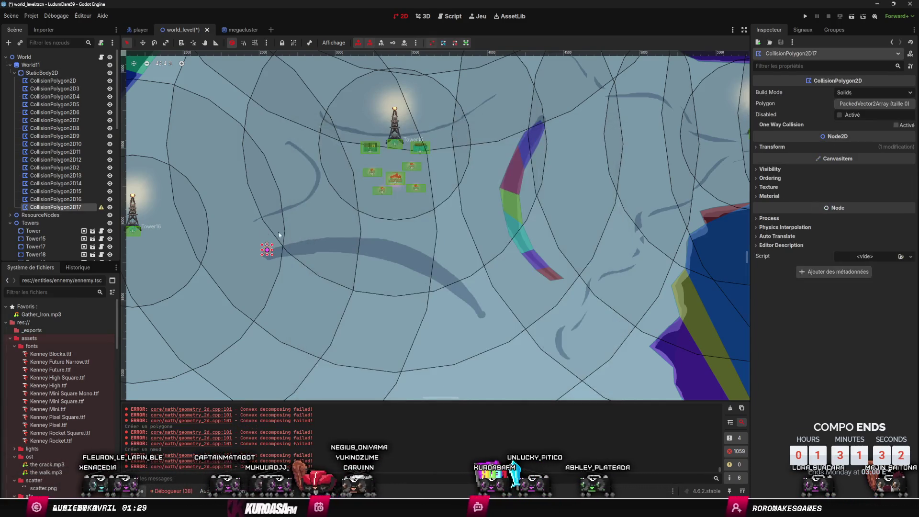
pyautogui.click(267, 250)
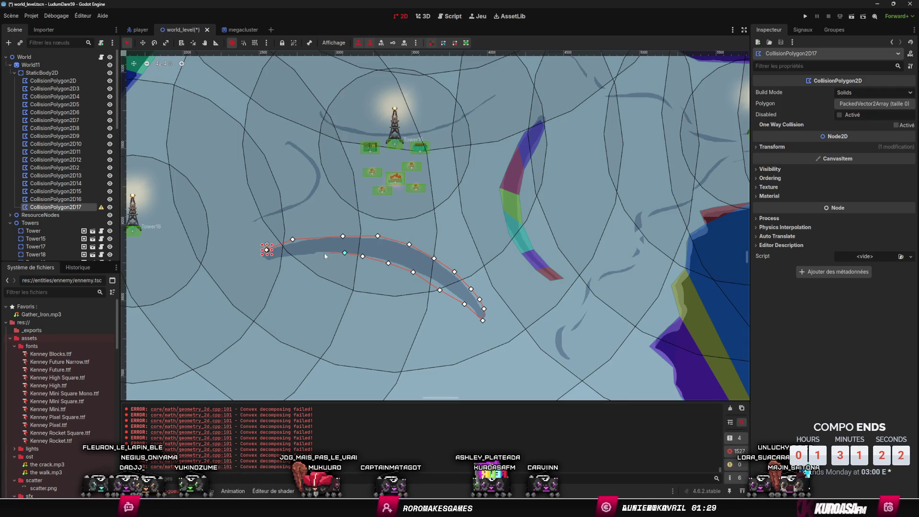
pyautogui.click(267, 250)
pyautogui.scroll(3, 294, 190)
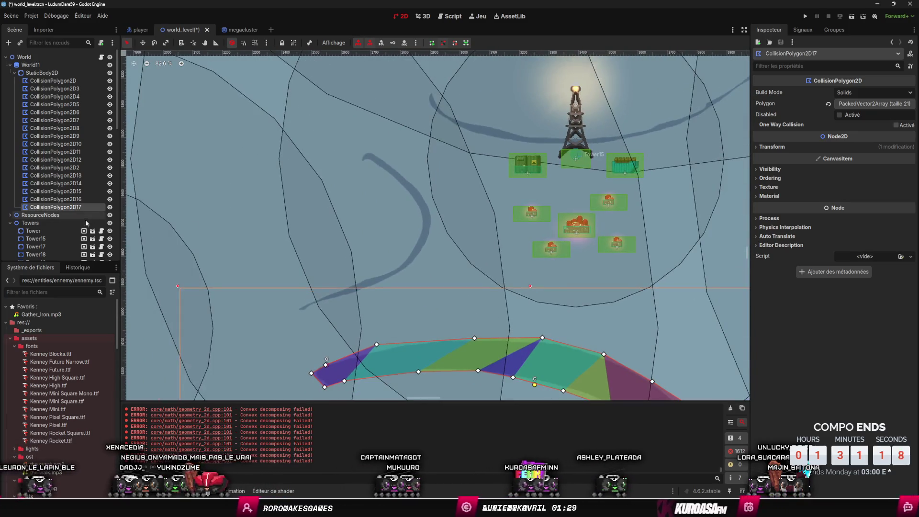
# Step: Add another CollisionPolygon2D under StaticBody2D at the curved streak left of the tower
pyautogui.click(43, 73)
pyautogui.rightClick(302, 314)
pyautogui.click(330, 317)
pyautogui.click(403, 194)
pyautogui.click(400, 375)
# Step: Trace the curved streak's inner edge and close CollisionPolygon2D18 with 18 vertices
pyautogui.click(308, 307)
pyautogui.click(422, 253)
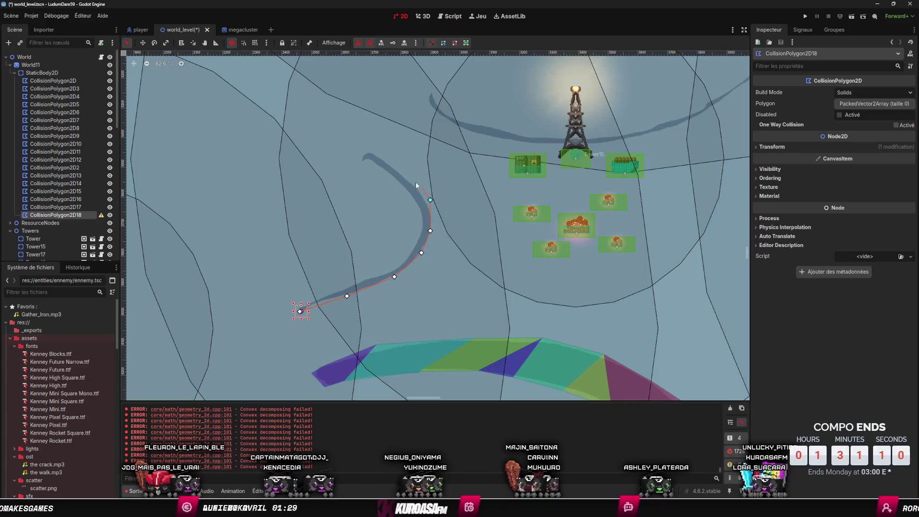
pyautogui.click(416, 220)
pyautogui.click(409, 244)
pyautogui.click(391, 263)
pyautogui.click(364, 275)
pyautogui.click(335, 285)
pyautogui.click(316, 296)
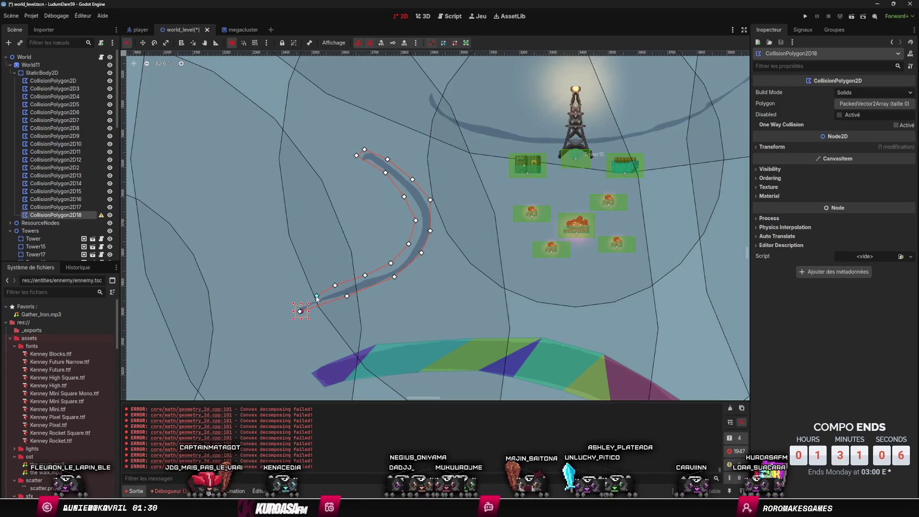
pyautogui.click(301, 311)
pyautogui.scroll(-3, 402, 270)
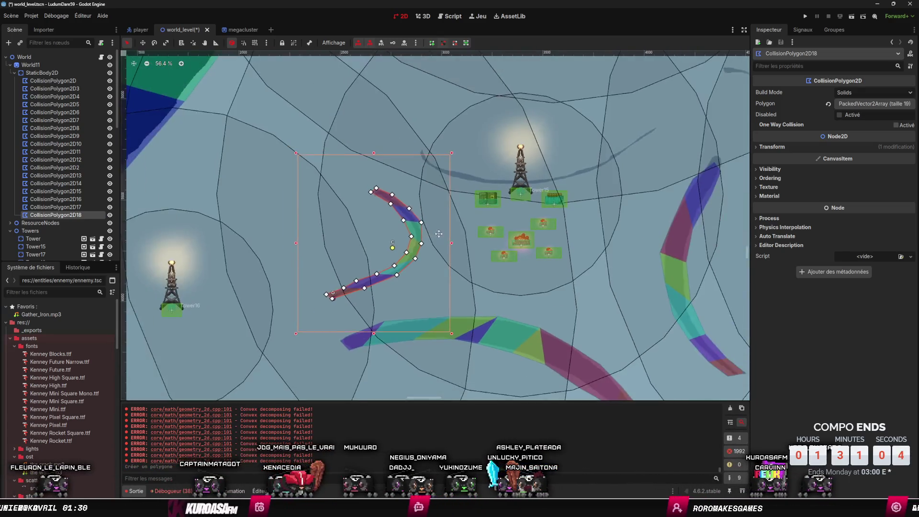
pyautogui.rightClick(43, 73)
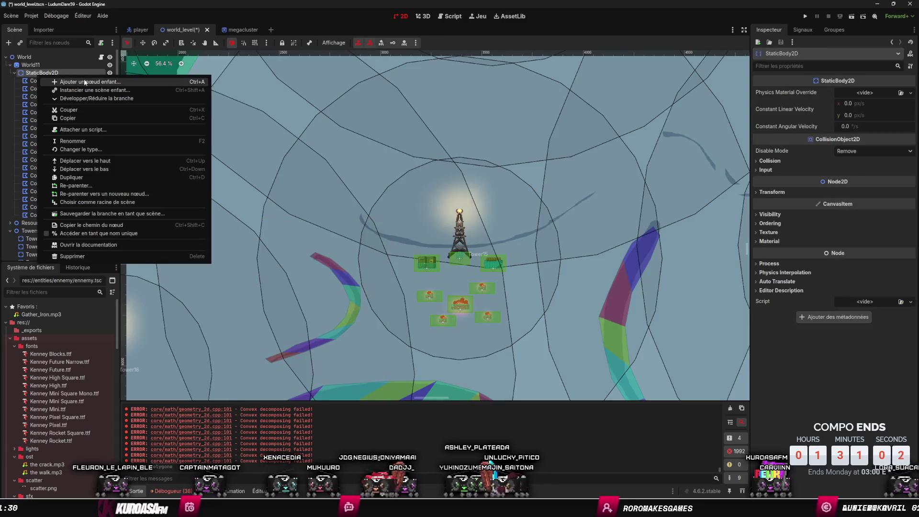
# Step: Add CollisionPolygon2D19 under StaticBody2D, outlining the arc over the tower with 24 vertices
pyautogui.click(85, 82)
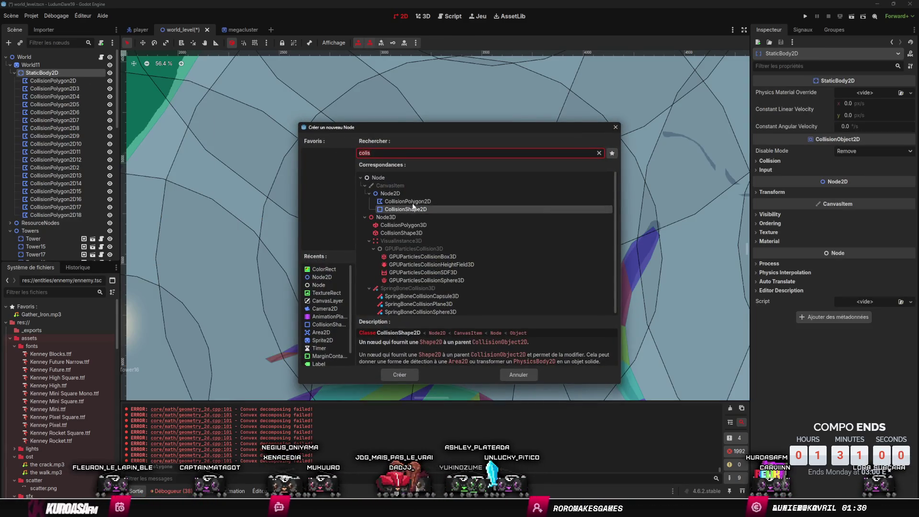
pyautogui.click(405, 373)
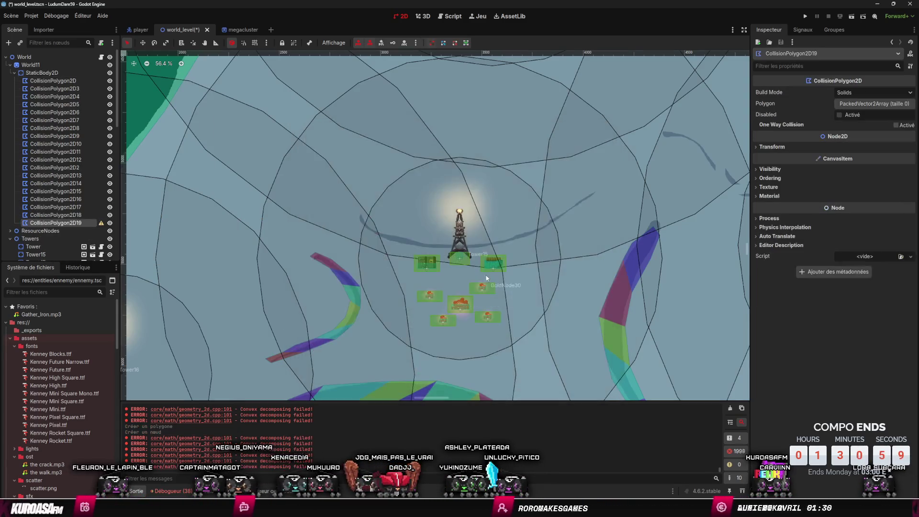
pyautogui.click(355, 214)
pyautogui.click(361, 211)
pyautogui.click(369, 223)
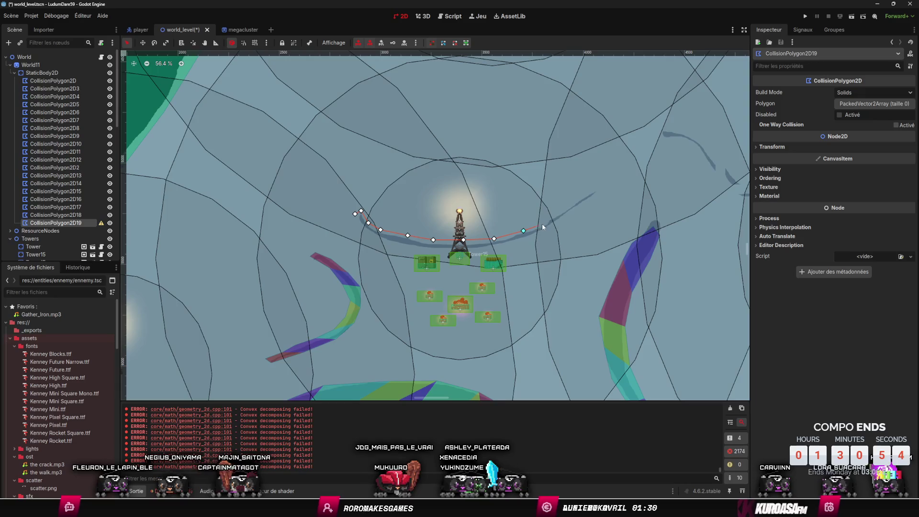
pyautogui.click(596, 194)
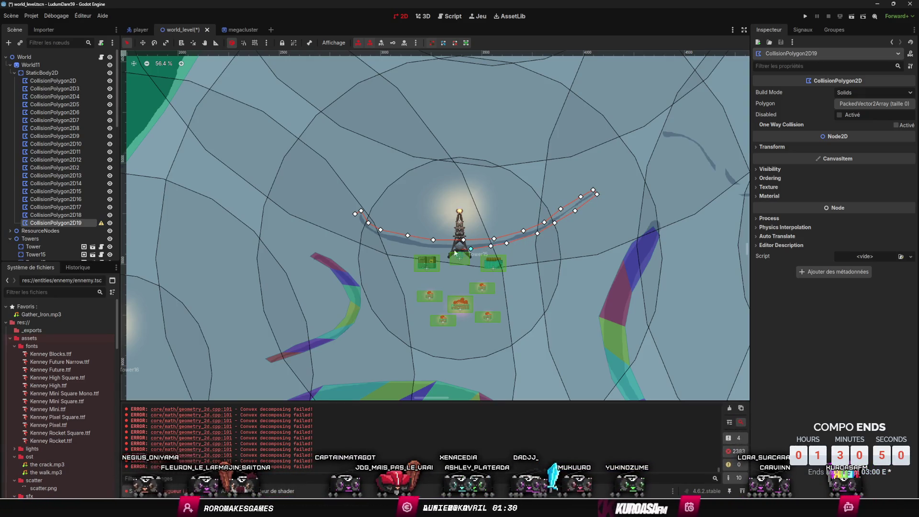
pyautogui.click(401, 246)
pyautogui.click(379, 239)
pyautogui.click(361, 227)
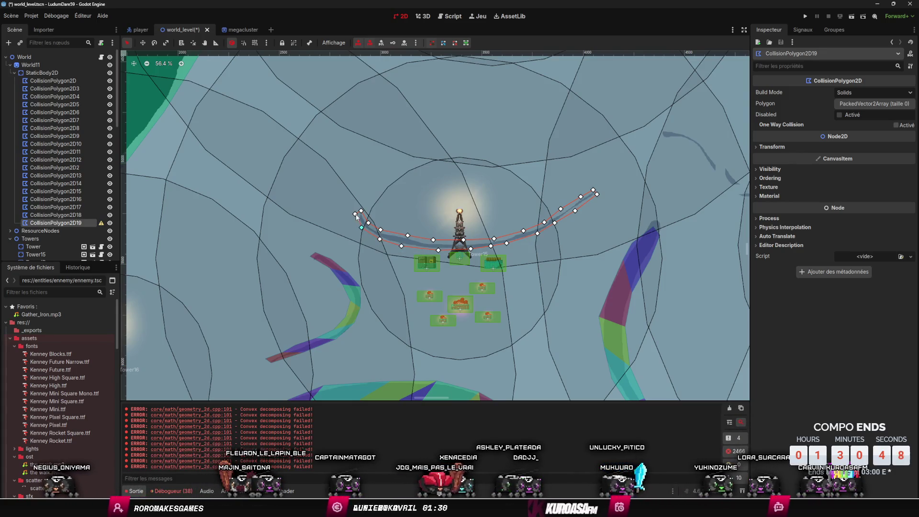
pyautogui.click(355, 214)
# Step: Save the world_level scene and collapse StaticBody2D in the Scene tree
pyautogui.scroll(-5, 531, 207)
pyautogui.hotkey('ctrl', 's')
pyautogui.scroll(-2, 509, 205)
pyautogui.scroll(5, 509, 205)
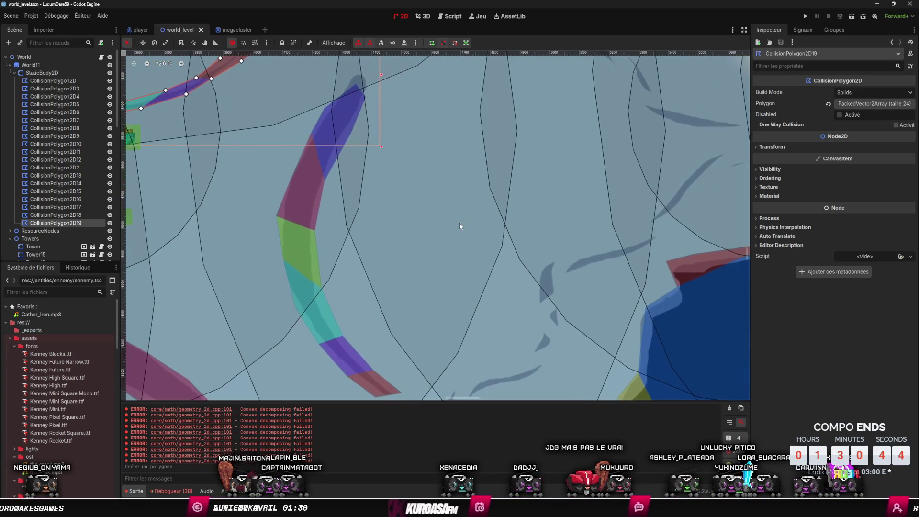
pyautogui.scroll(-2, 459, 226)
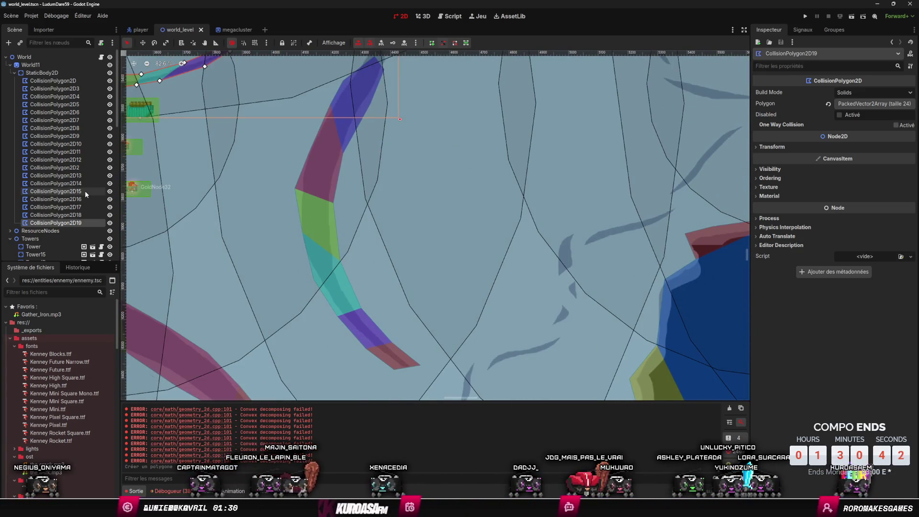
pyautogui.hscroll(-3, 401, 186)
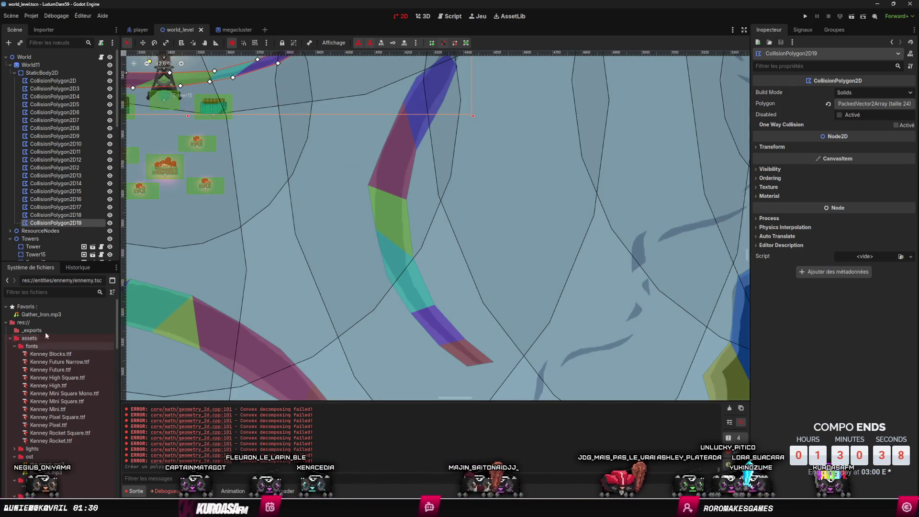
pyautogui.click(14, 74)
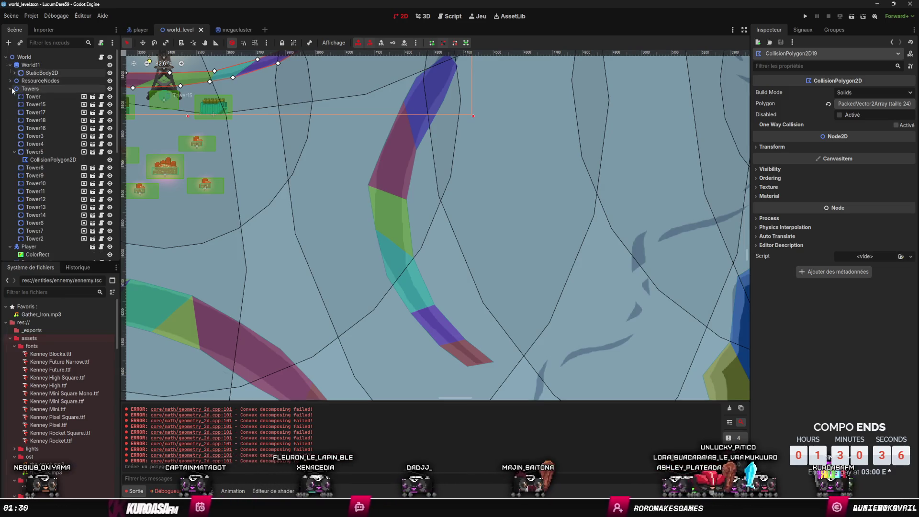
# Step: Collapse the Towers group, select ResourceNodes, and filter the project files for 'wood'
pyautogui.click(10, 88)
pyautogui.click(13, 81)
pyautogui.click(41, 291)
pyautogui.write('wood')
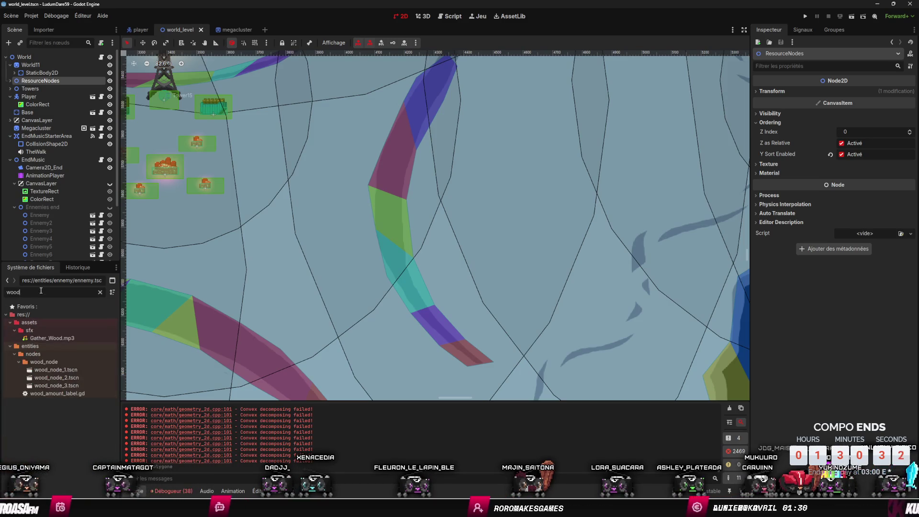
# Step: Drop a WoodNode beside the green band and move both wood nodes under ResourceNodes
pyautogui.moveTo(432, 228); pyautogui.dragTo(433, 248)
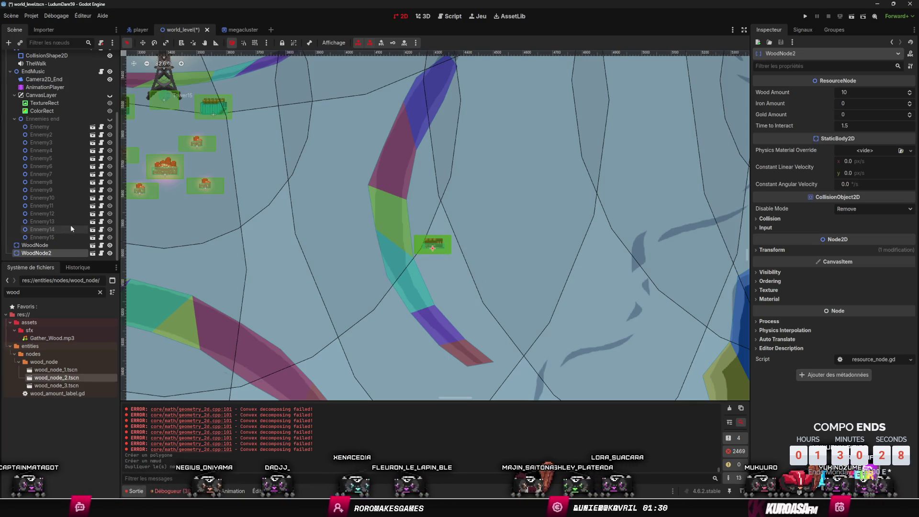
pyautogui.keyDown('ctrl'); pyautogui.click(65, 246); pyautogui.keyUp('ctrl')
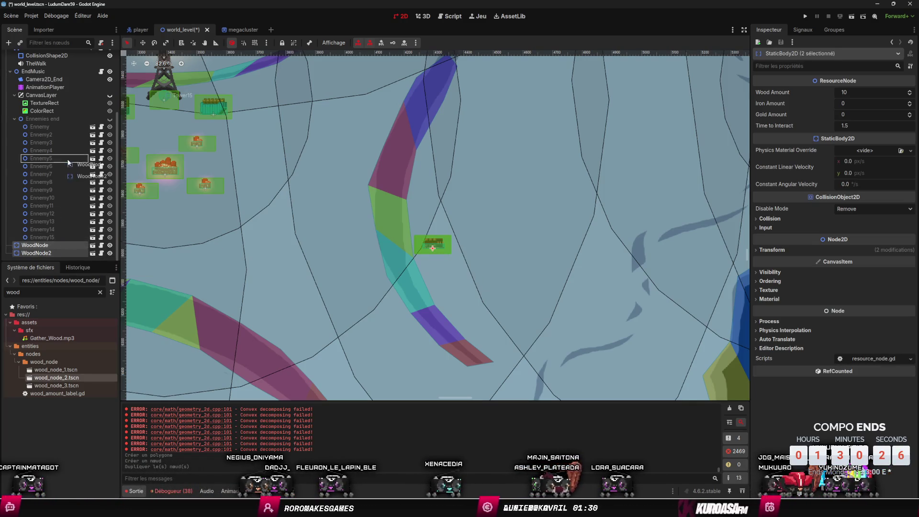
pyautogui.moveTo(68, 163); pyautogui.dragTo(42, 120)
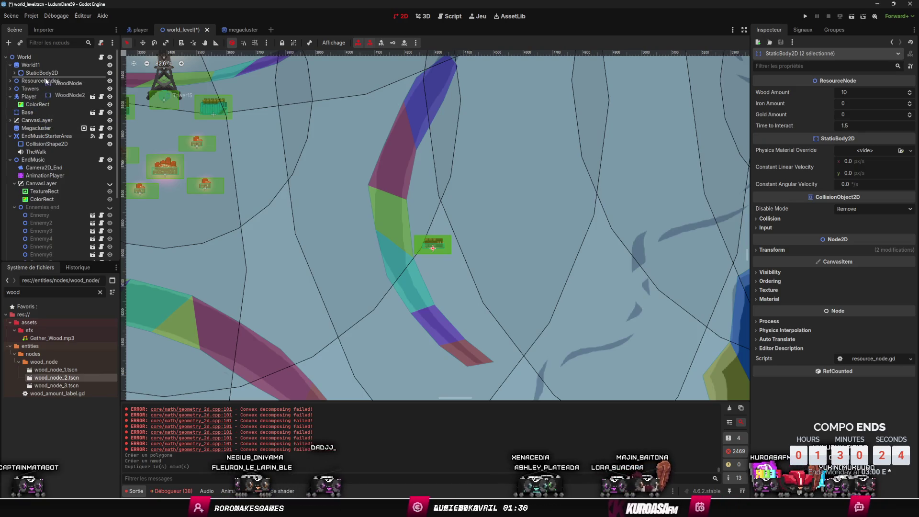
pyautogui.moveTo(46, 82); pyautogui.dragTo(46, 81)
pyautogui.scroll(-3, 328, 227)
pyautogui.scroll(5, 329, 228)
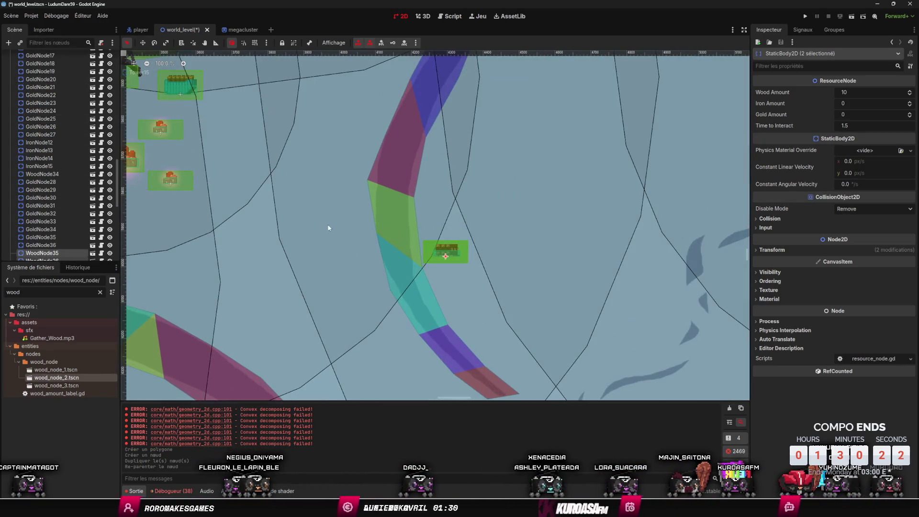
# Step: Position WoodNode35, duplicate it above the other wood nodes, save, and launch a playtest
pyautogui.click(44, 252)
pyautogui.scroll(-3, 57, 216)
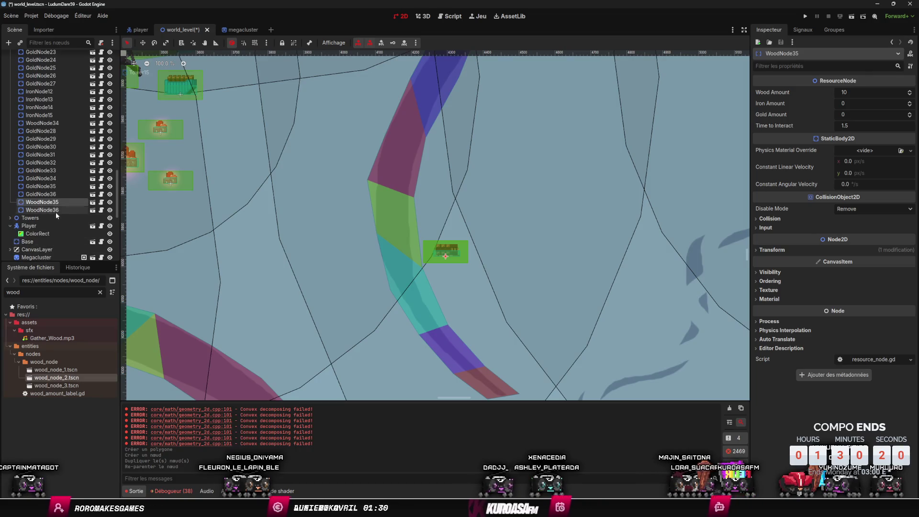
pyautogui.press('f')
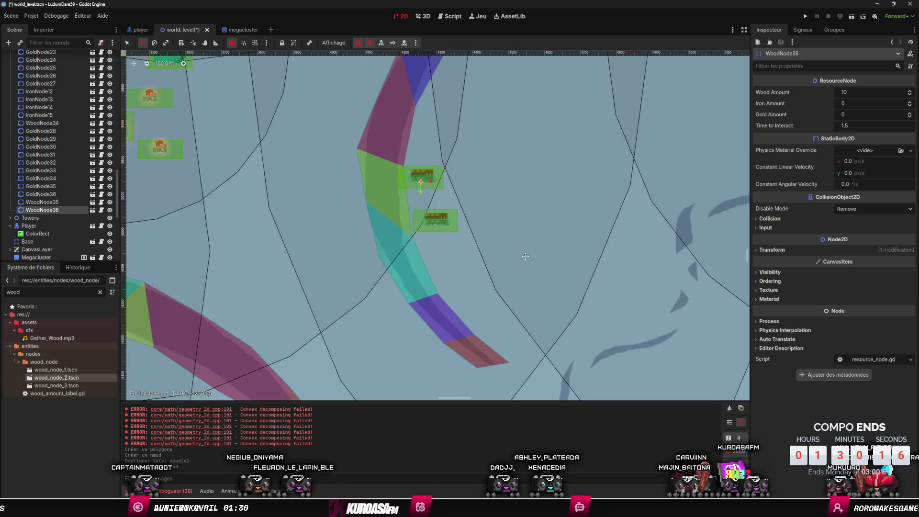
pyautogui.click(536, 276)
pyautogui.hotkey('ctrl', 'd')
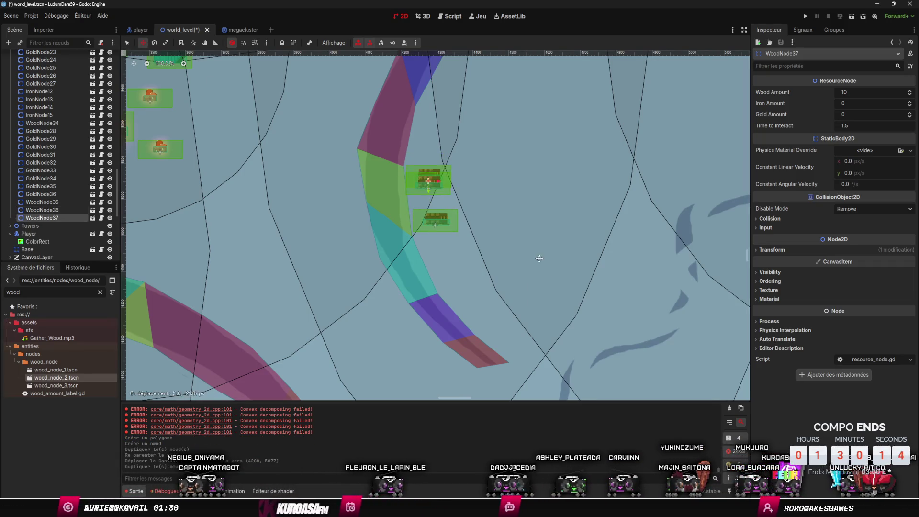
pyautogui.click(545, 245)
pyautogui.hotkey('ctrl', 's')
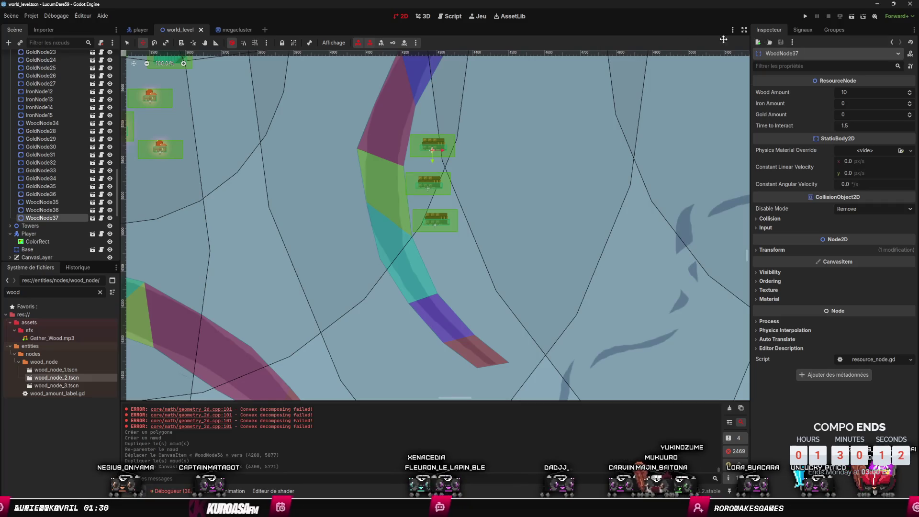
pyautogui.scroll(-5, 630, 116)
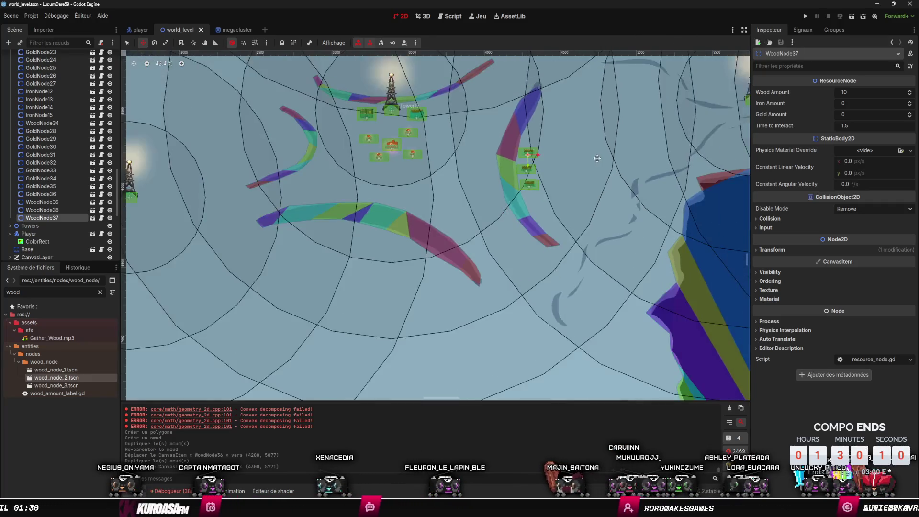
pyautogui.click(806, 17)
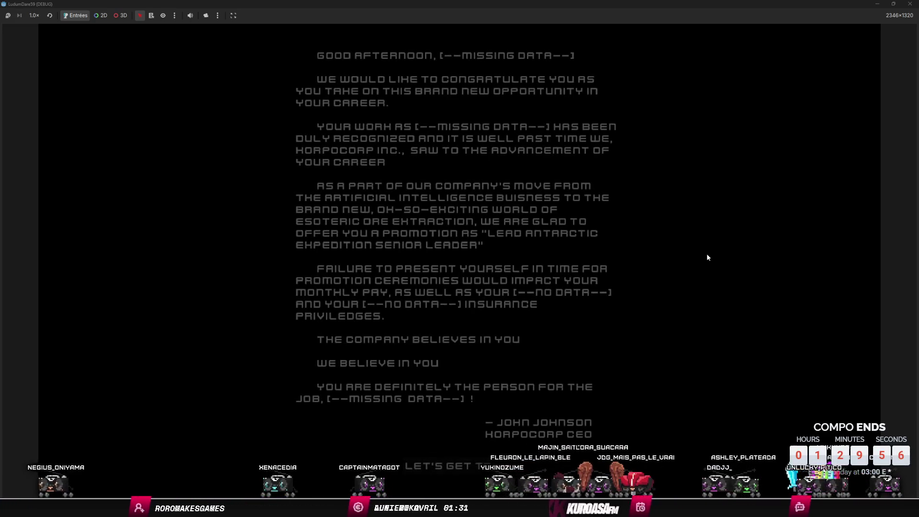
# Step: Dismiss the intro letter and walk the character left across the snow
pyautogui.click(469, 461)
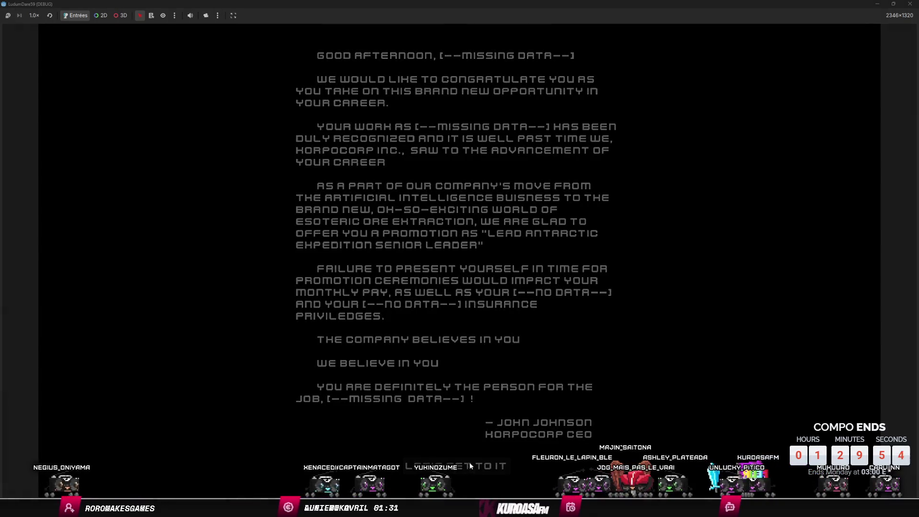
pyautogui.press('Left')
pyautogui.press('Down')
pyautogui.press('Left')
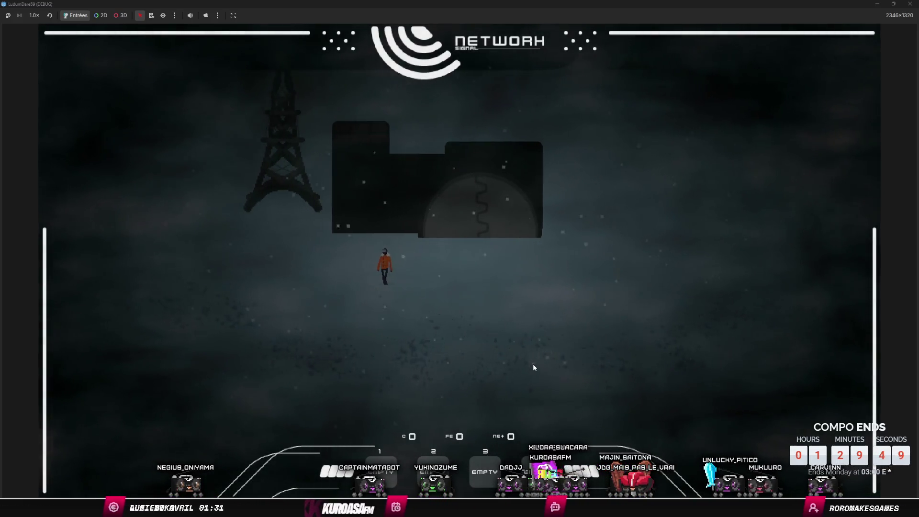
pyautogui.press('Left')
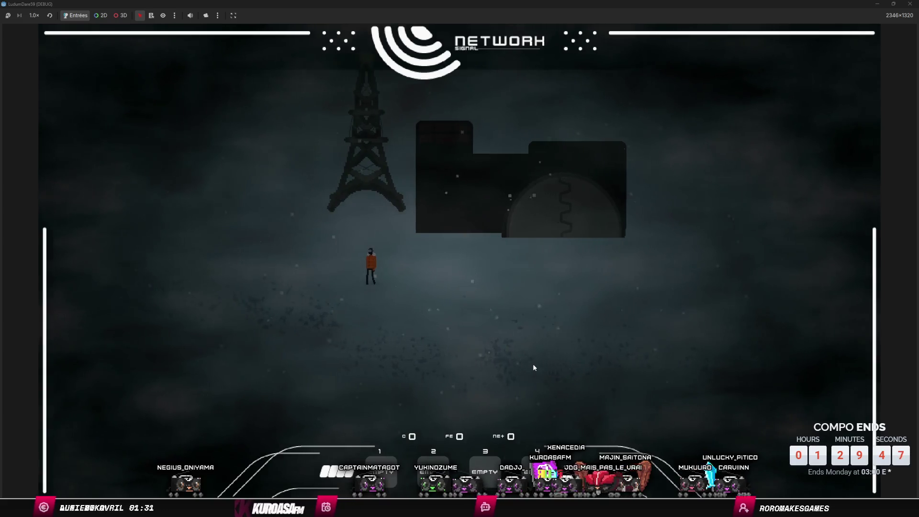
pyautogui.press('Left')
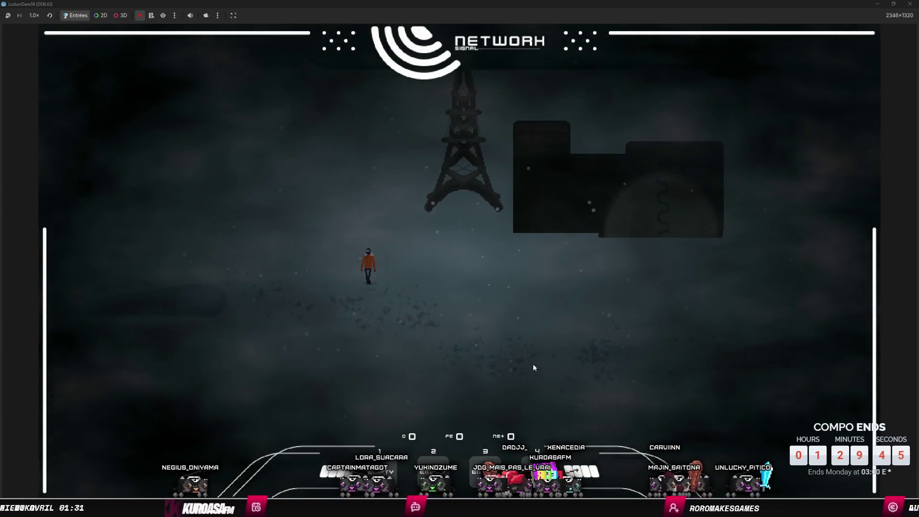
pyautogui.press('Left')
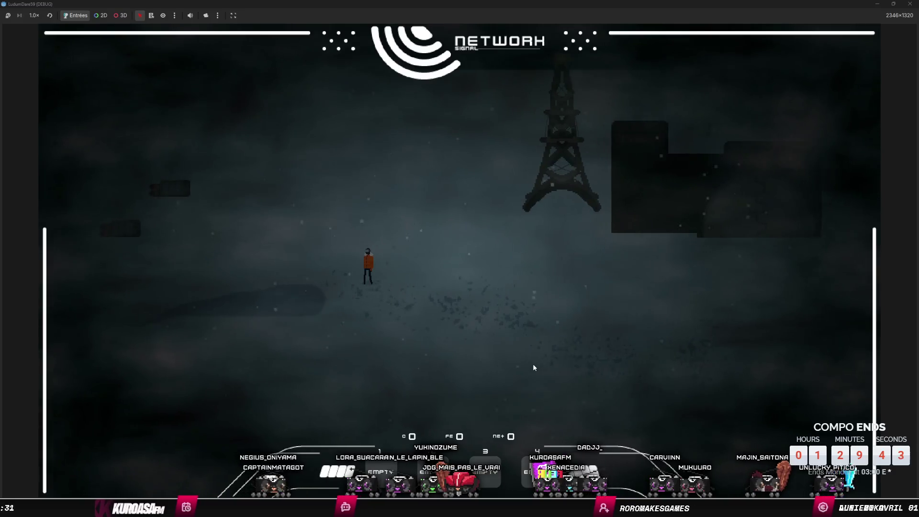
pyautogui.press('Left')
pyautogui.press('Up')
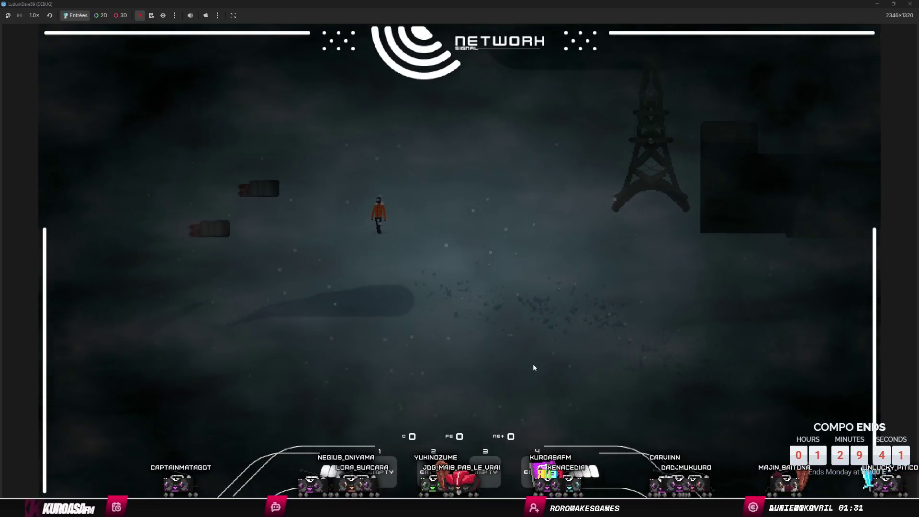
# Step: Walk up-left to the floating wood pile and gather it
pyautogui.press('Left')
pyautogui.press('Up')
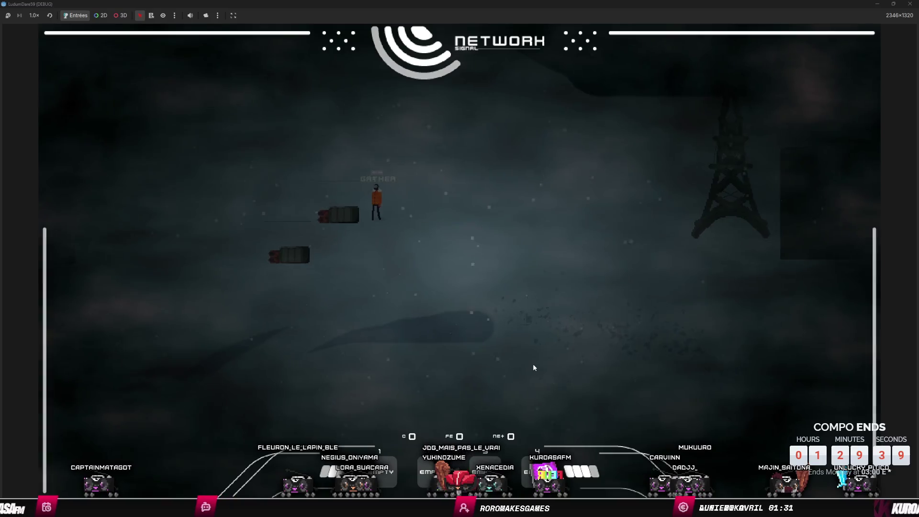
pyautogui.press('Left')
pyautogui.press('Up')
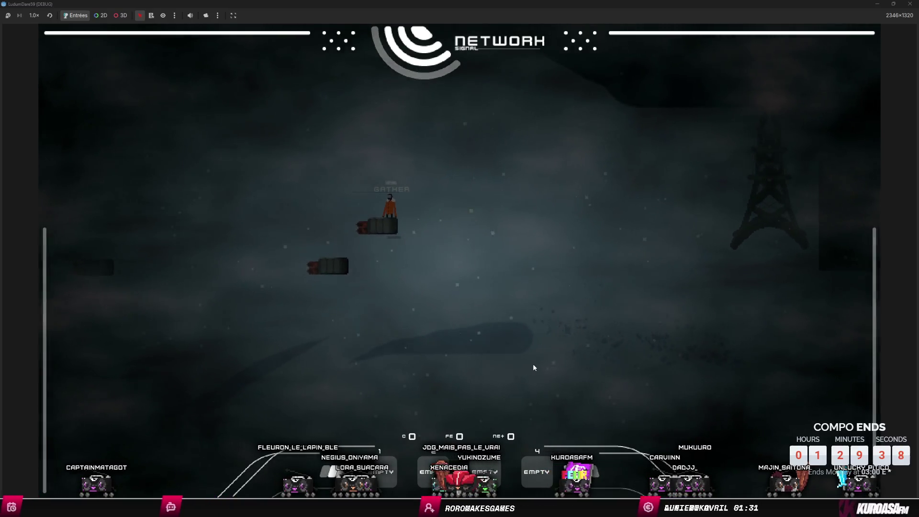
pyautogui.press('Left')
pyautogui.press('Down')
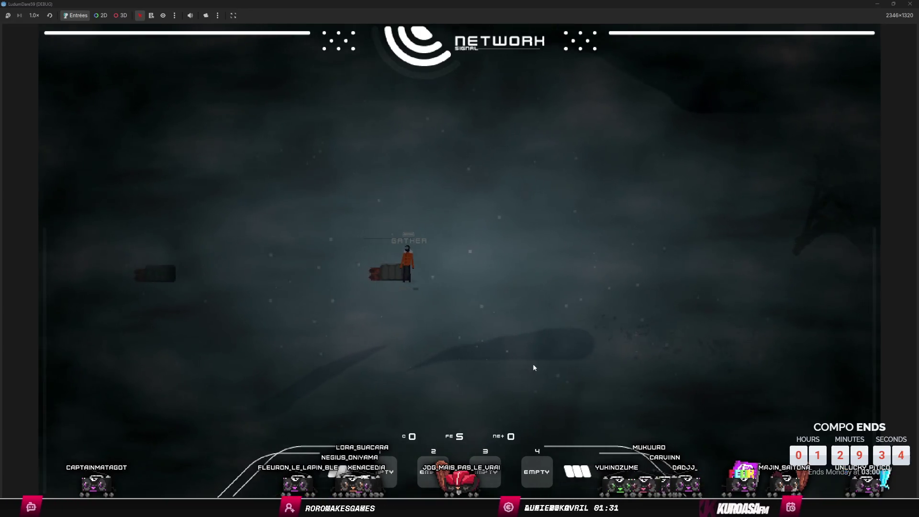
pyautogui.press('space')
# Step: Walk left past the next wood pile to the tower and repair it
pyautogui.press('Left')
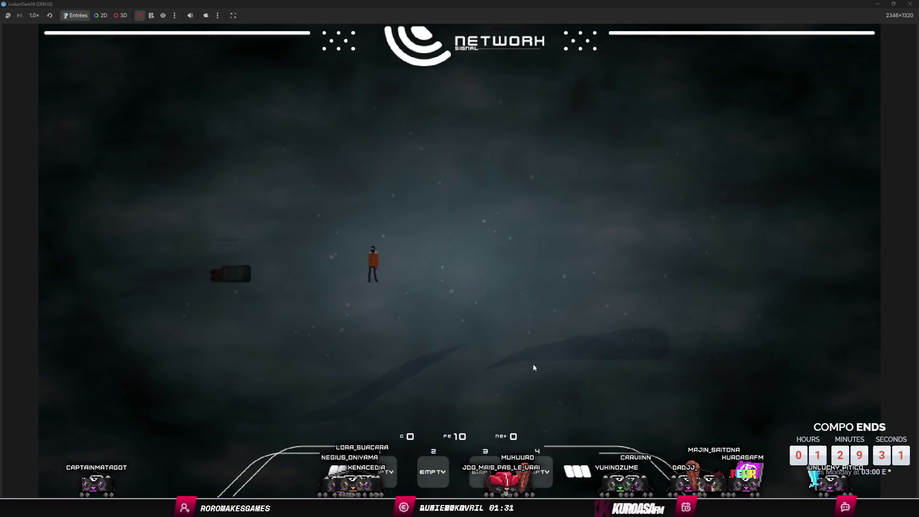
pyautogui.press('Left')
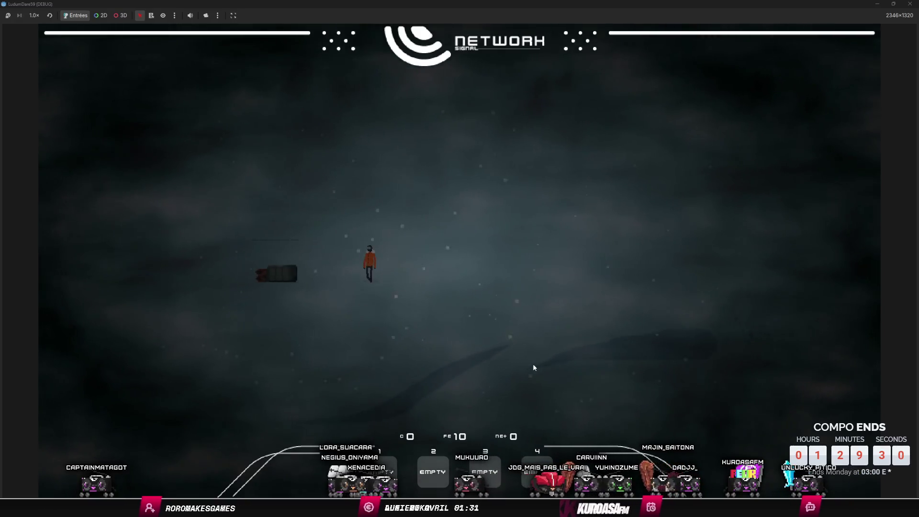
pyautogui.press('Left')
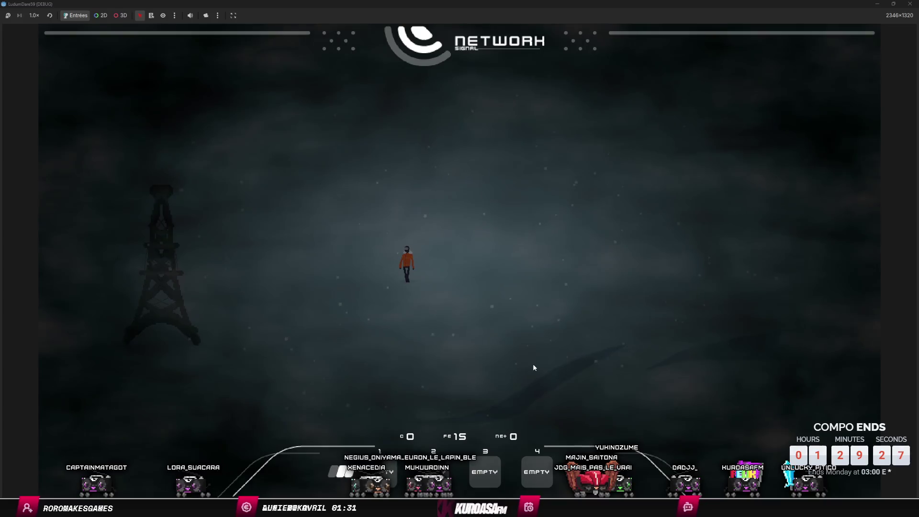
pyautogui.press('Left')
pyautogui.press('Down')
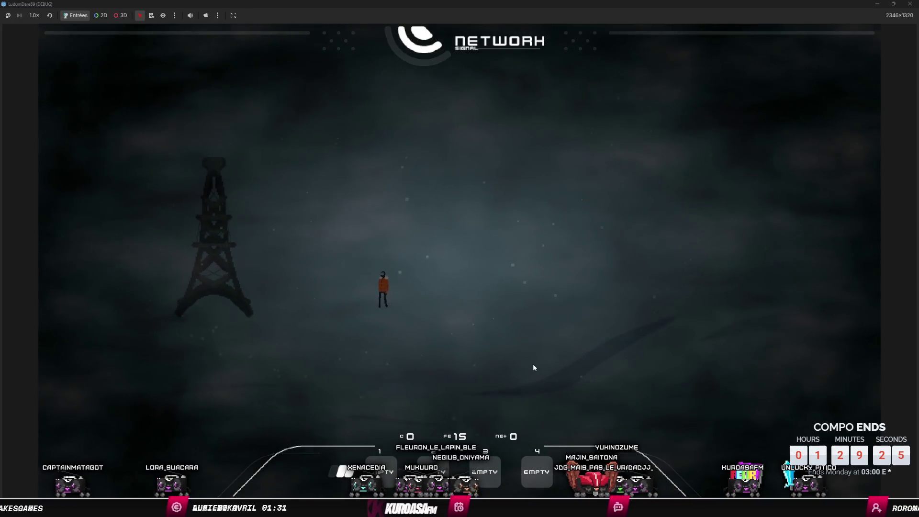
pyautogui.press('Left')
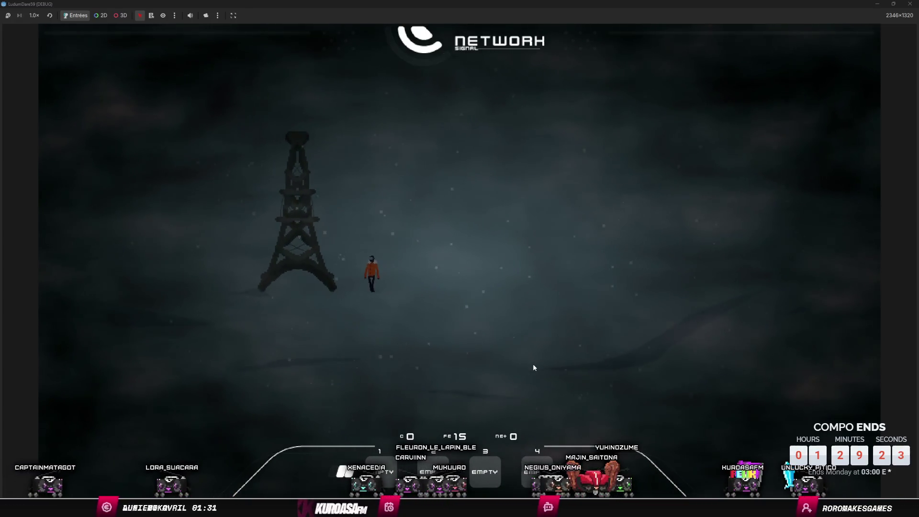
pyautogui.press('Left')
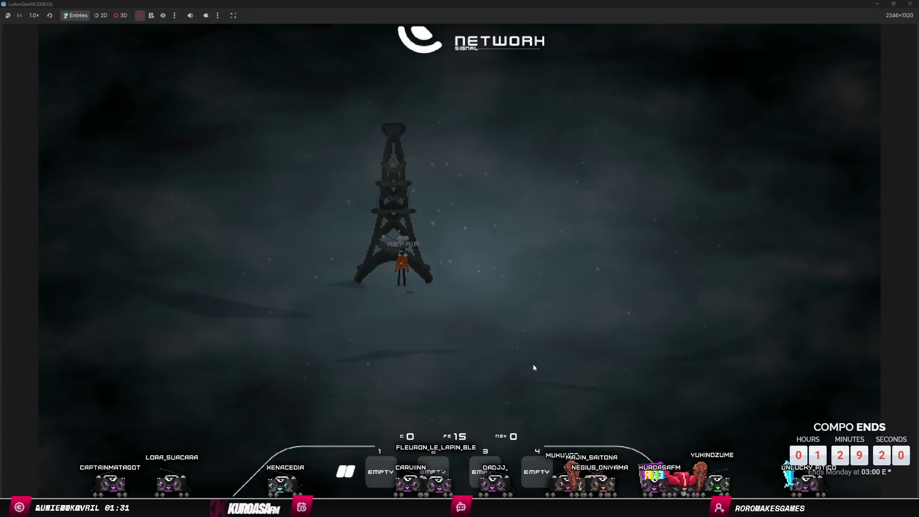
pyautogui.press('e')
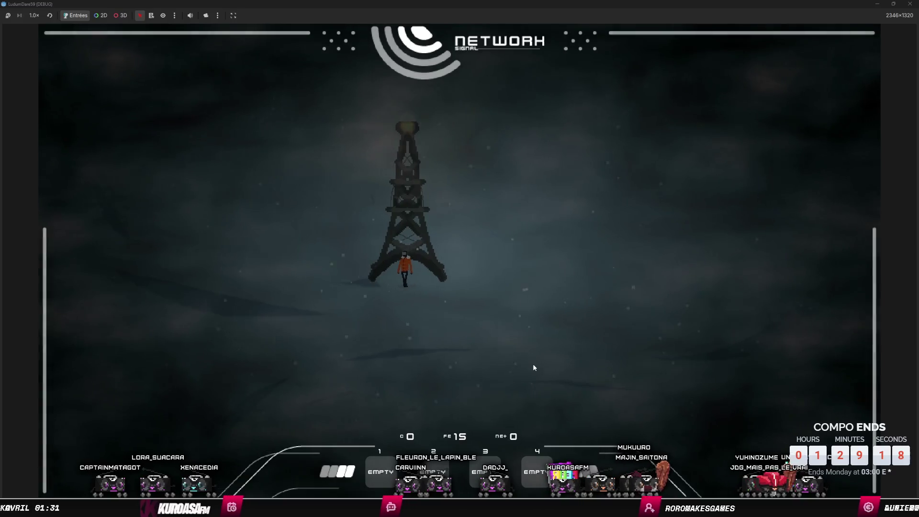
# Step: Walk away from the repaired tower, heading up and left across the snowfield
pyautogui.press('Left')
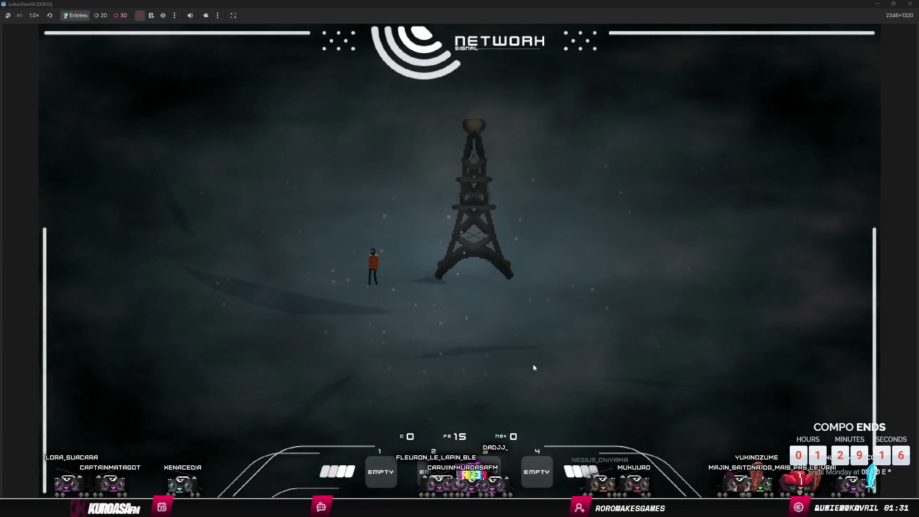
pyautogui.press('Left')
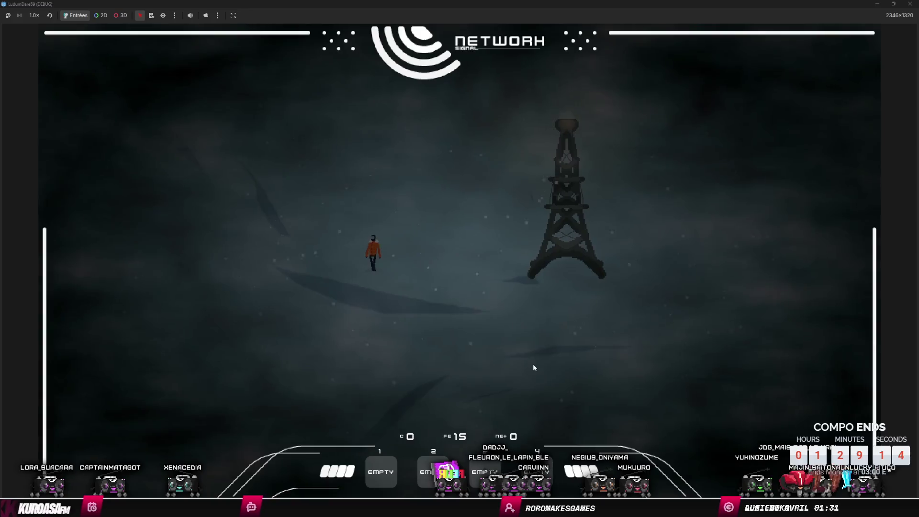
pyautogui.press('Left')
pyautogui.press('Up')
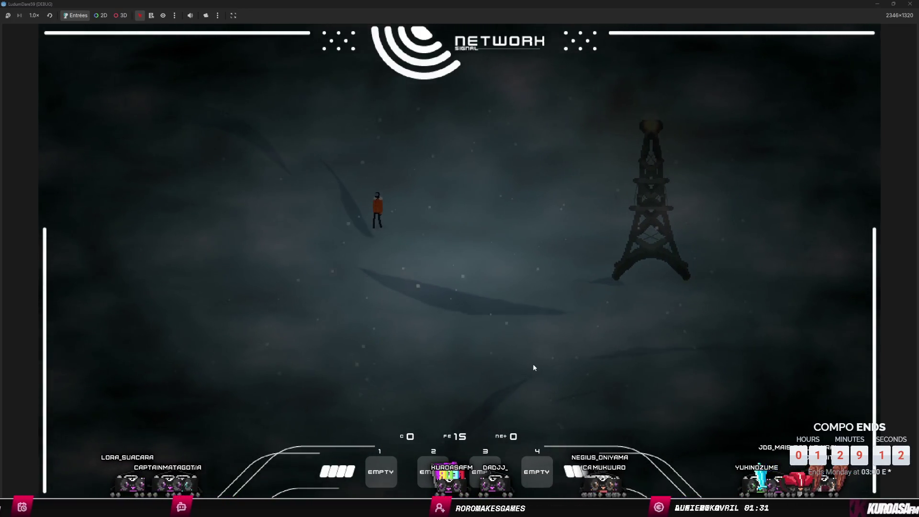
pyautogui.press('Left')
pyautogui.press('Up')
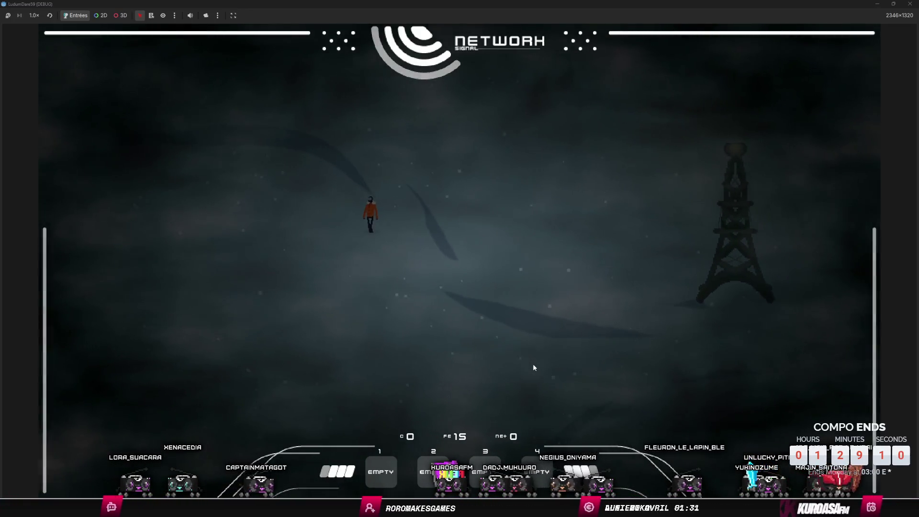
pyautogui.press('Left')
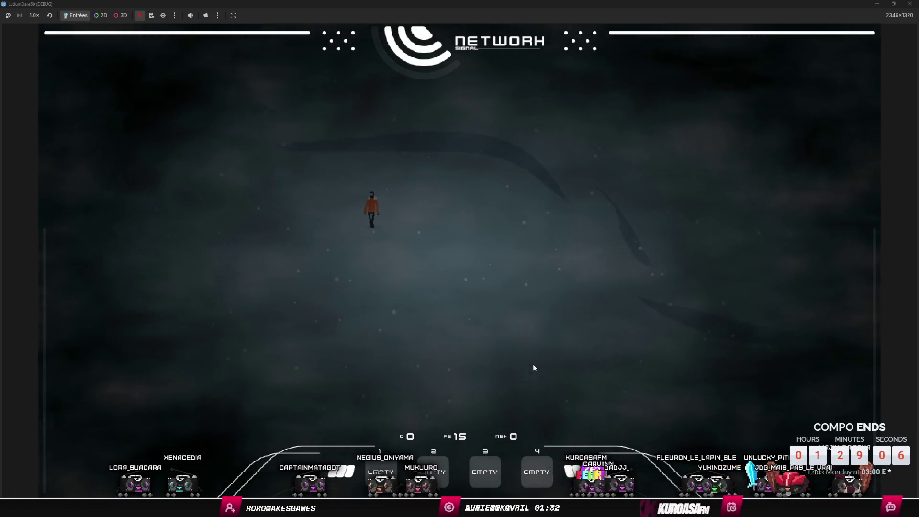
pyautogui.press('Up')
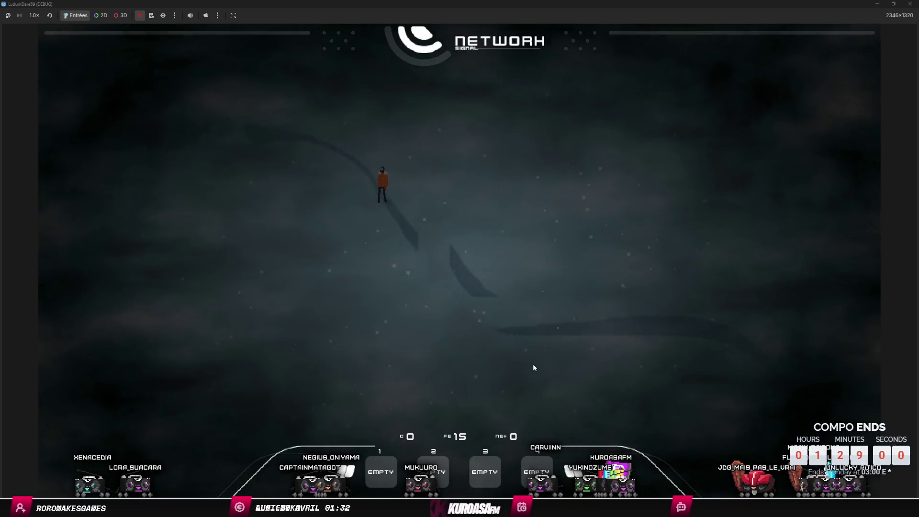
# Step: Wander the snowfield with the WASD keys, moving down, up, right and left
pyautogui.press('s')
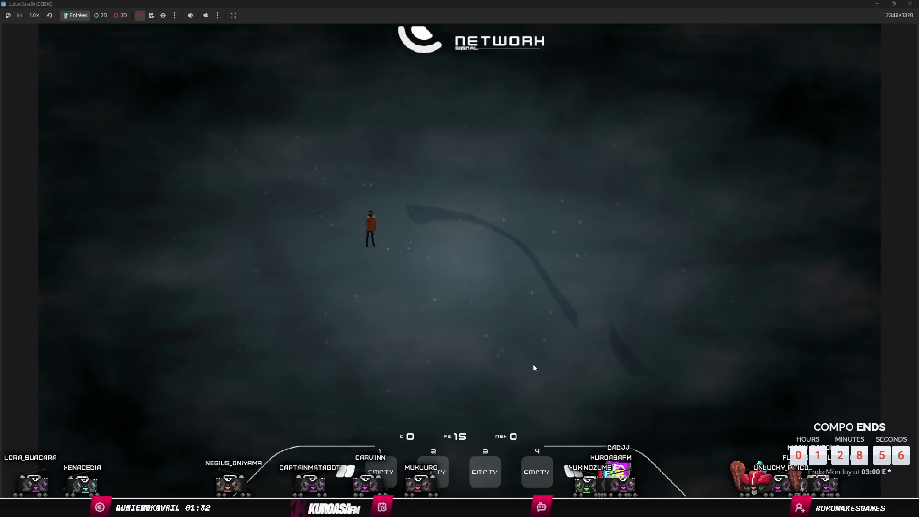
pyautogui.press('w')
pyautogui.press('w')
pyautogui.press('d')
pyautogui.press('s')
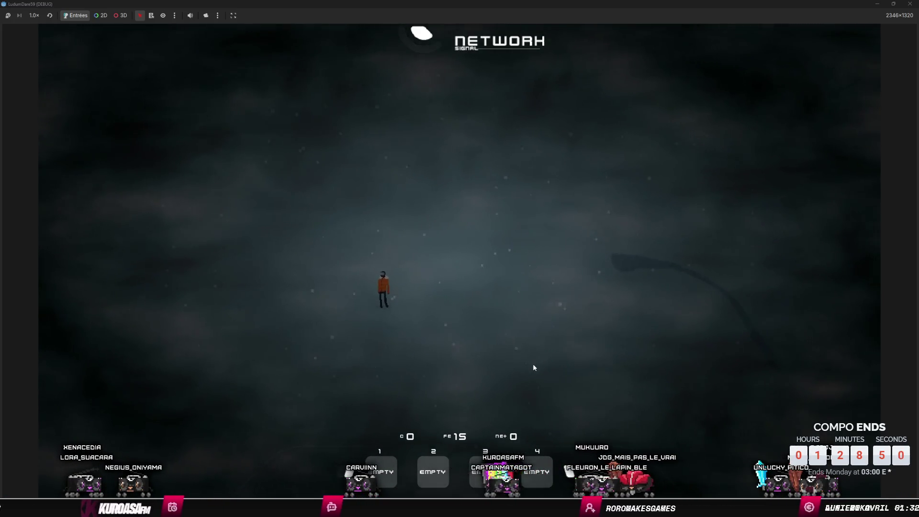
pyautogui.press('d')
pyautogui.press('w')
pyautogui.press('d')
pyautogui.press('s')
pyautogui.press('a')
pyautogui.press('a')
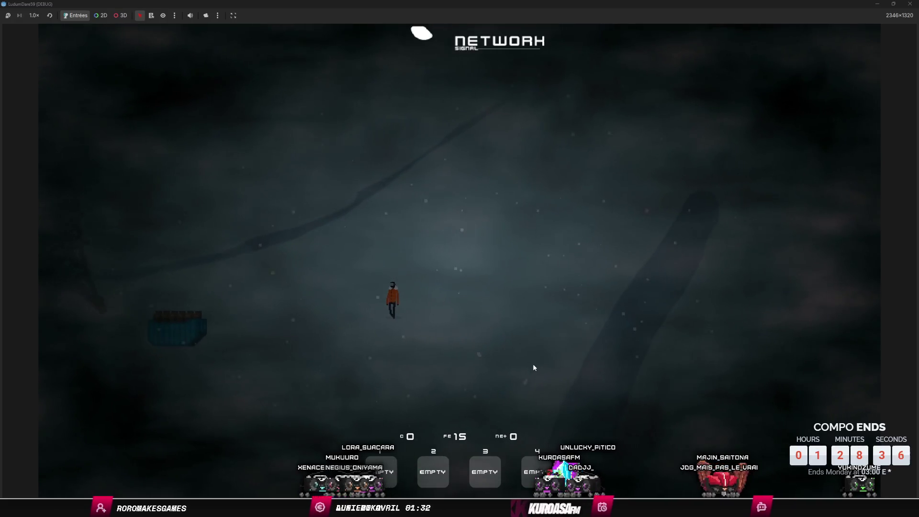
# Step: Walk down-left to the first red debris and gather it
pyautogui.press('a')
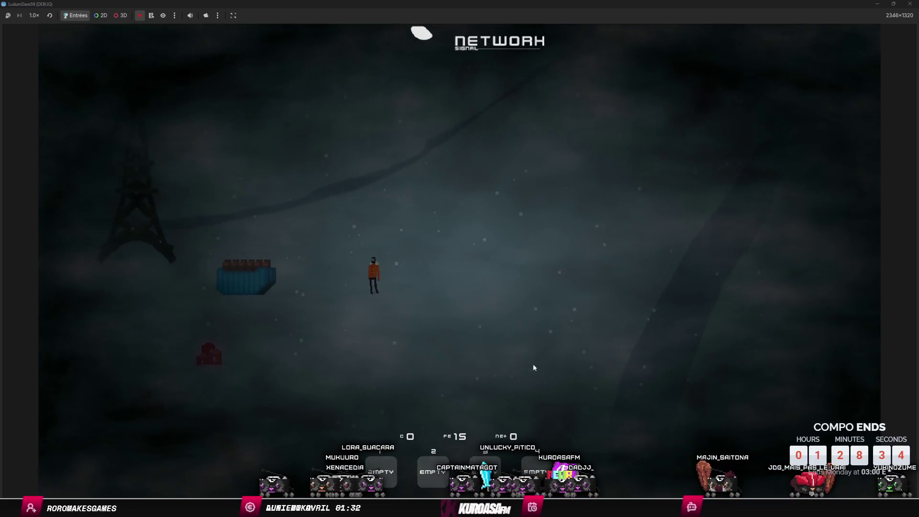
pyautogui.press('a')
pyautogui.press('s')
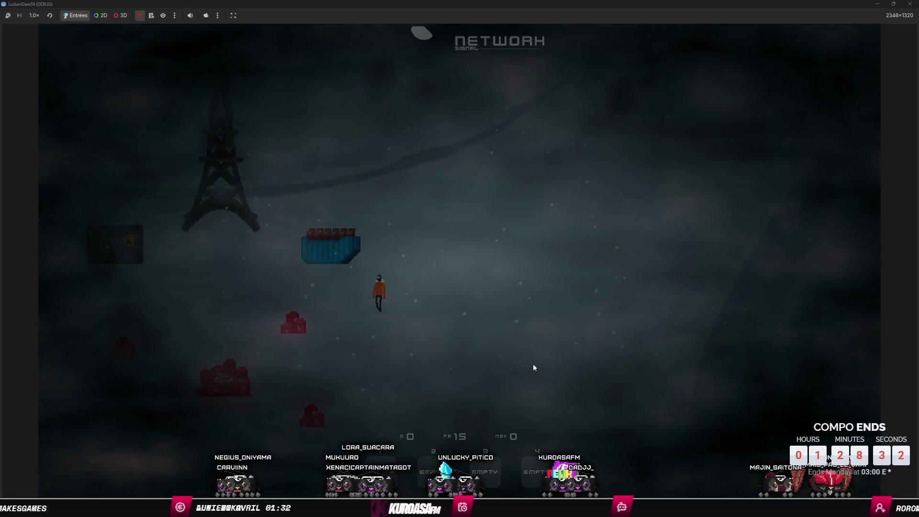
pyautogui.press('a')
pyautogui.press('s')
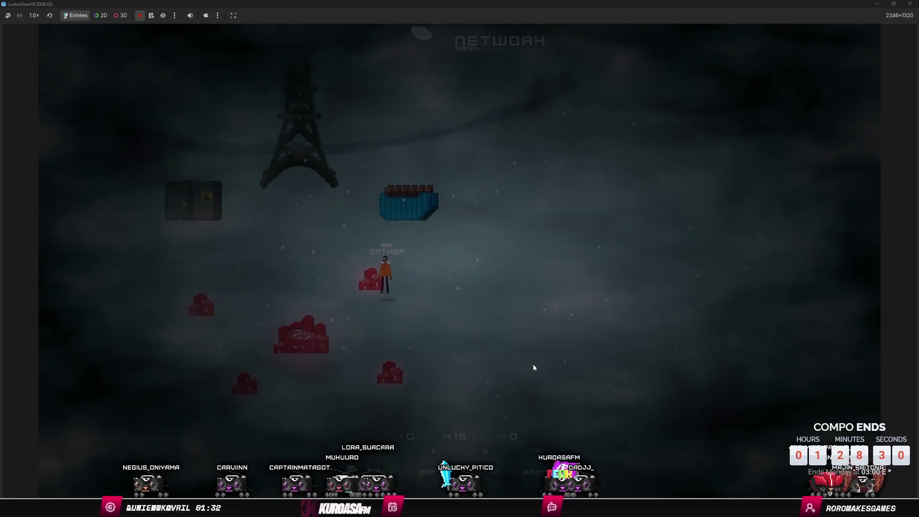
pyautogui.press('s')
pyautogui.press('e')
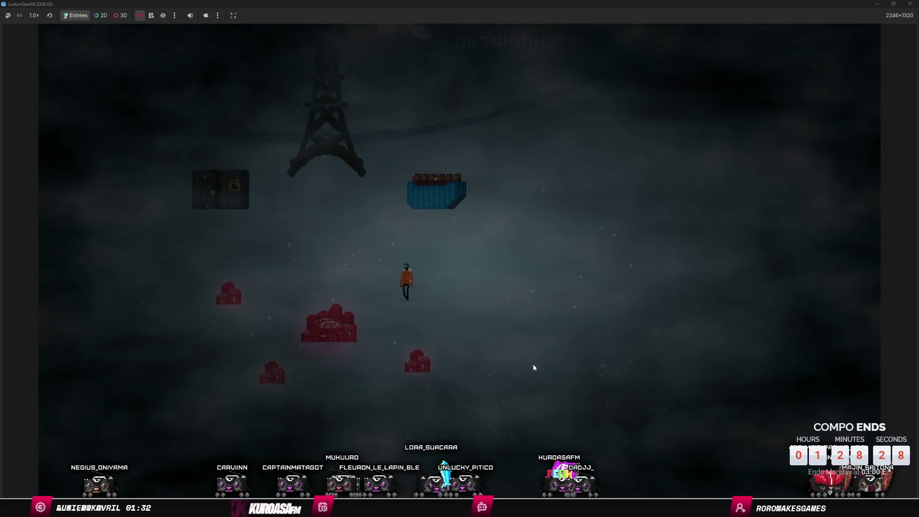
# Step: Gather the large red debris pile and the next debris, then walk up-left onto another
pyautogui.press('s')
pyautogui.press('a')
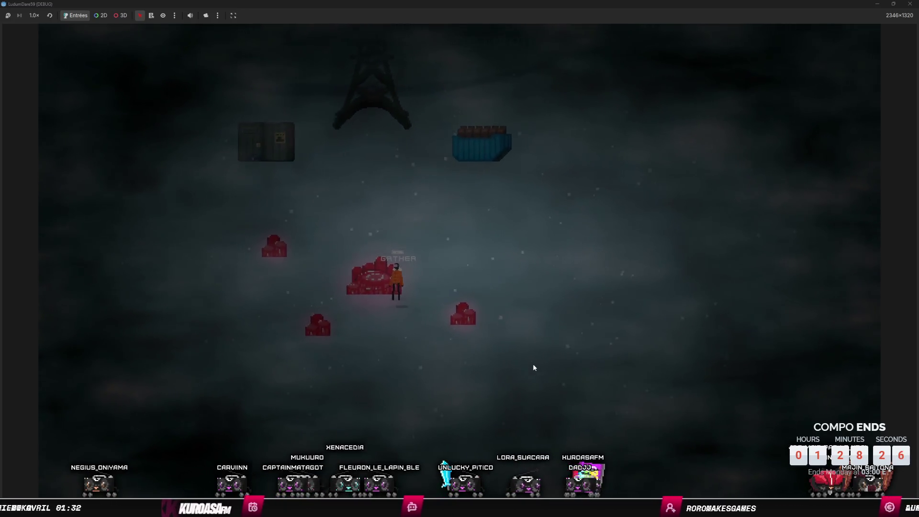
pyautogui.press('e')
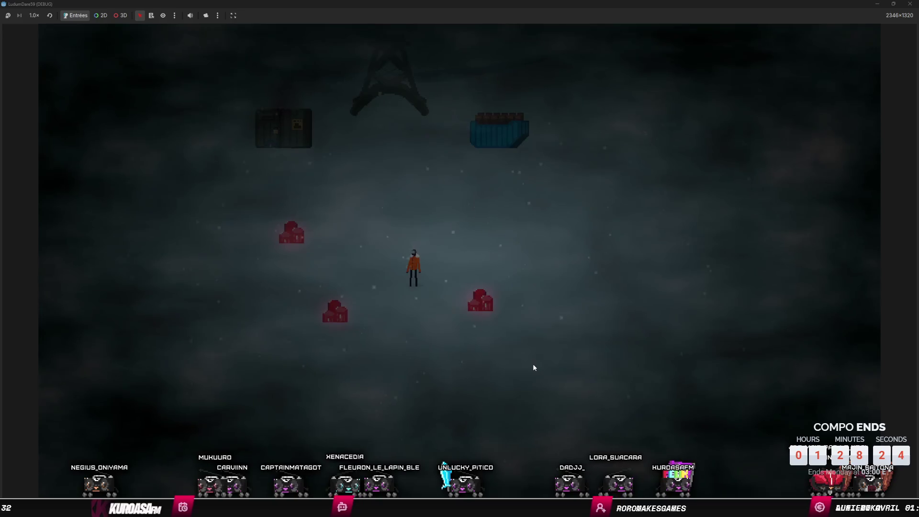
pyautogui.press('a')
pyautogui.press('s')
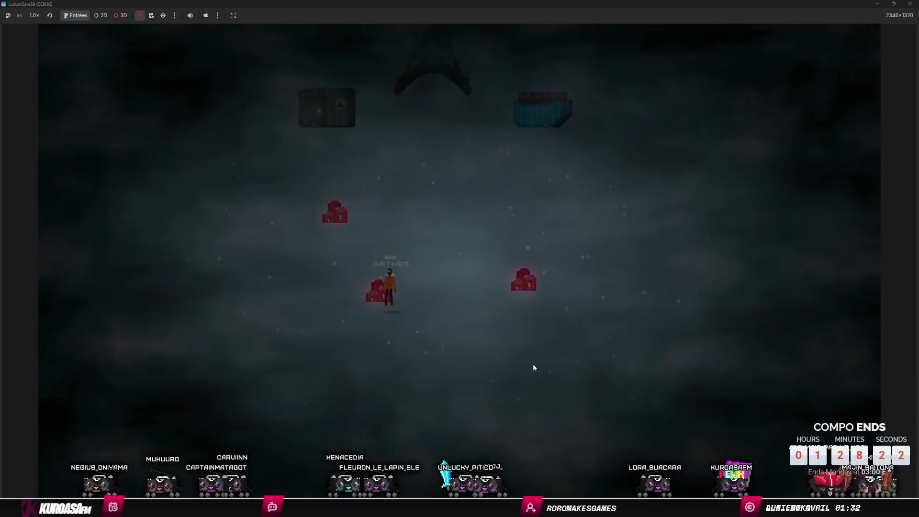
pyautogui.press('e')
pyautogui.press('w')
pyautogui.press('a')
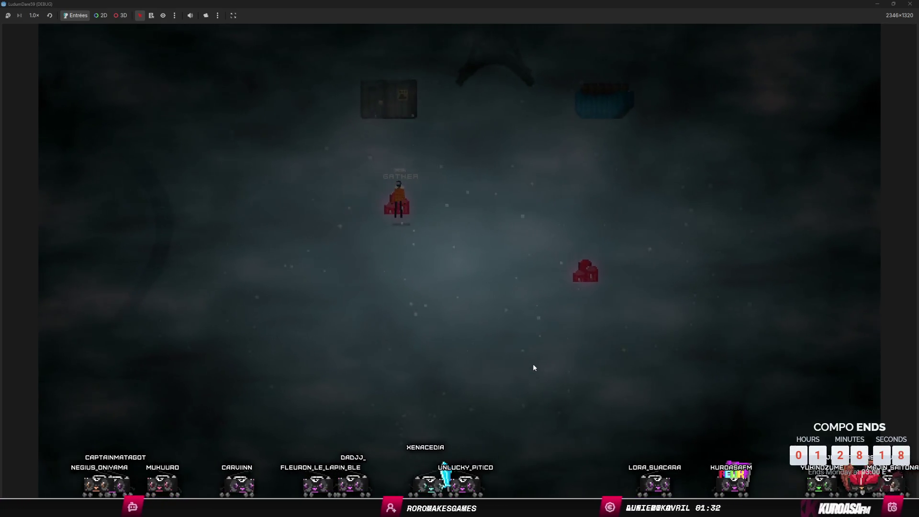
# Step: Gather the red debris underfoot, then walk up to the radio tower and repair it
pyautogui.press('e')
pyautogui.press('d')
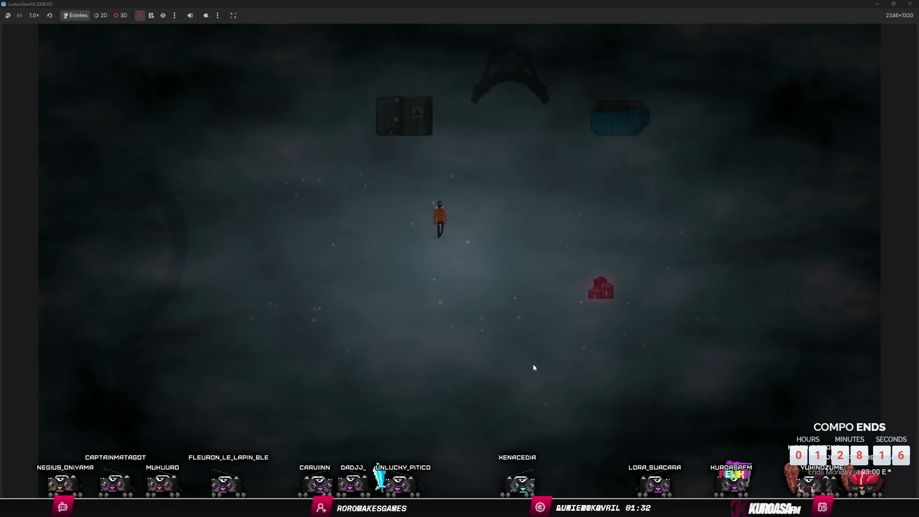
pyautogui.press('w')
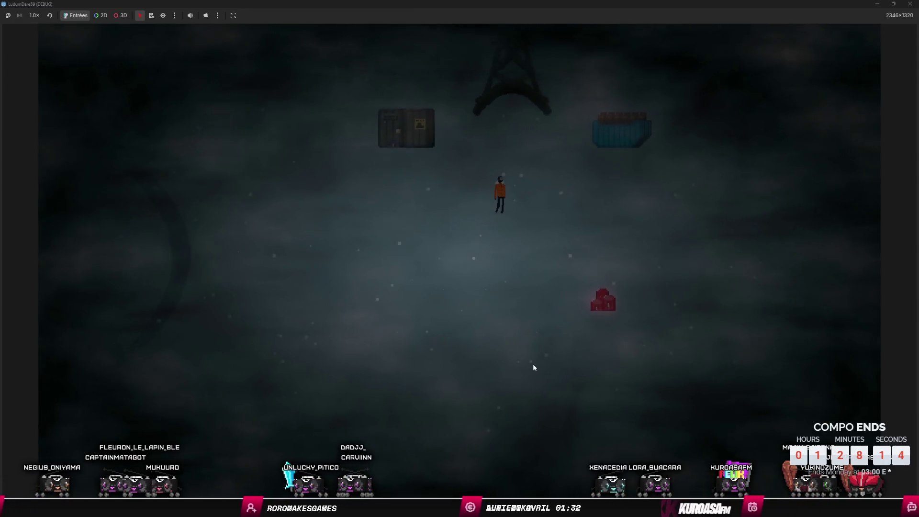
pyautogui.press('w')
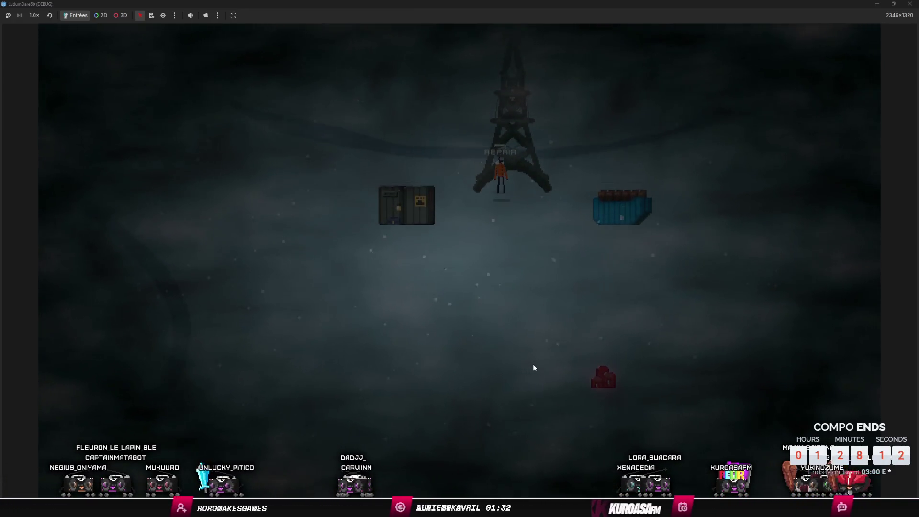
pyautogui.press('e')
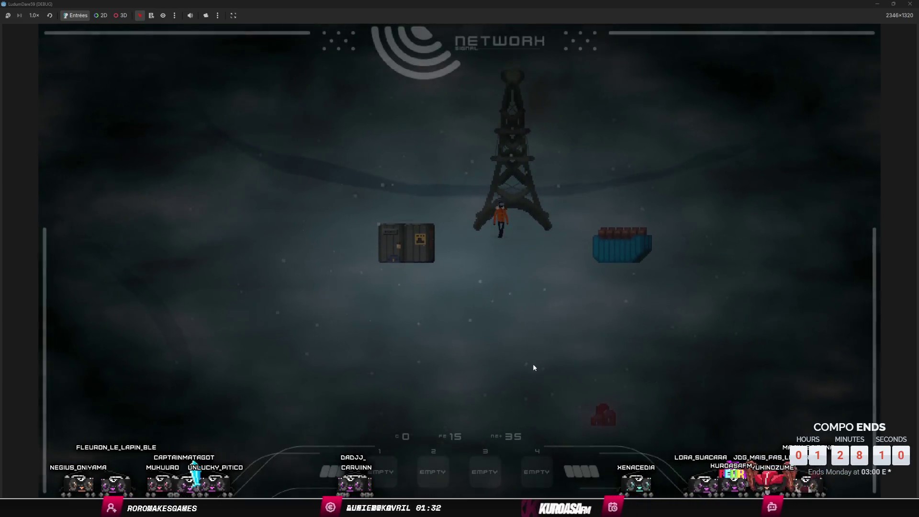
# Step: Collect the last red debris down-right, then walk back up and gather the blue container
pyautogui.press('s')
pyautogui.press('d')
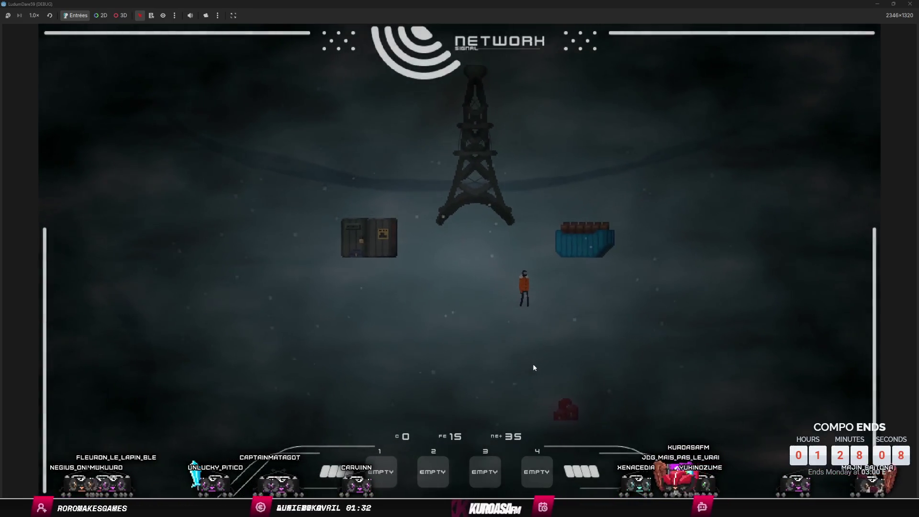
pyautogui.press('s')
pyautogui.press('d')
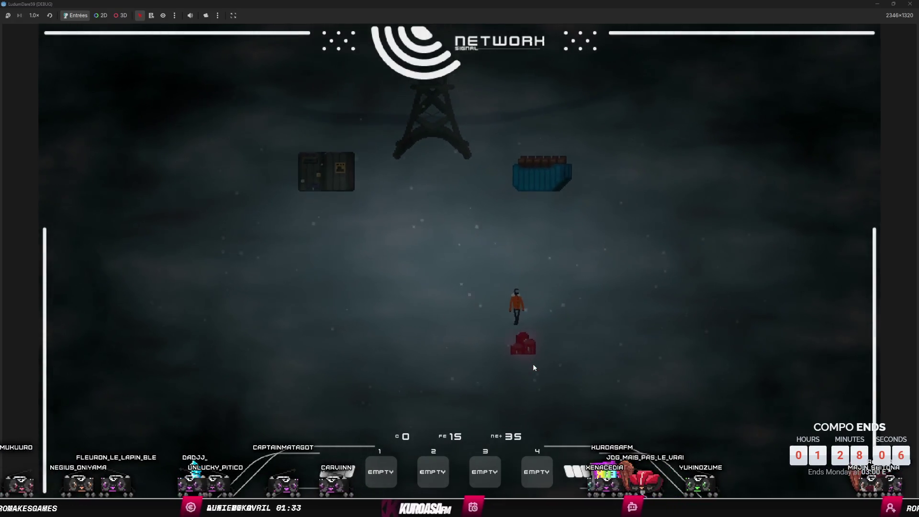
pyautogui.press('s')
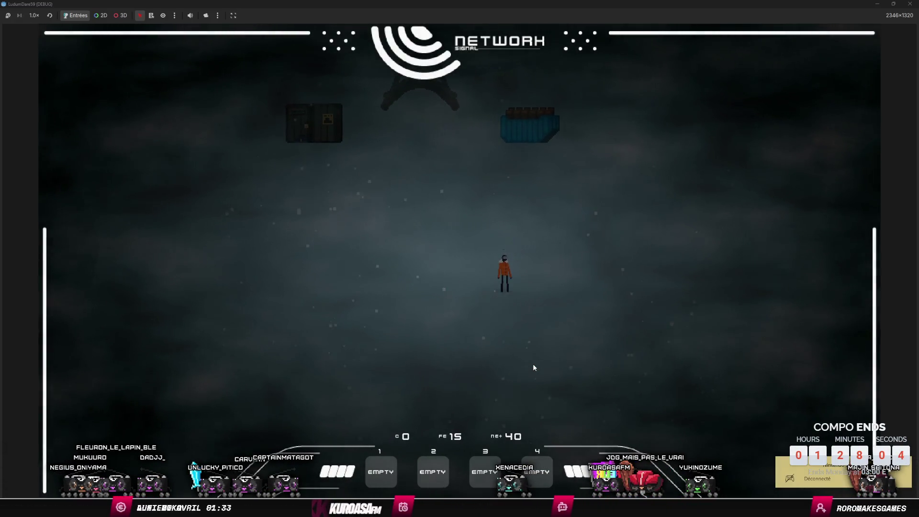
pyautogui.press('w')
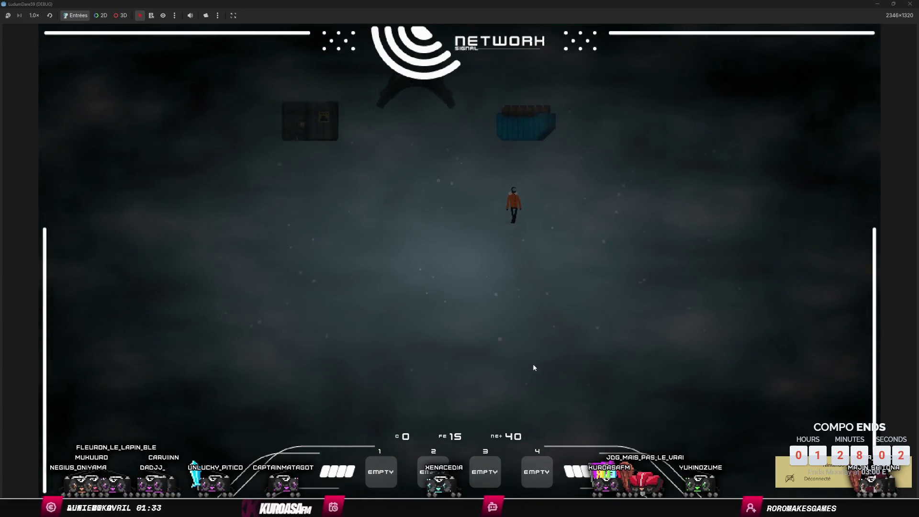
pyautogui.press('w')
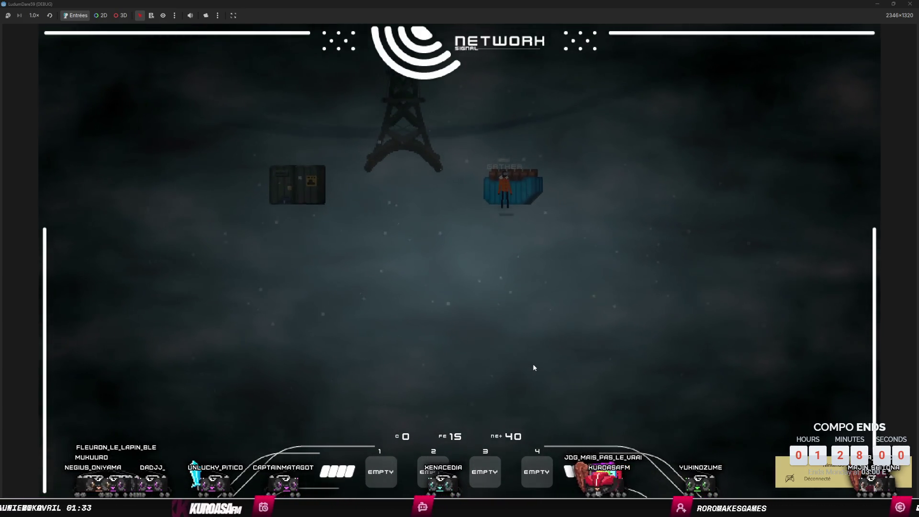
pyautogui.press('e')
# Step: Walk left to the dark crate and gather it
pyautogui.press('a')
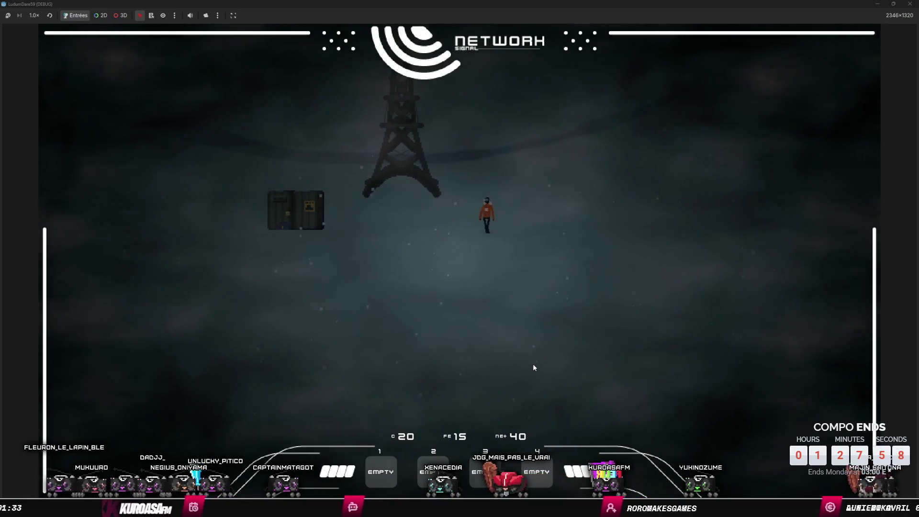
pyautogui.press('a')
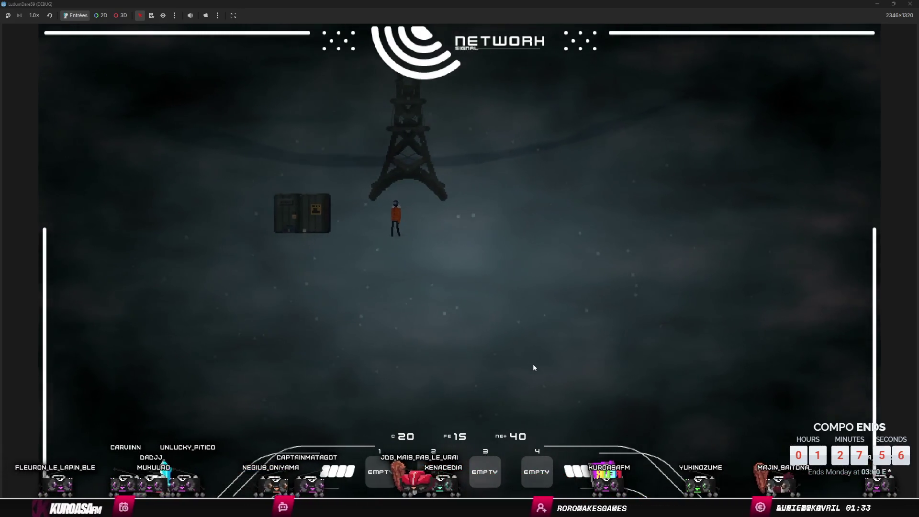
pyautogui.press('a')
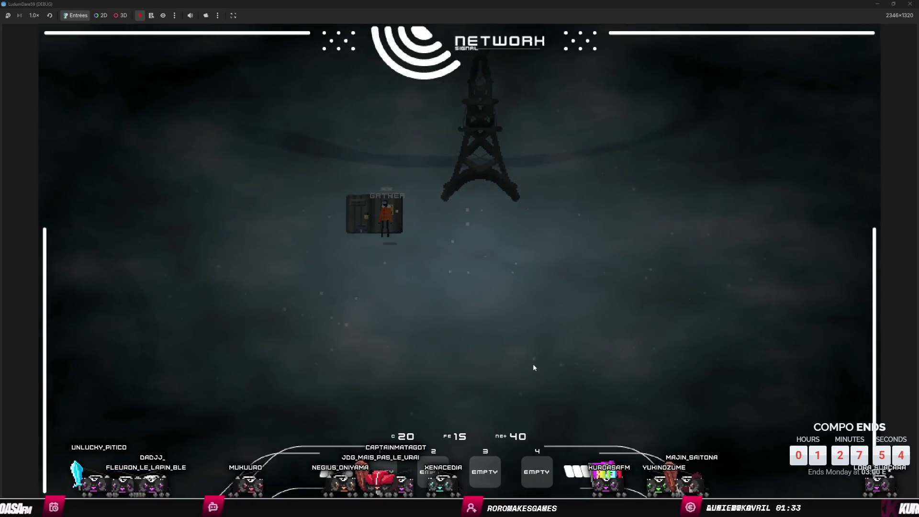
pyautogui.press('e')
# Step: Walk up-right past the tower and keep going into the blizzard
pyautogui.press('d')
pyautogui.press('w')
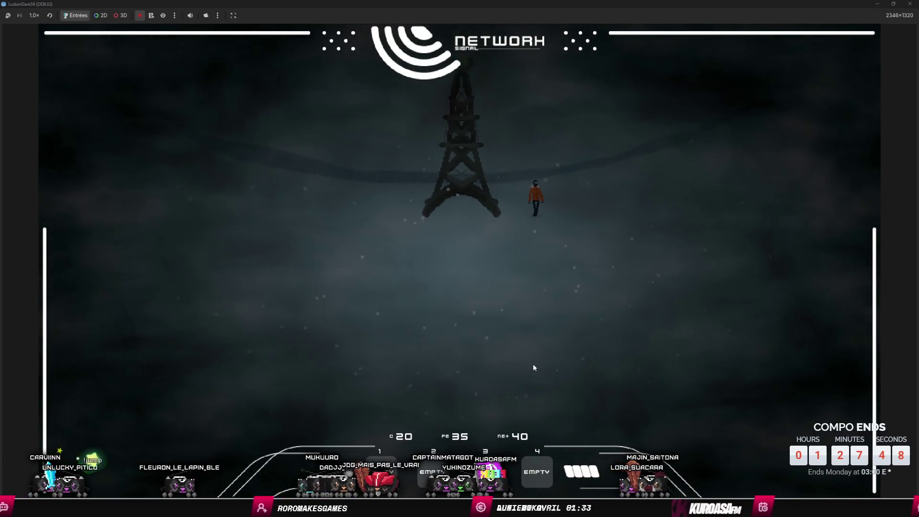
pyautogui.press('w')
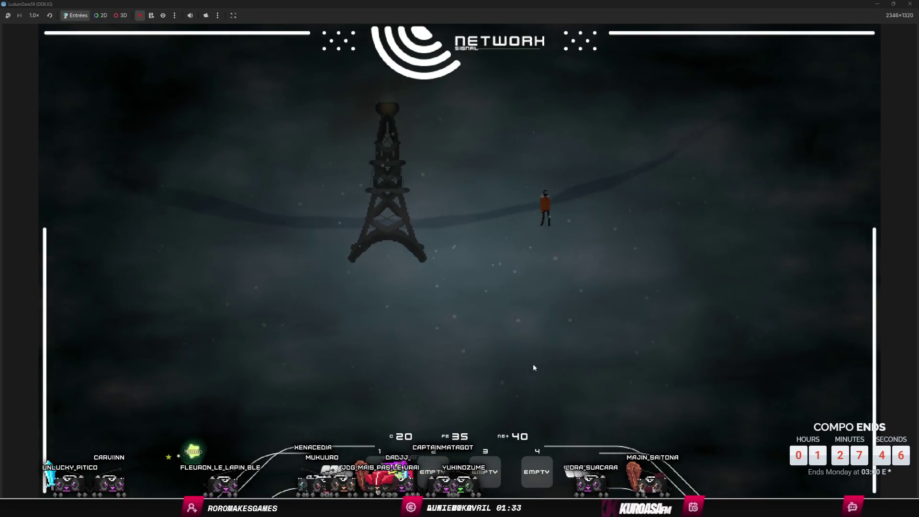
pyautogui.press('w')
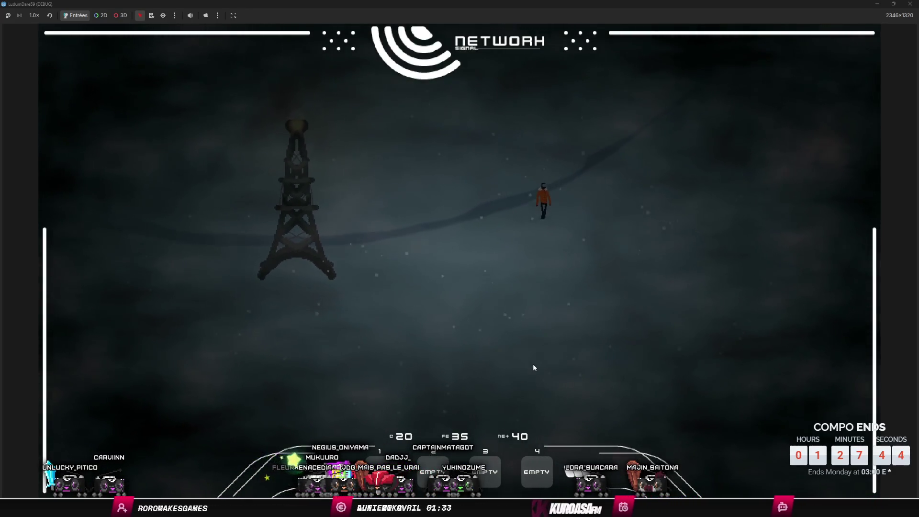
pyautogui.press('w')
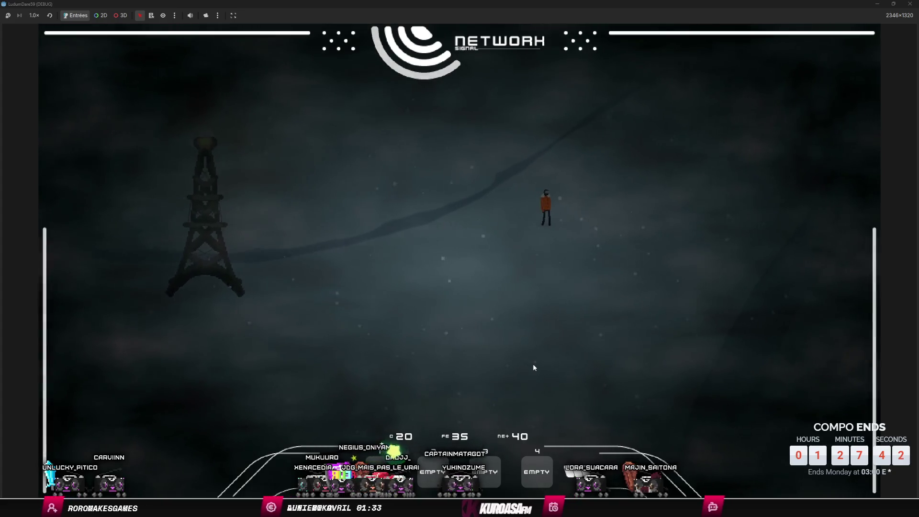
pyautogui.press('w')
pyautogui.press('w')
pyautogui.press('w')
pyautogui.press('w')
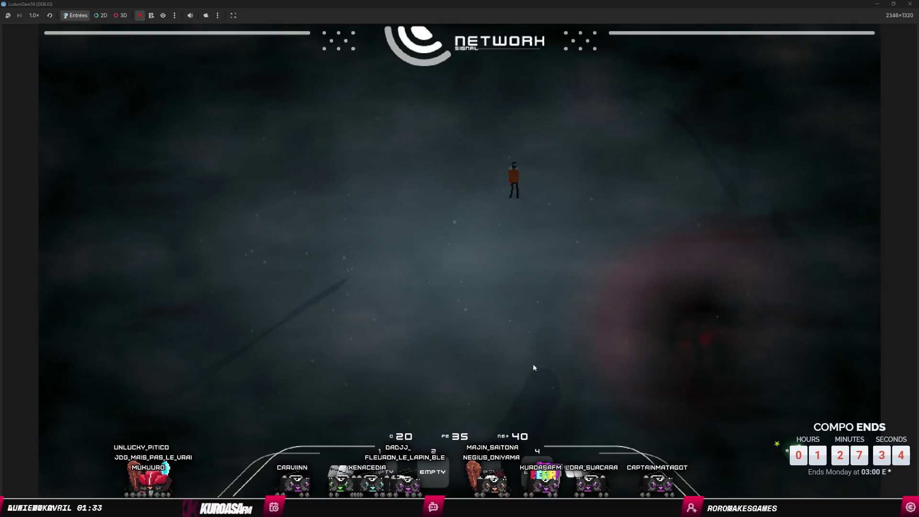
pyautogui.press('d')
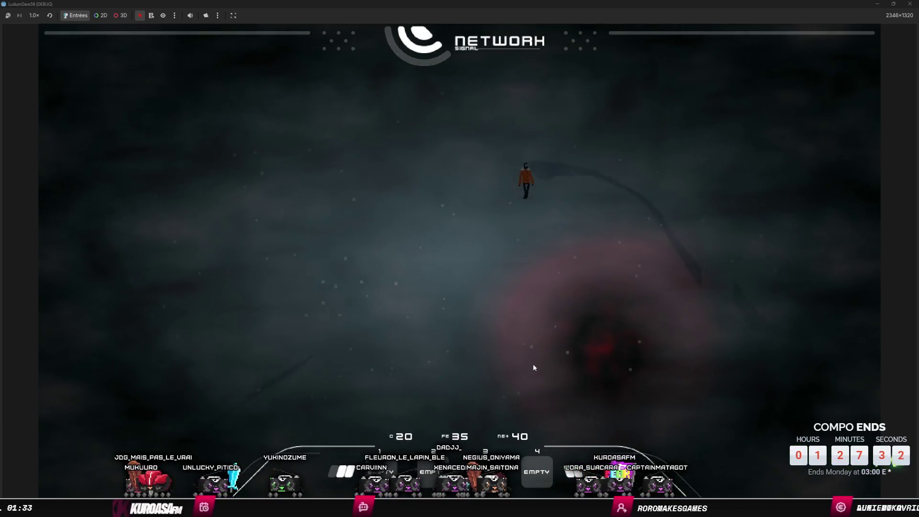
pyautogui.press('d')
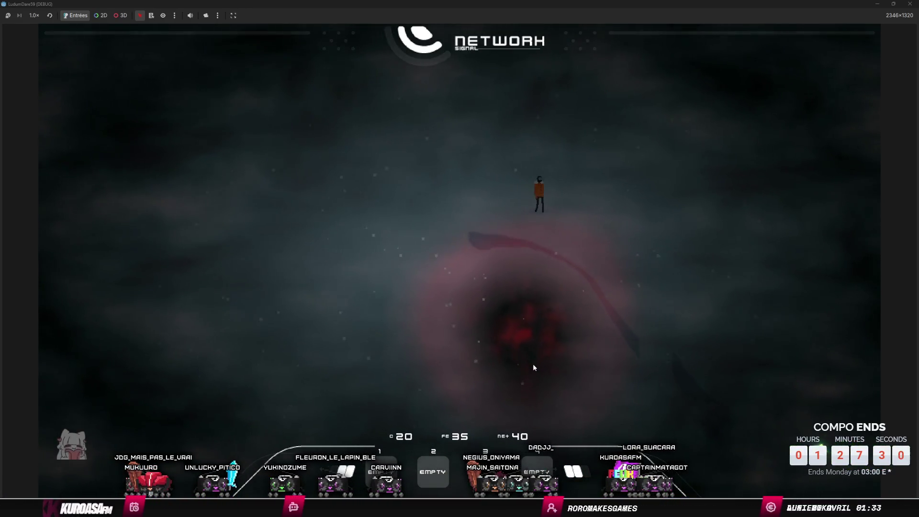
pyautogui.press('d')
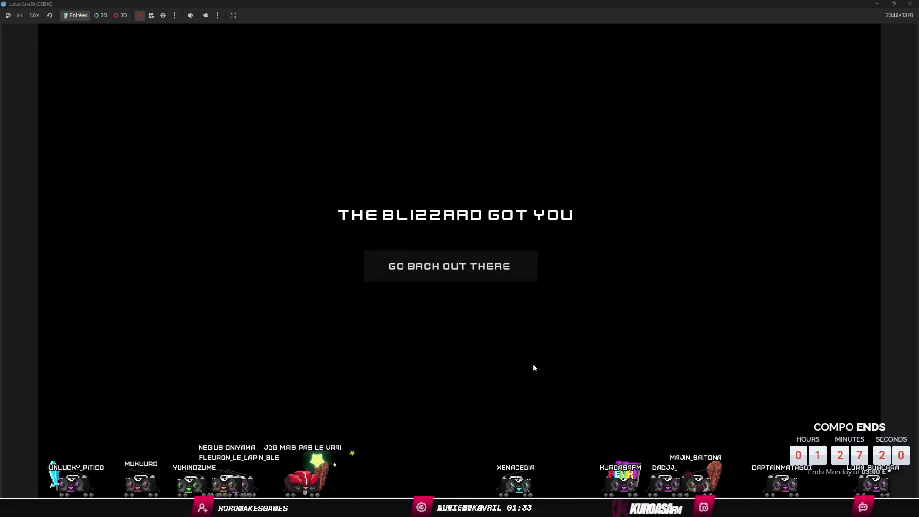
# Step: Choose GO BACK OUT THERE on the game-over screen and walk down-left from the bunker
pyautogui.click(513, 275)
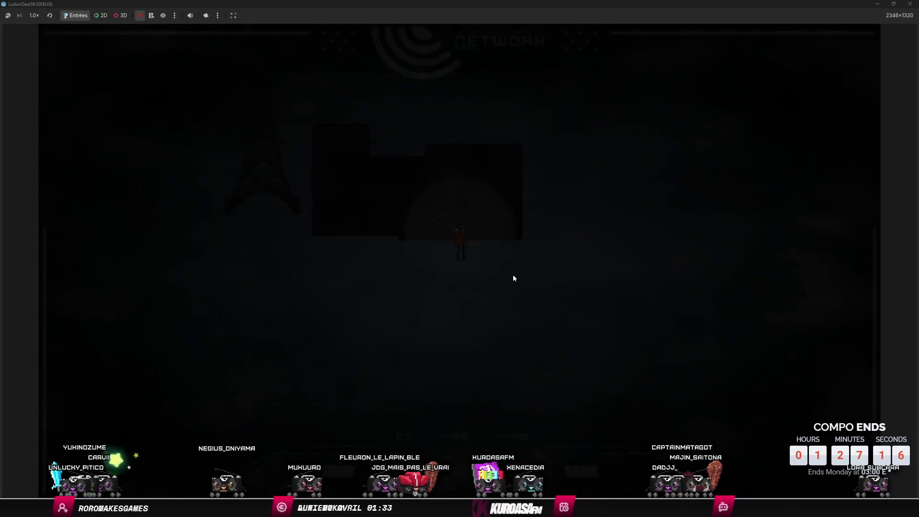
pyautogui.press('a')
pyautogui.press('s')
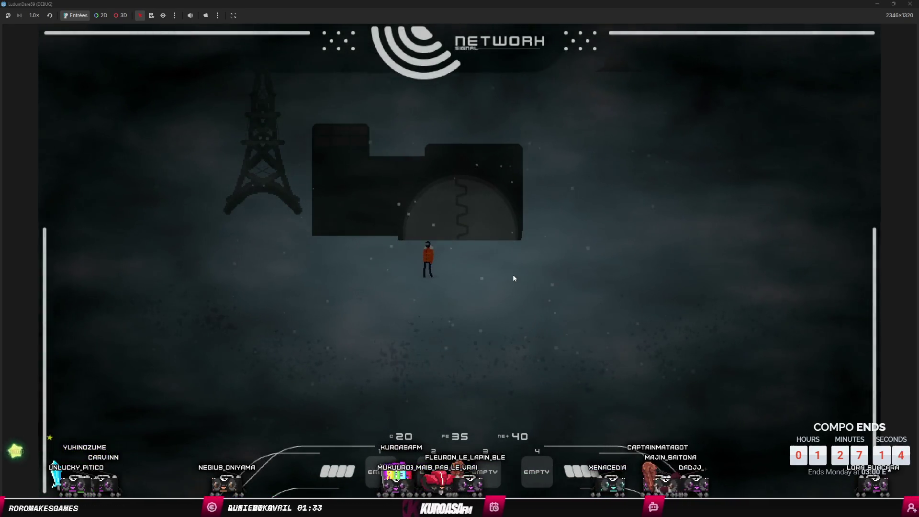
pyautogui.press('a')
pyautogui.press('s')
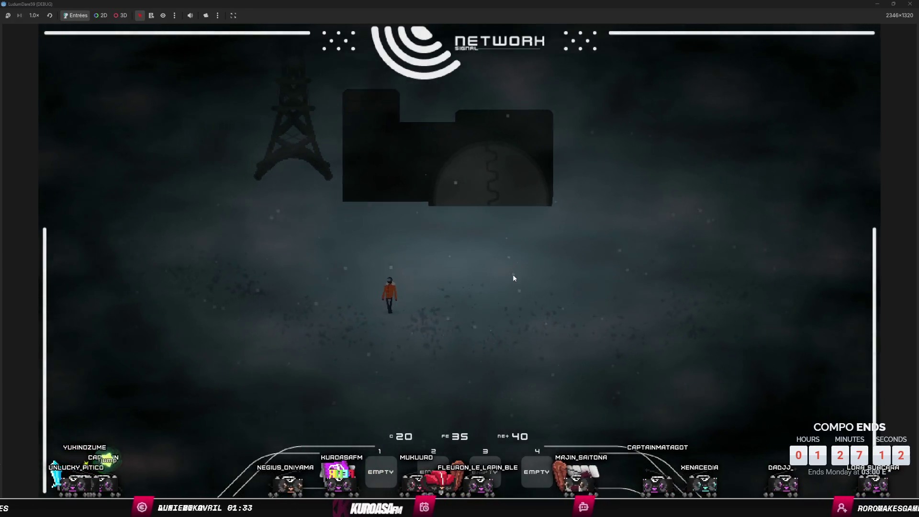
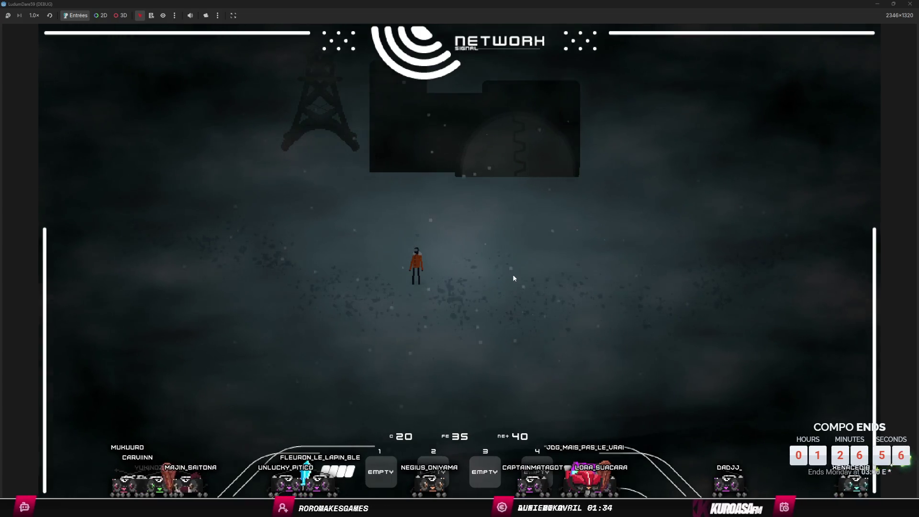
# Step: Close the debug game window, clear the scene tree filter, and show game_manager.gd in the script editor
pyautogui.click(910, 7)
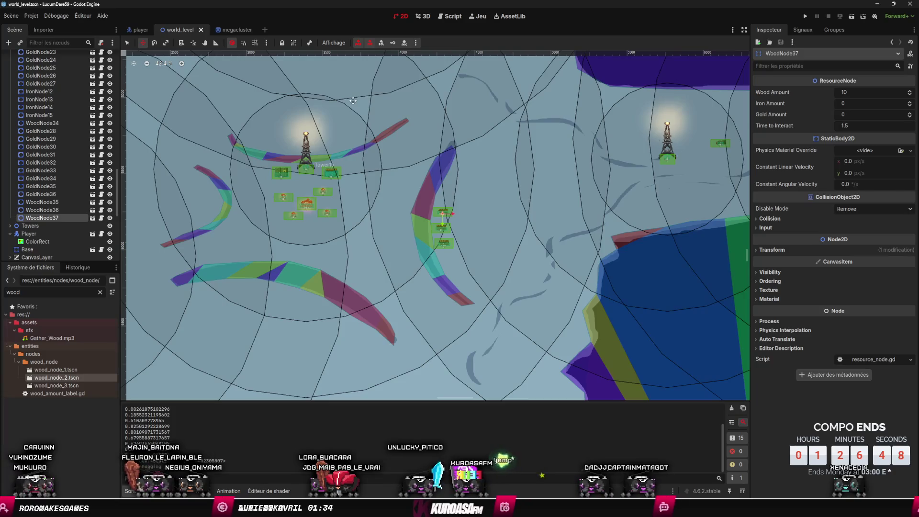
pyautogui.scroll(15, 58, 153)
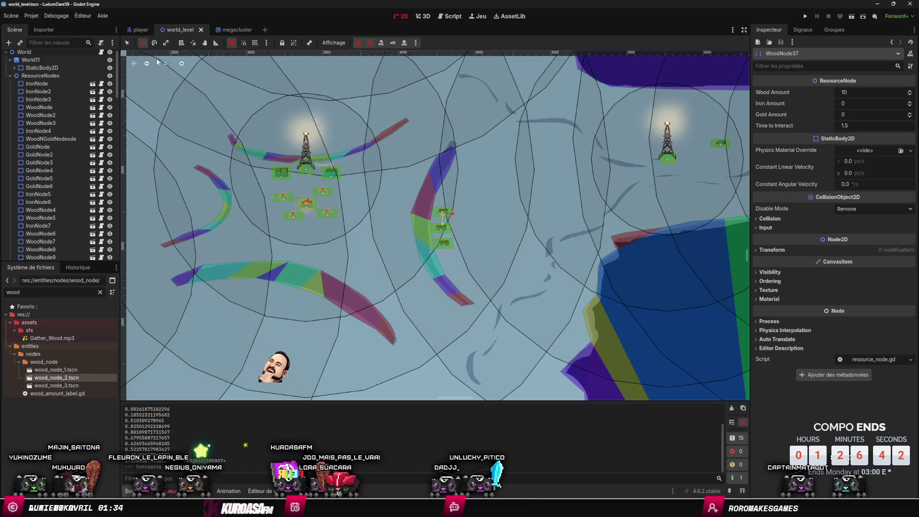
pyautogui.write('go')
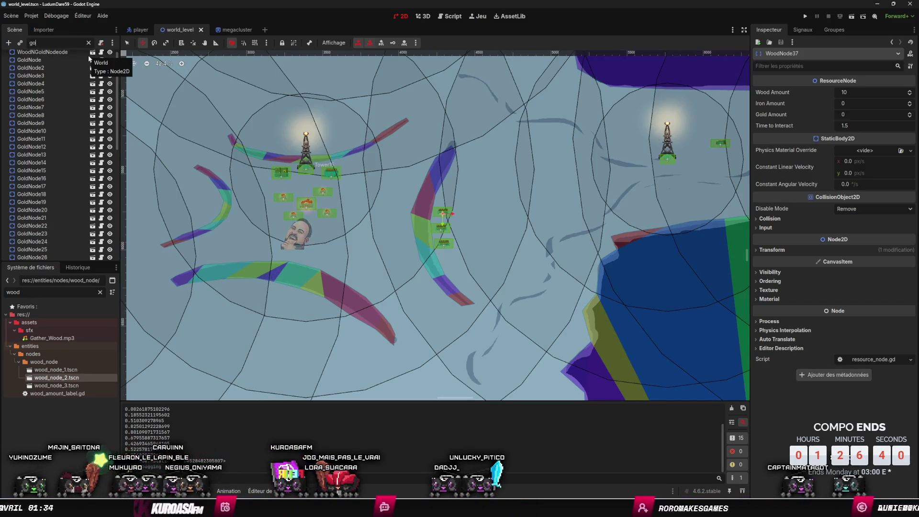
pyautogui.write(' back')
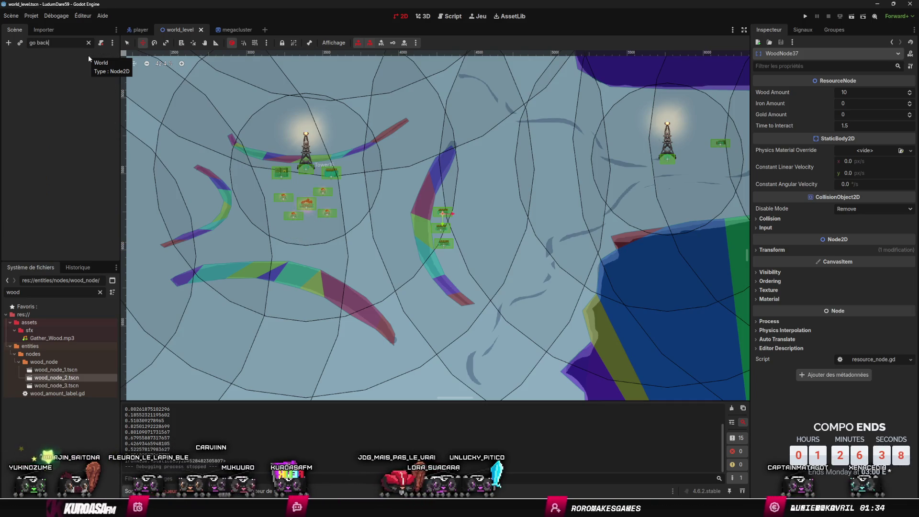
pyautogui.click(89, 42)
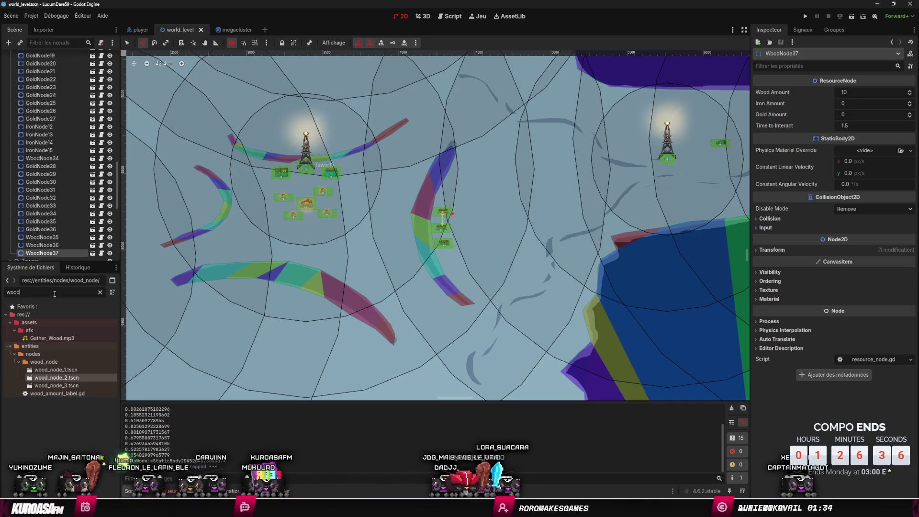
pyautogui.hotkey('ctrl', 'F3')
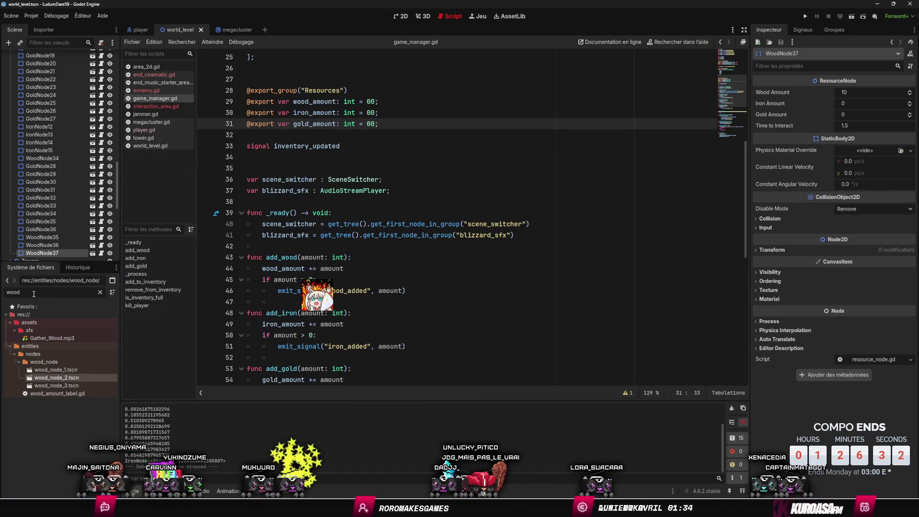
# Step: Filter the FileSystem by 'go_' and open go_back_button.gd
pyautogui.doubleClick(34, 293)
pyautogui.write('gol')
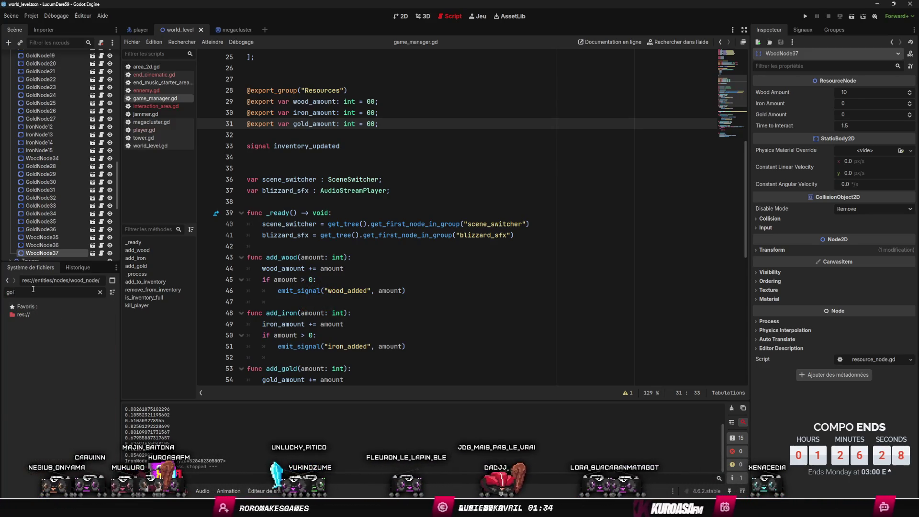
pyautogui.press('BackSpace')
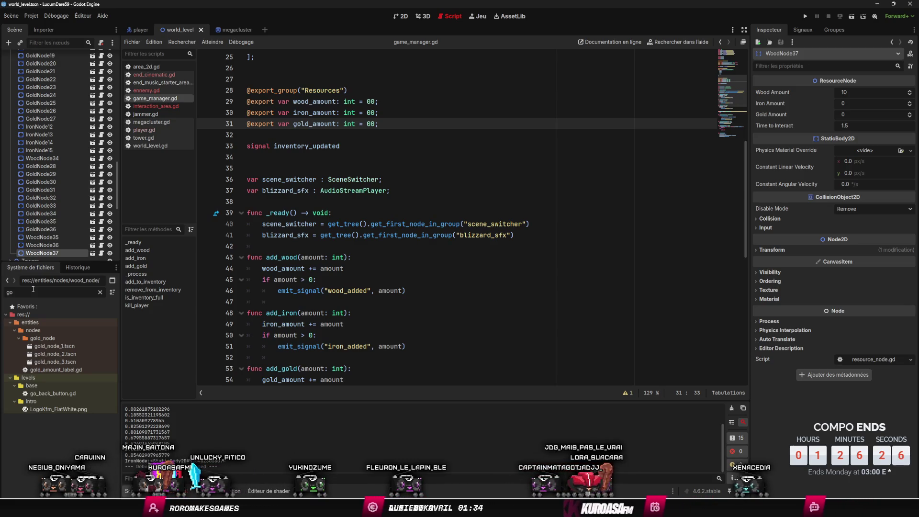
pyautogui.write('_')
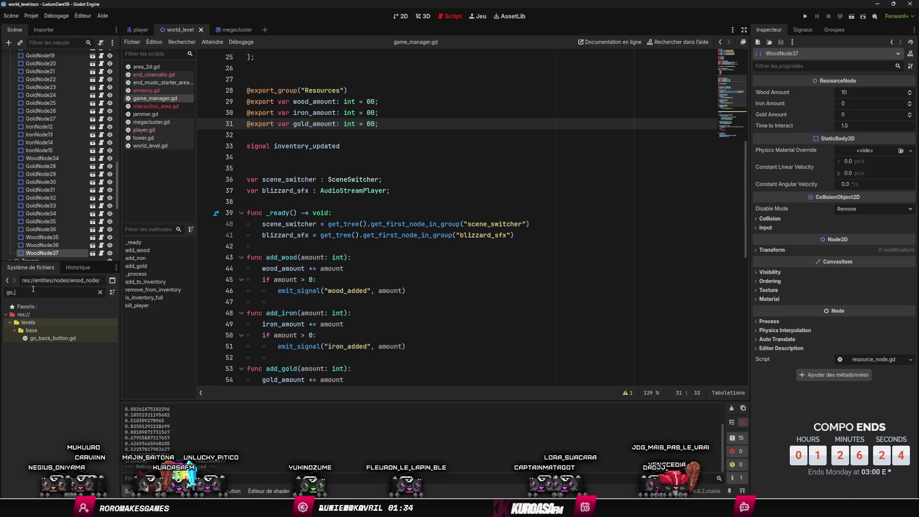
pyautogui.doubleClick(54, 338)
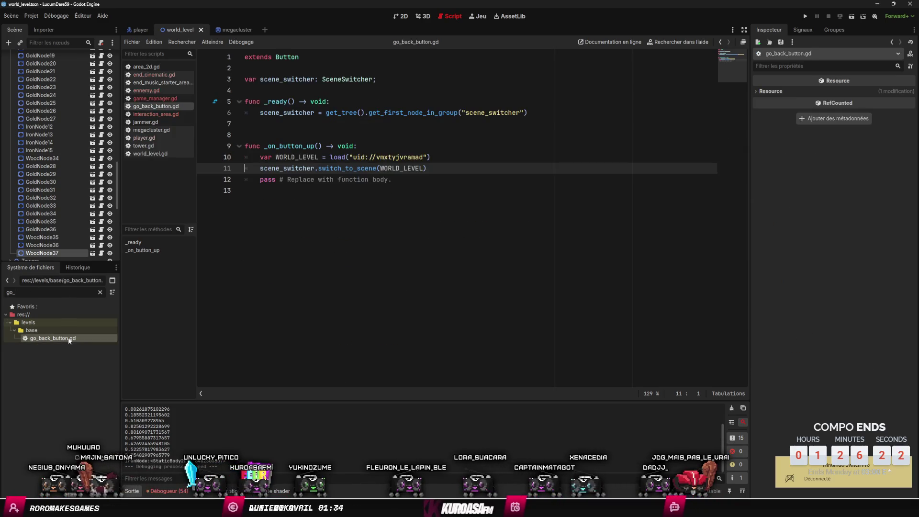
# Step: Inspect the world level uid on line 10 of go_back_button.gd
pyautogui.click(414, 133)
pyautogui.click(414, 156)
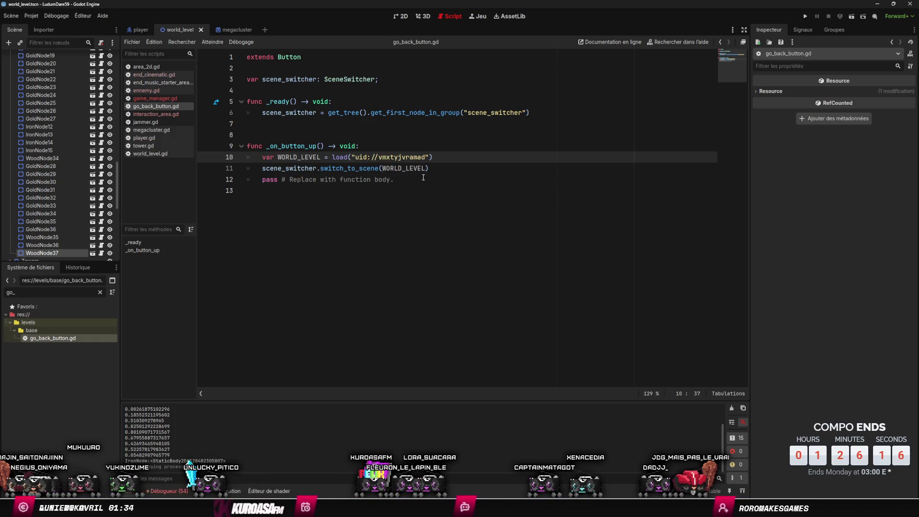
pyautogui.doubleClick(402, 158)
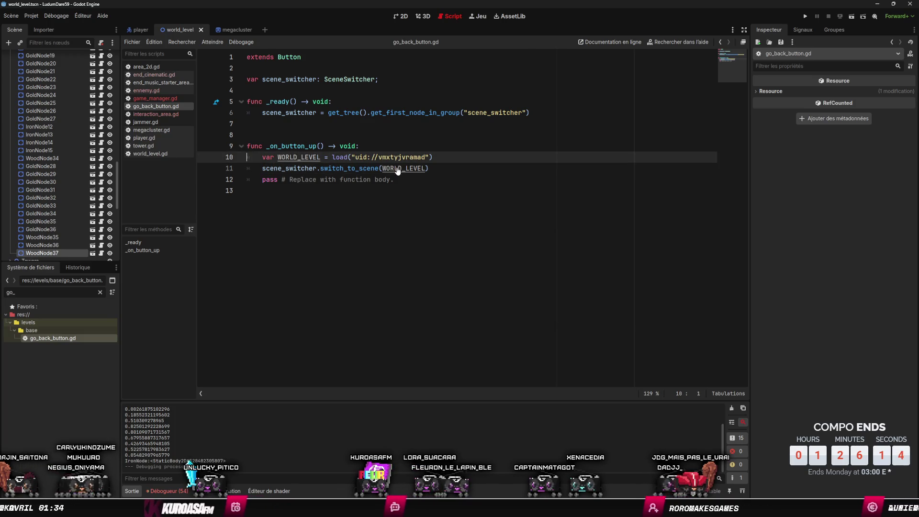
pyautogui.press('Up')
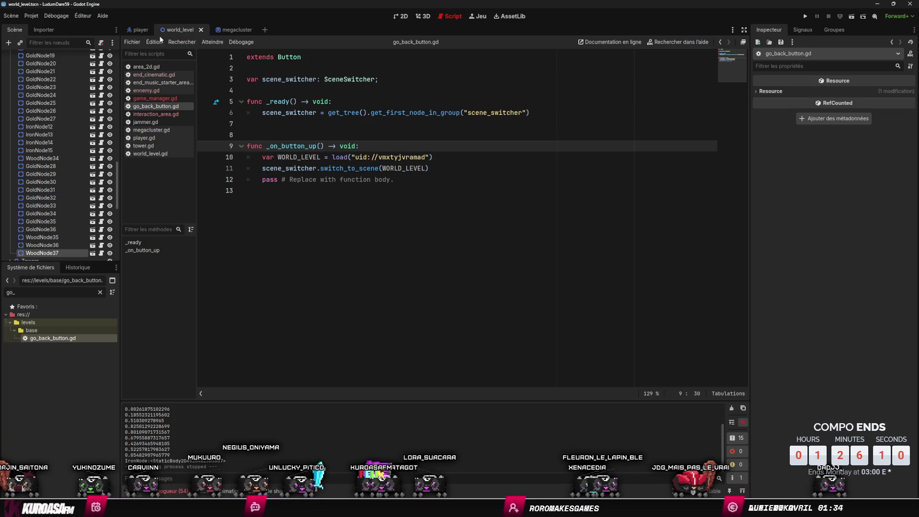
pyautogui.scroll(5, 43, 137)
pyautogui.scroll(5, 43, 137)
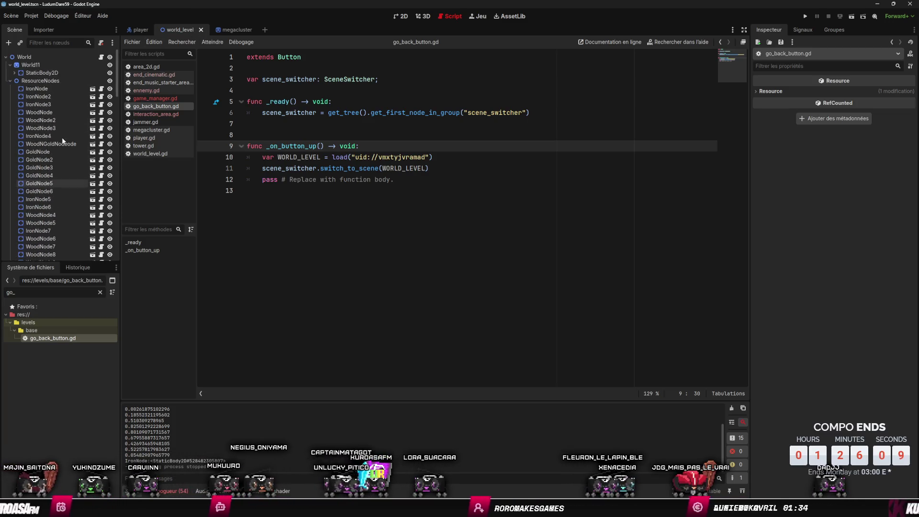
# Step: Open world_level.gd and remove the blizzard_sfx null check, then undo the removal
pyautogui.click(101, 57)
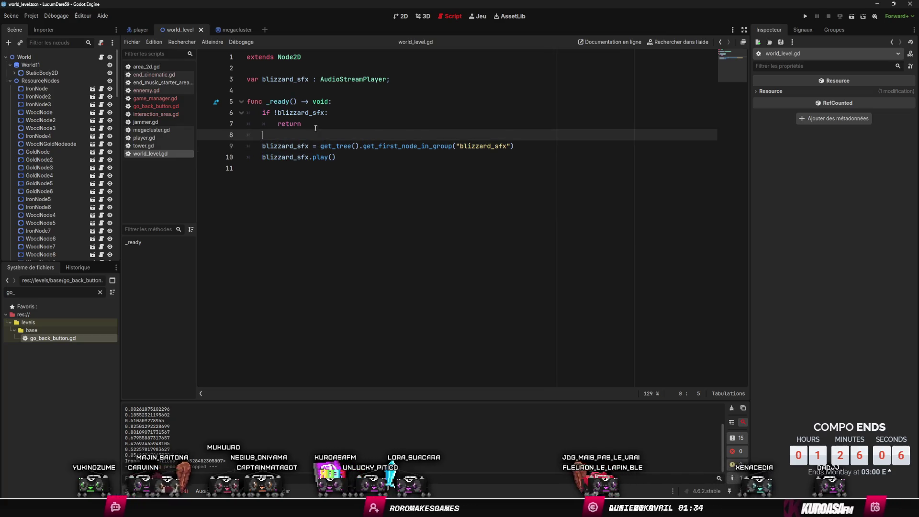
pyautogui.moveTo(247, 135); pyautogui.dragTo(250, 113)
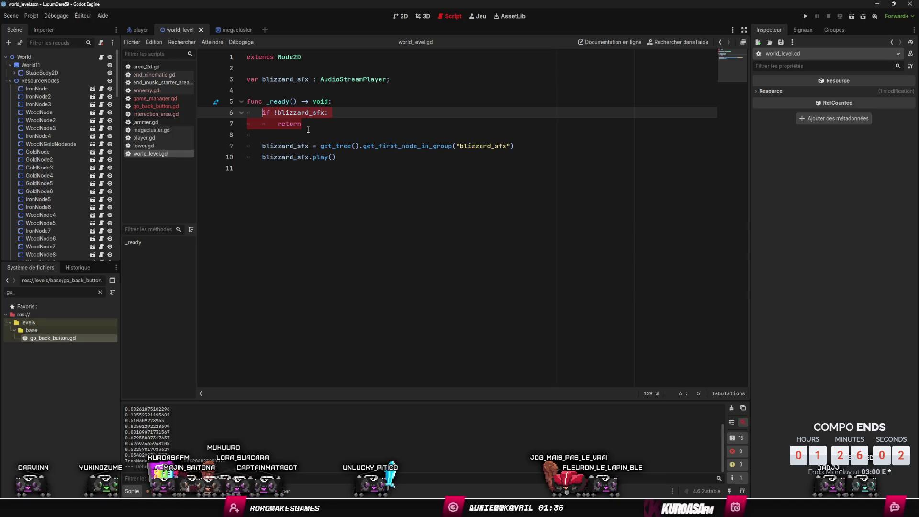
pyautogui.press('BackSpace')
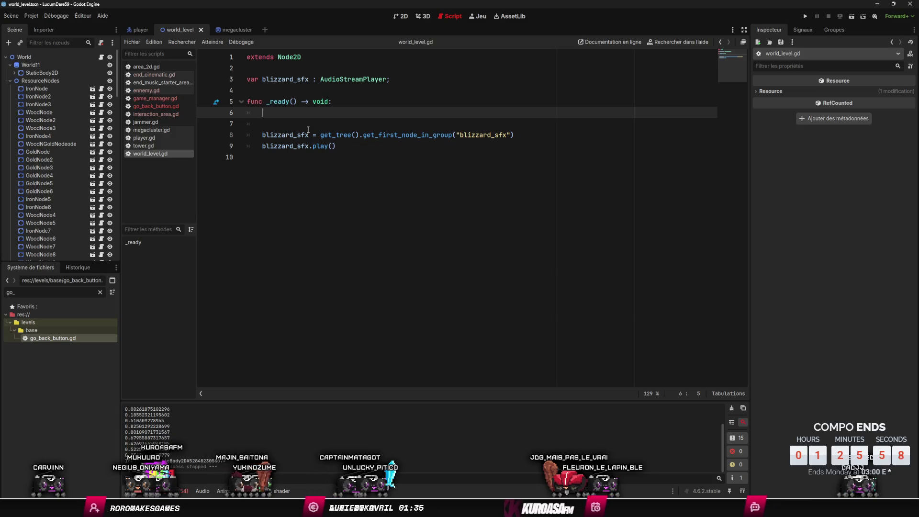
pyautogui.hotkey('ctrl', 'z')
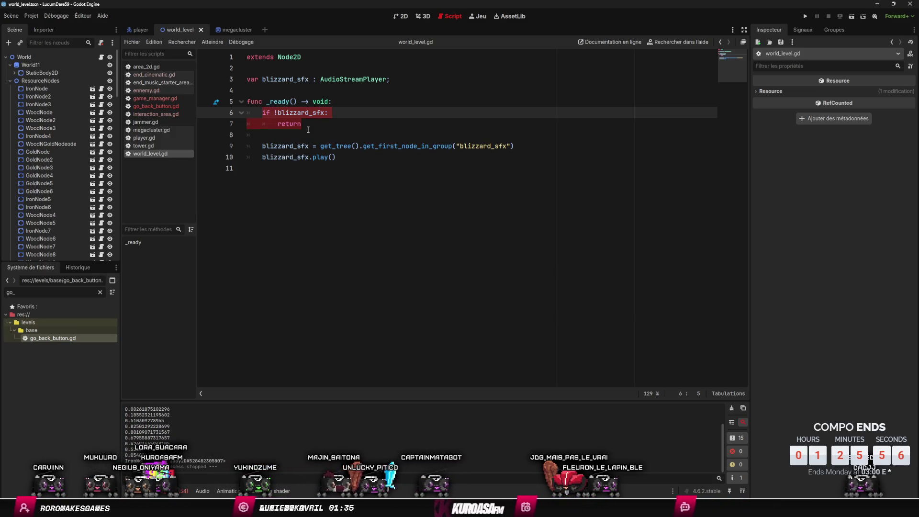
# Step: Move the blizzard_sfx lookup line above its null check, save, and launch the game
pyautogui.click(346, 146)
pyautogui.hotkey('alt', 'Up')
pyautogui.hotkey('alt', 'Up')
pyautogui.hotkey('alt', 'Up')
pyautogui.press('Return')
pyautogui.hotkey('ctrl', 's')
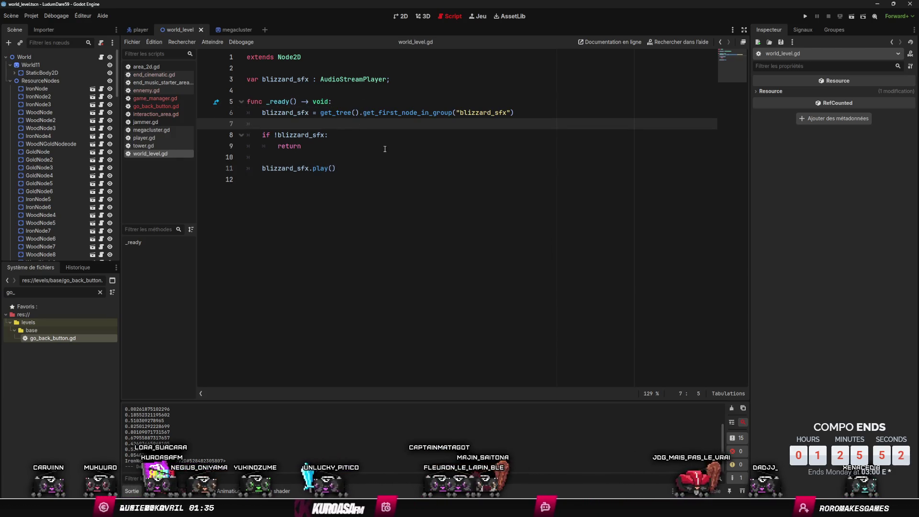
pyautogui.click(807, 17)
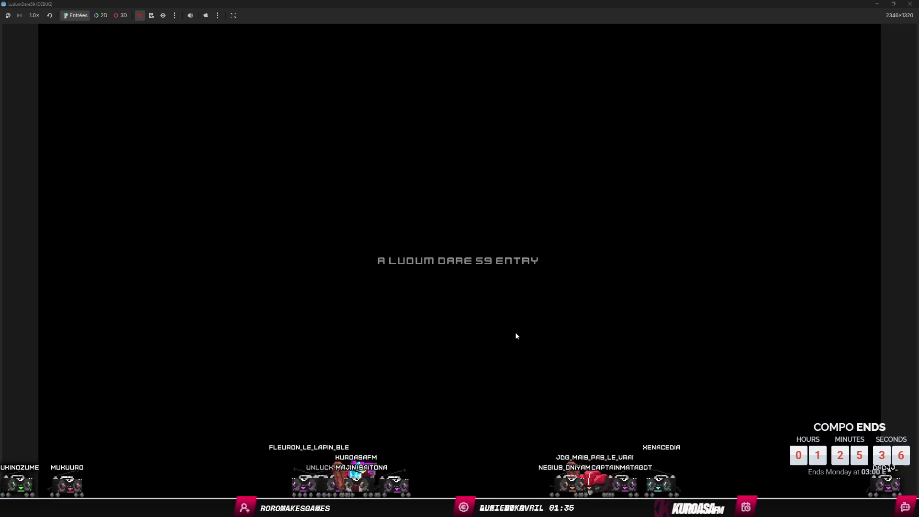
# Step: Dismiss the company letter and gather resources on the left GATHER platforms, raising FE to 15
pyautogui.click(476, 472)
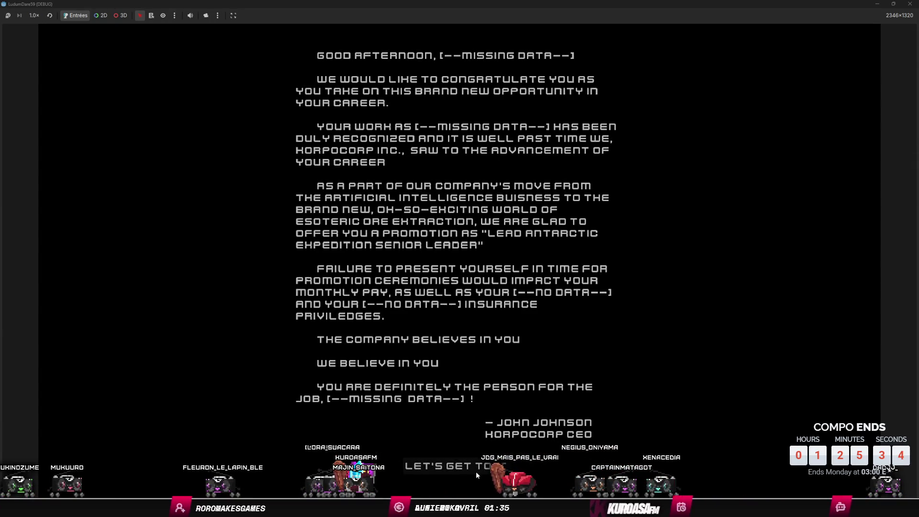
pyautogui.press('a')
pyautogui.press('a')
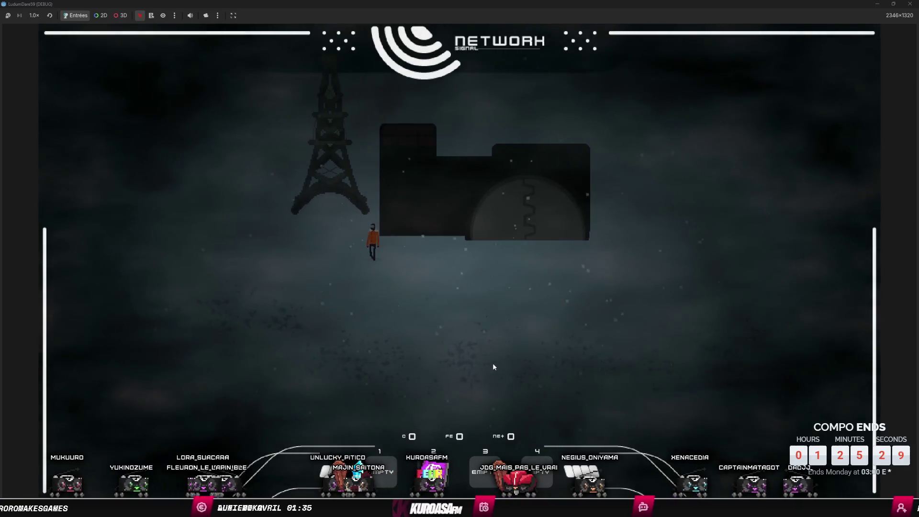
pyautogui.press('a')
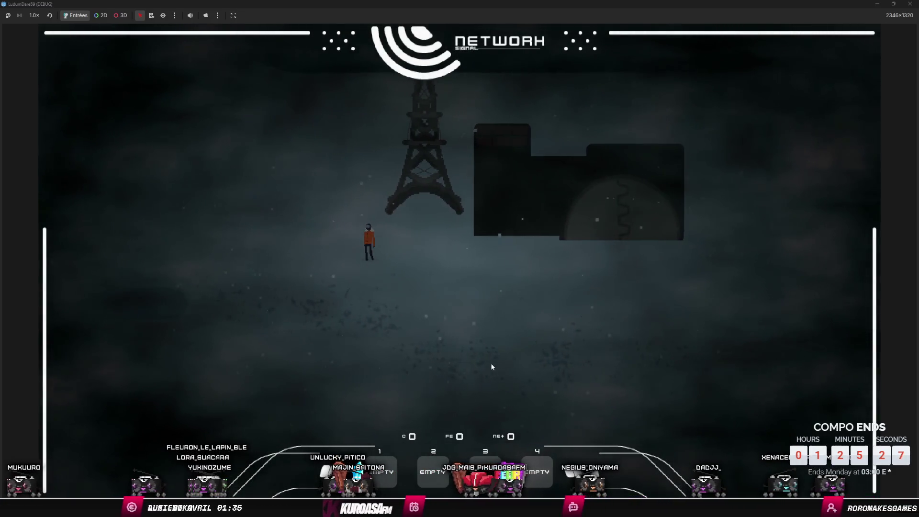
pyautogui.press('a')
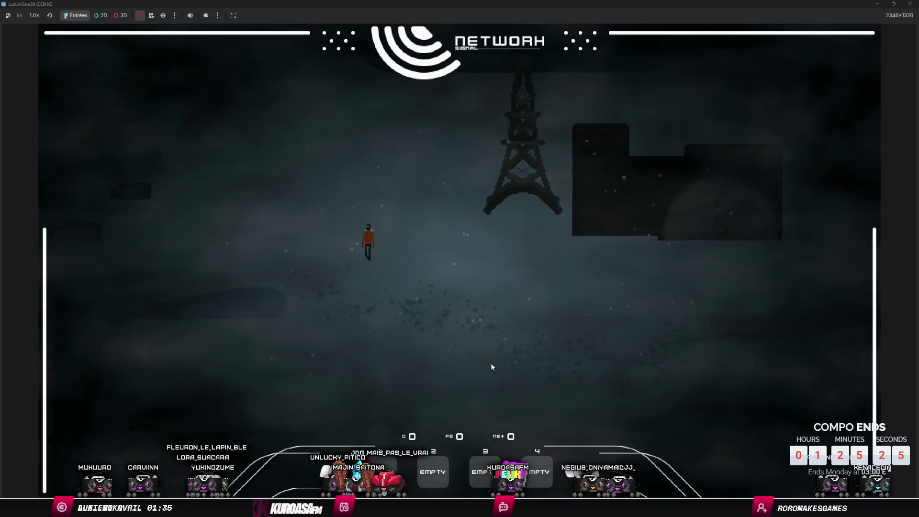
pyautogui.press('a')
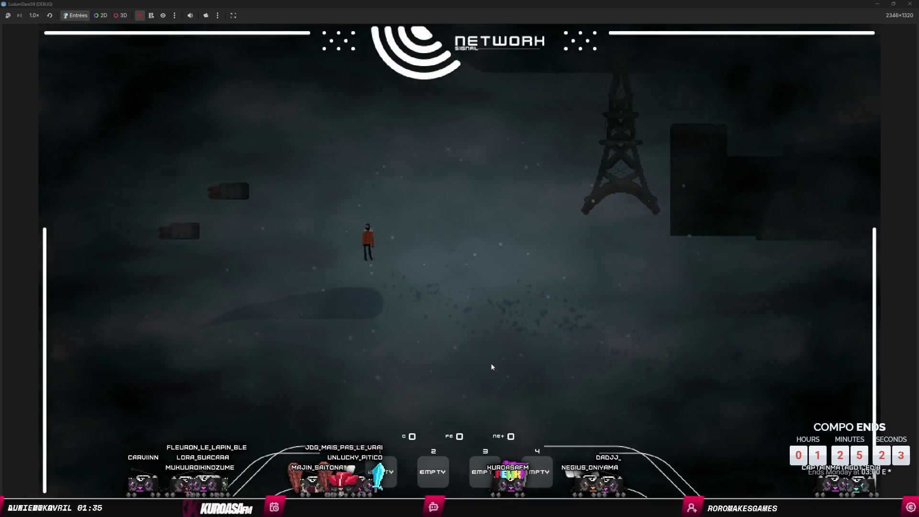
pyautogui.press('a')
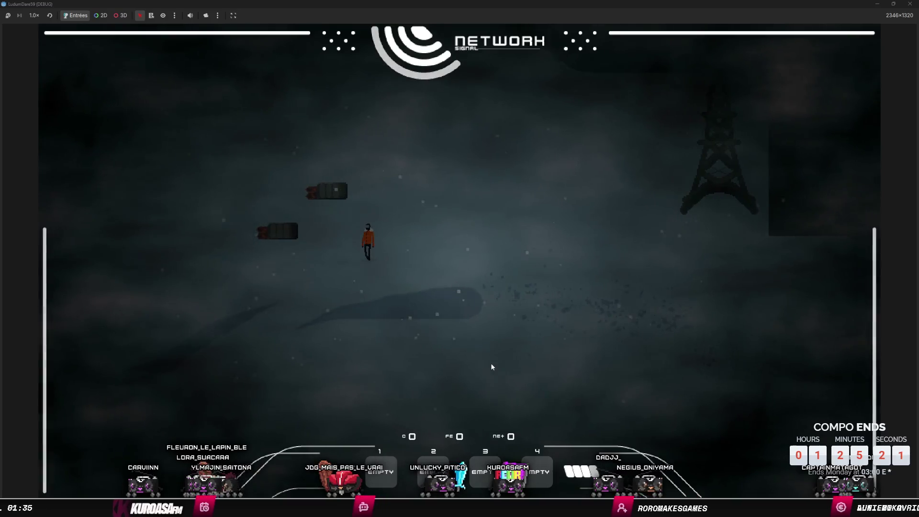
pyautogui.press('a')
pyautogui.press('space')
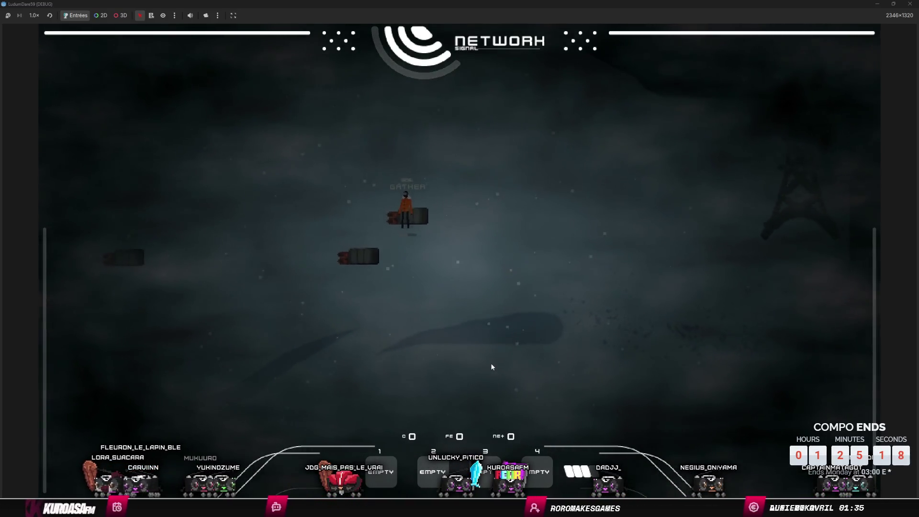
pyautogui.press('e')
pyautogui.press('a')
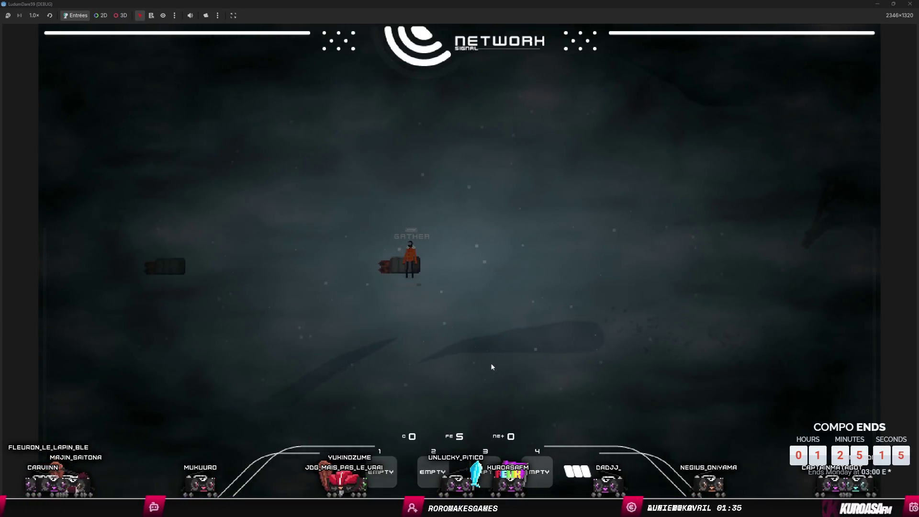
pyautogui.press('e')
pyautogui.press('a')
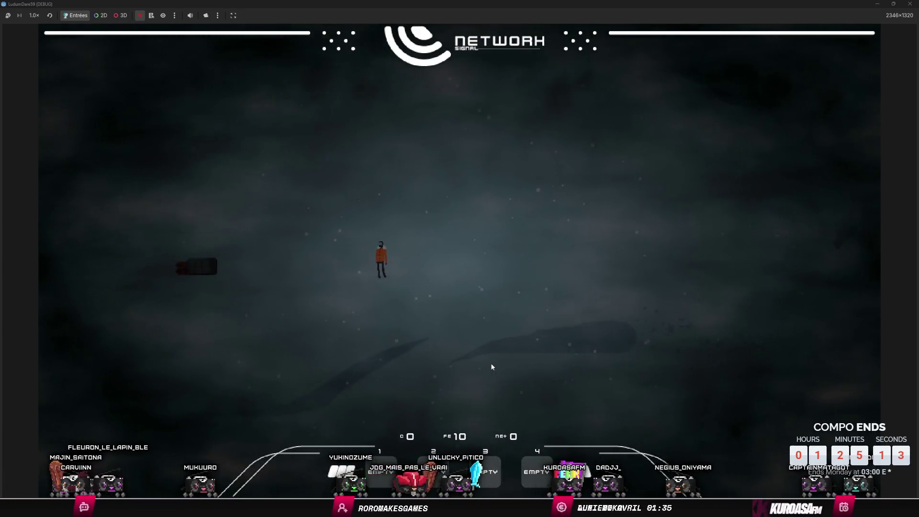
pyautogui.press('a')
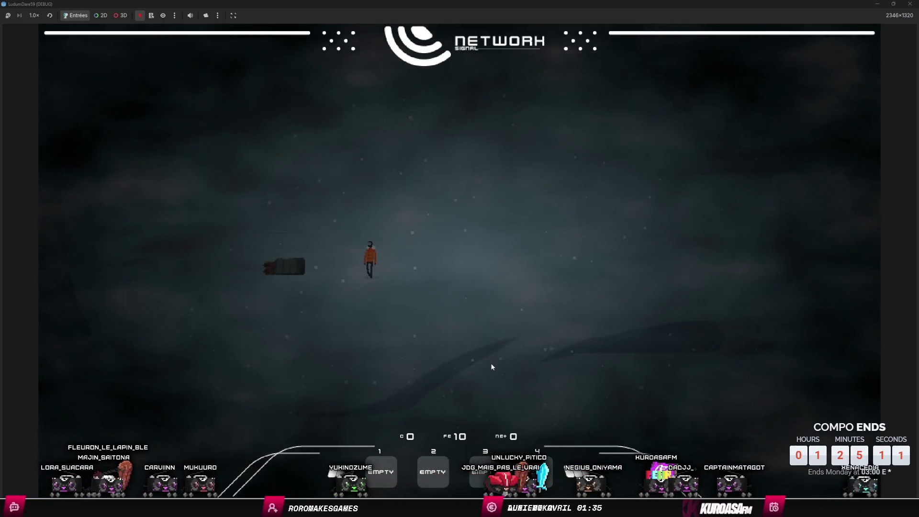
pyautogui.press('a')
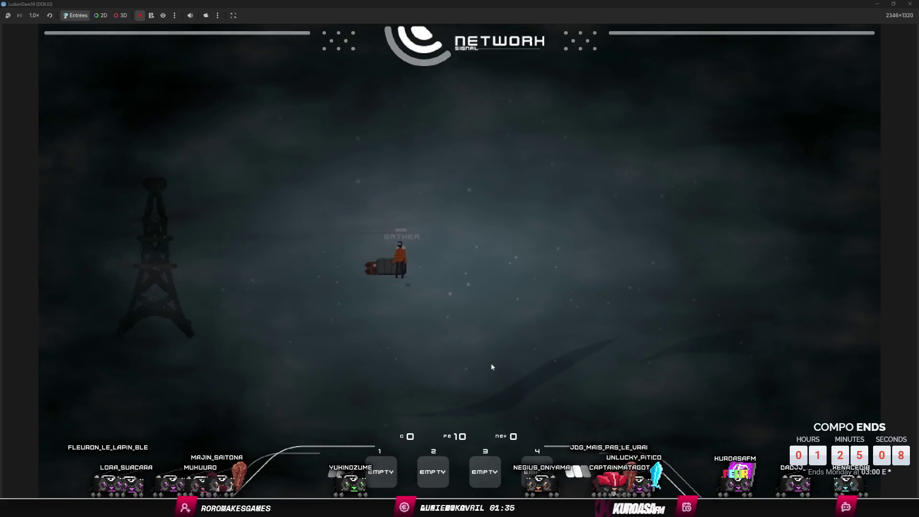
pyautogui.press('e')
# Step: Walk the character right across the snowfield, past the towers and buildings, through the fog
pyautogui.press('d')
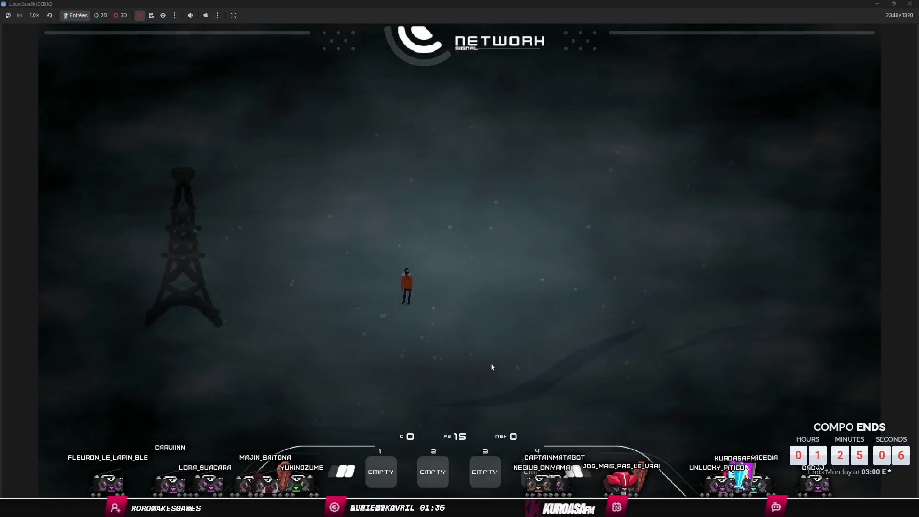
pyautogui.press('d')
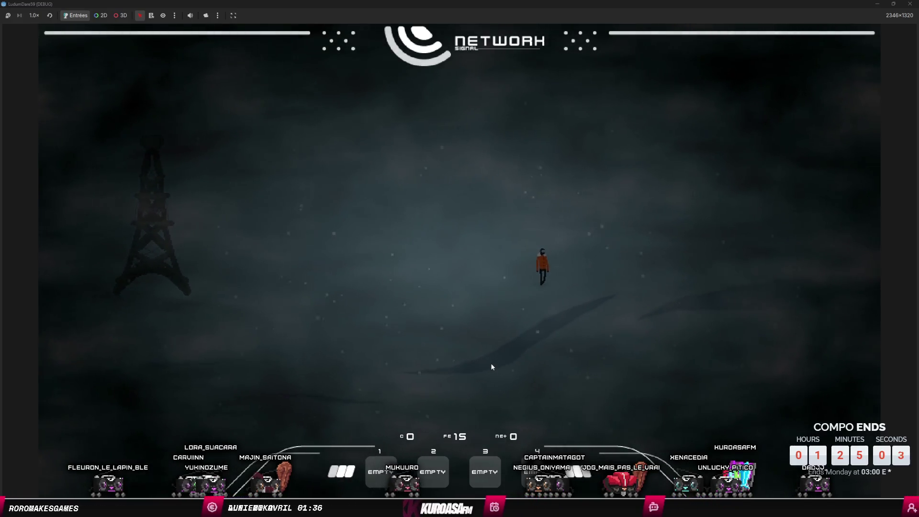
pyautogui.press('d')
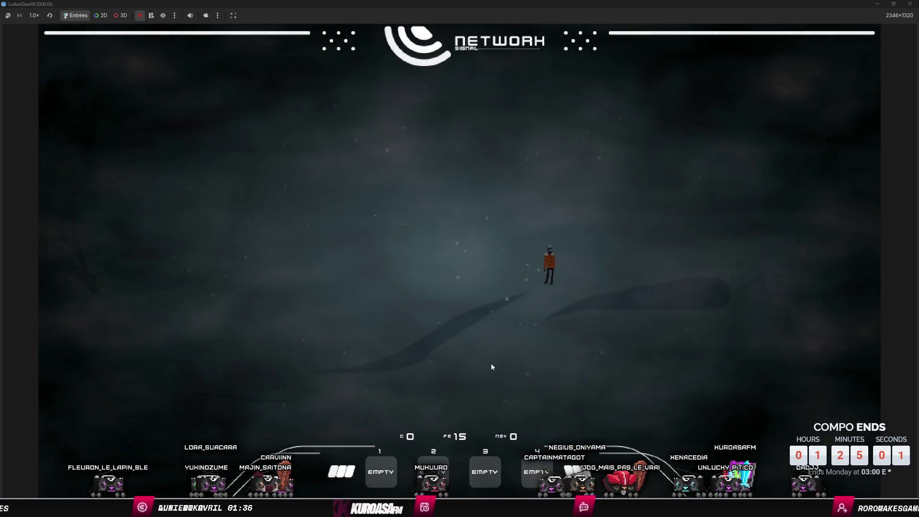
pyautogui.press('d')
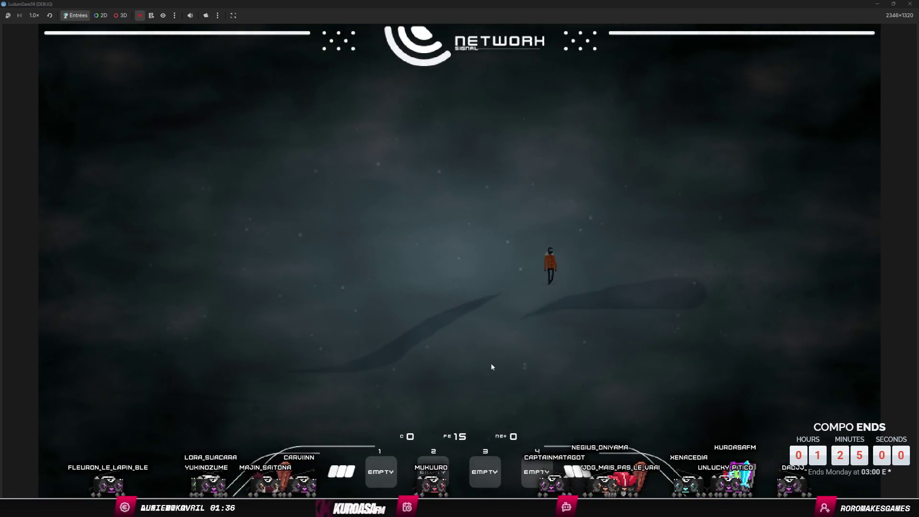
pyautogui.press('d')
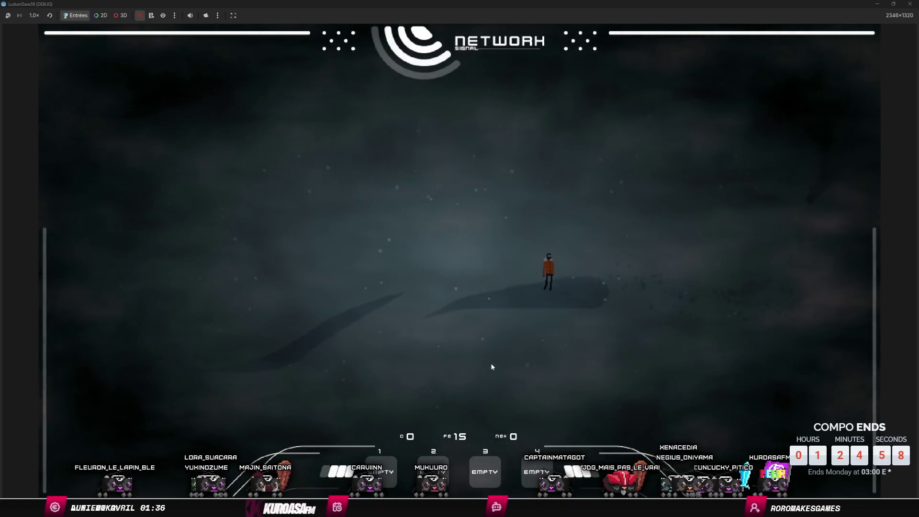
pyautogui.press('d')
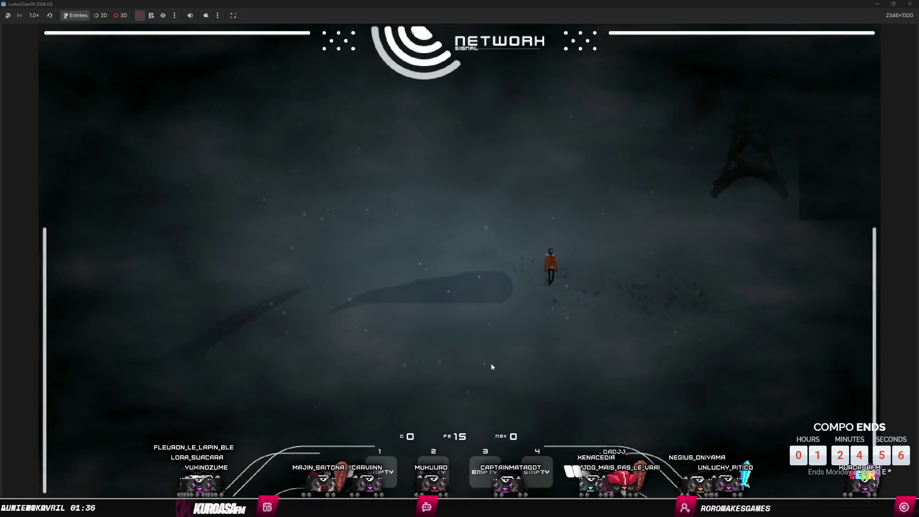
pyautogui.press('d')
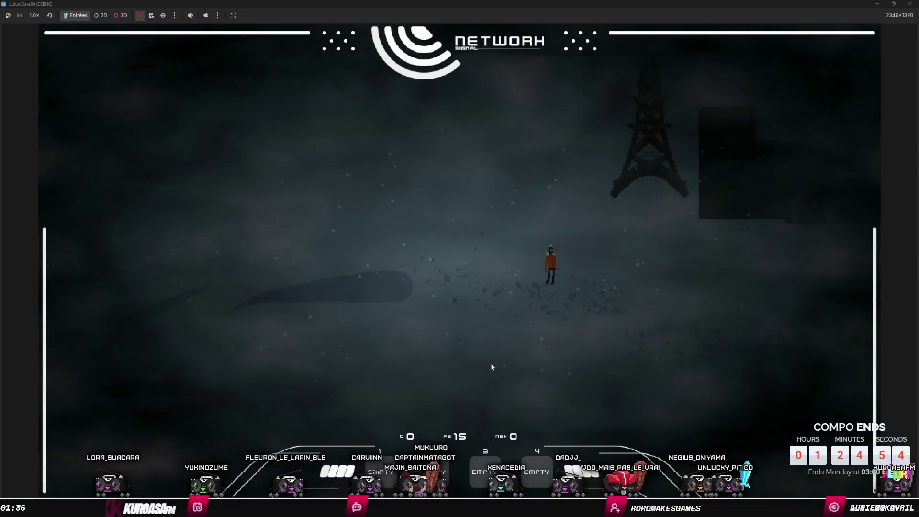
pyautogui.press('d')
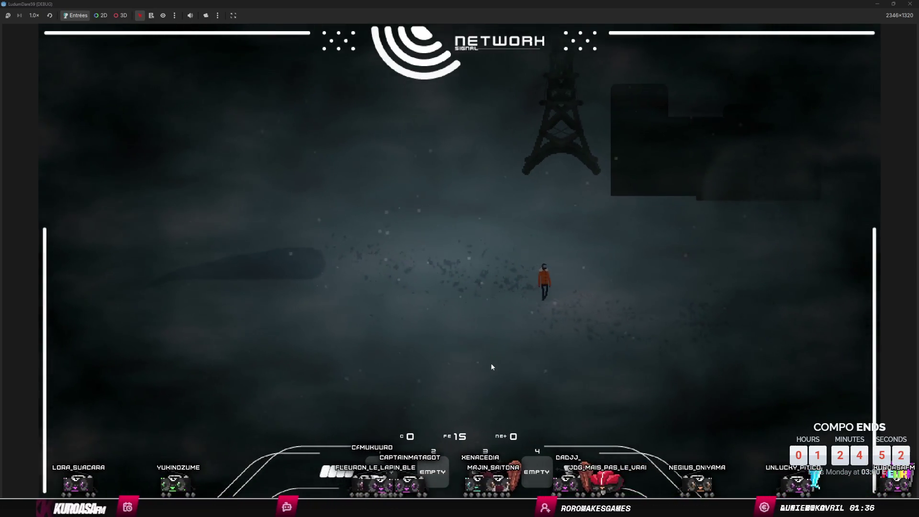
pyautogui.press('d')
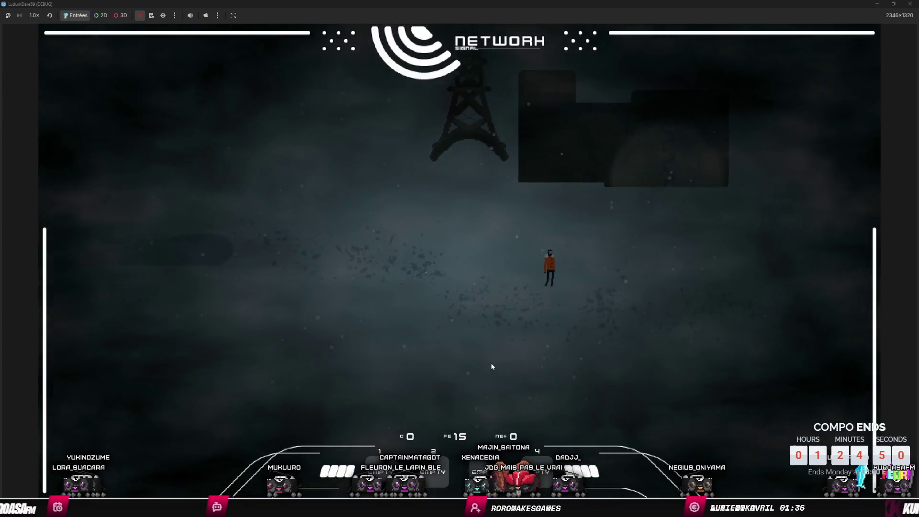
pyautogui.press('d')
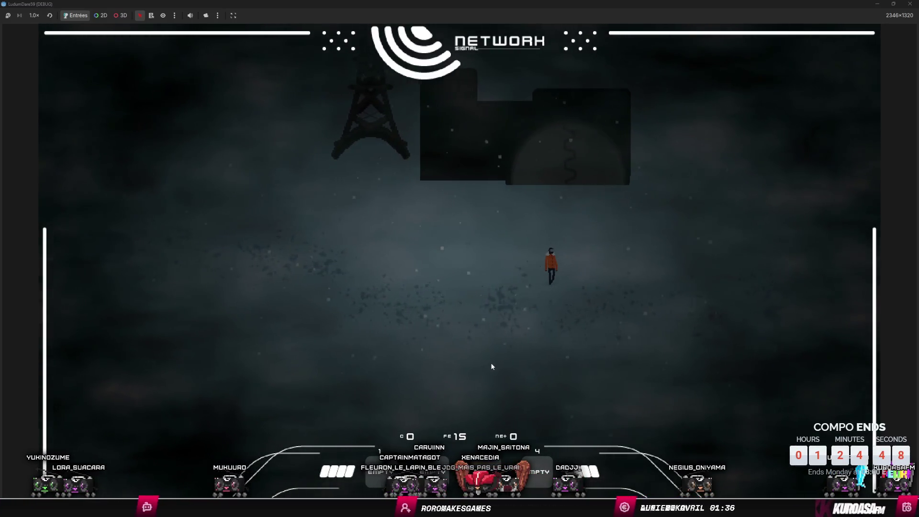
pyautogui.press('d')
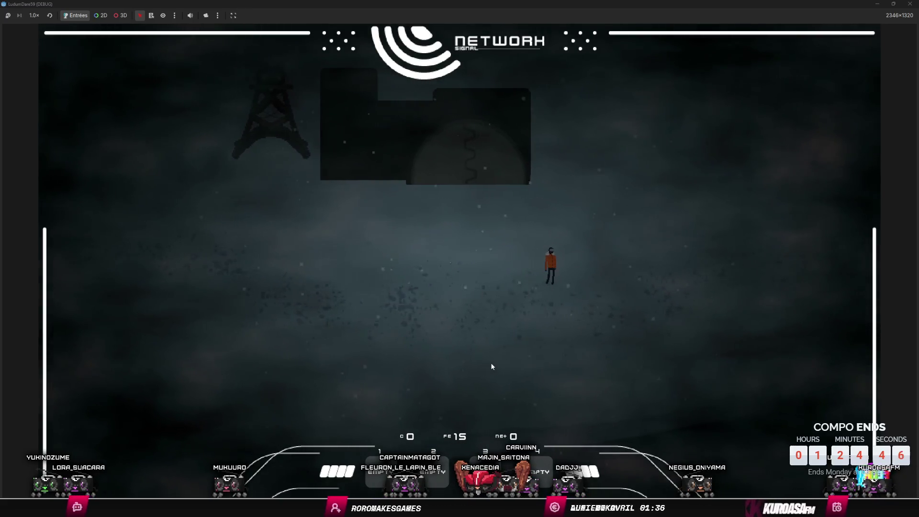
pyautogui.press('d')
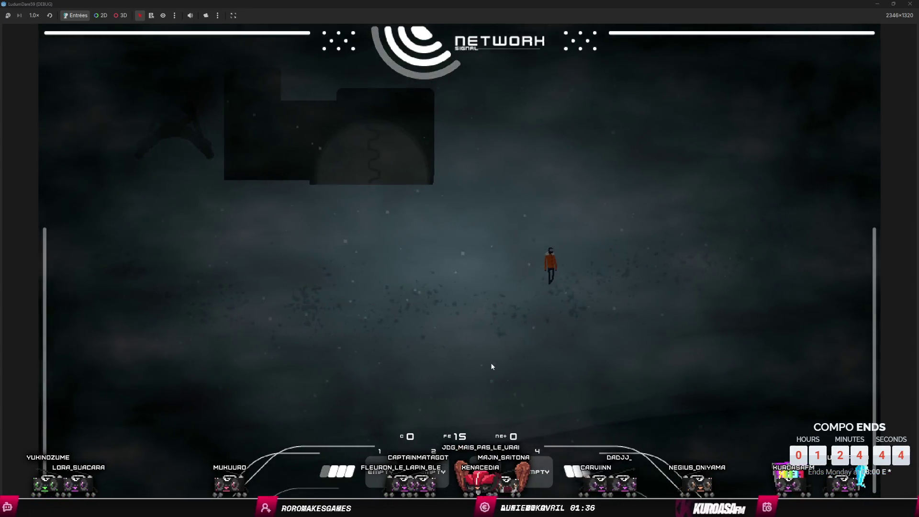
pyautogui.press('d')
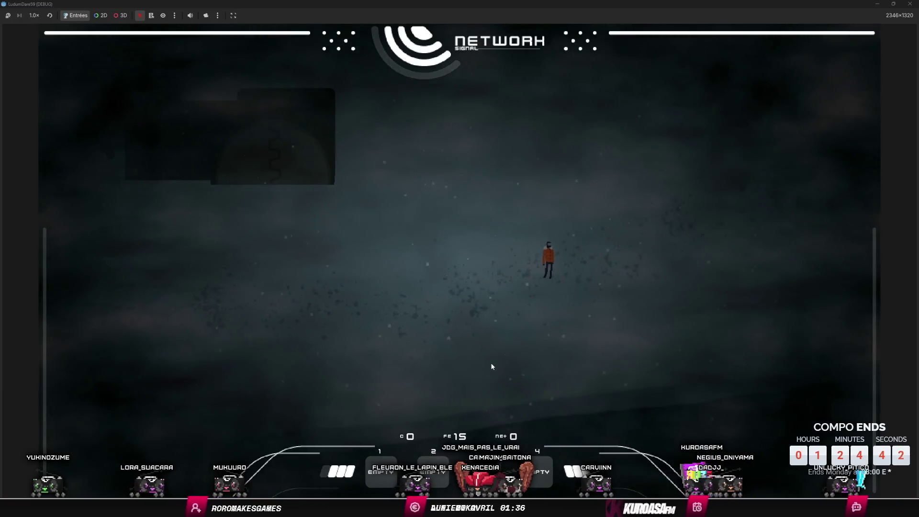
pyautogui.press('d')
pyautogui.press('w')
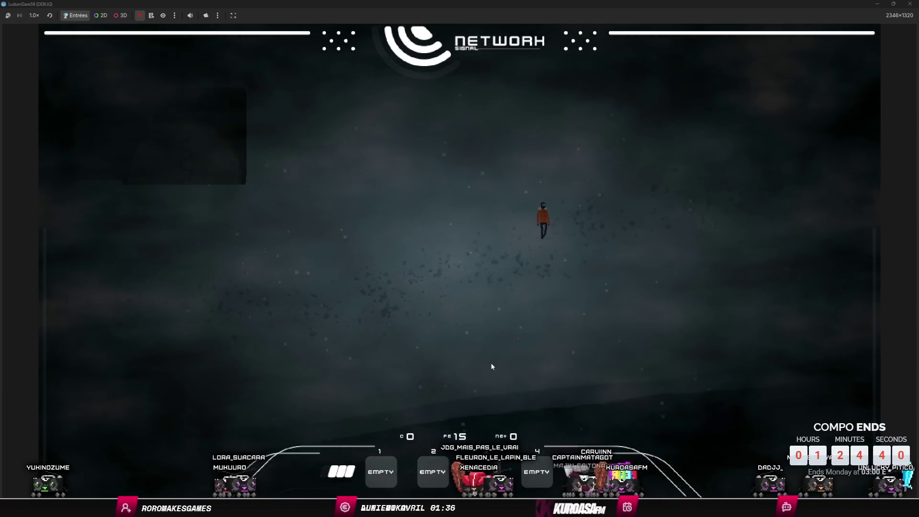
pyautogui.press('d')
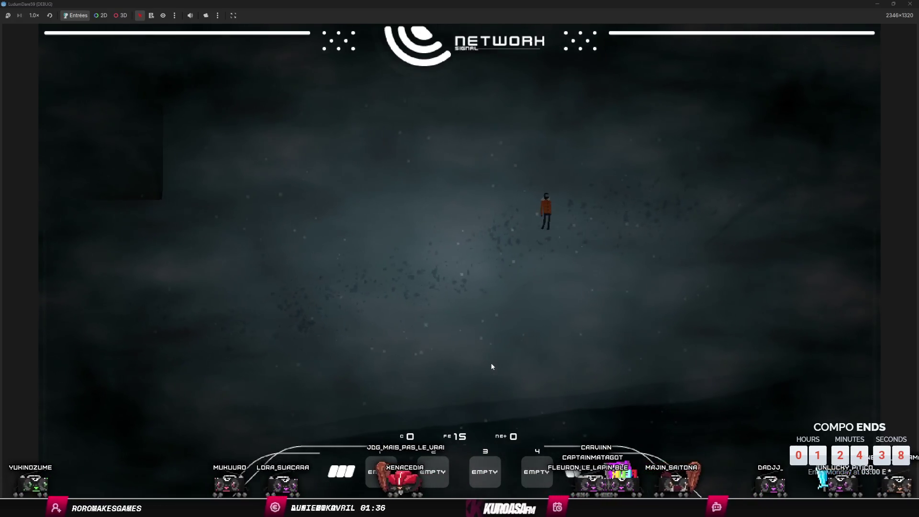
pyautogui.press('d')
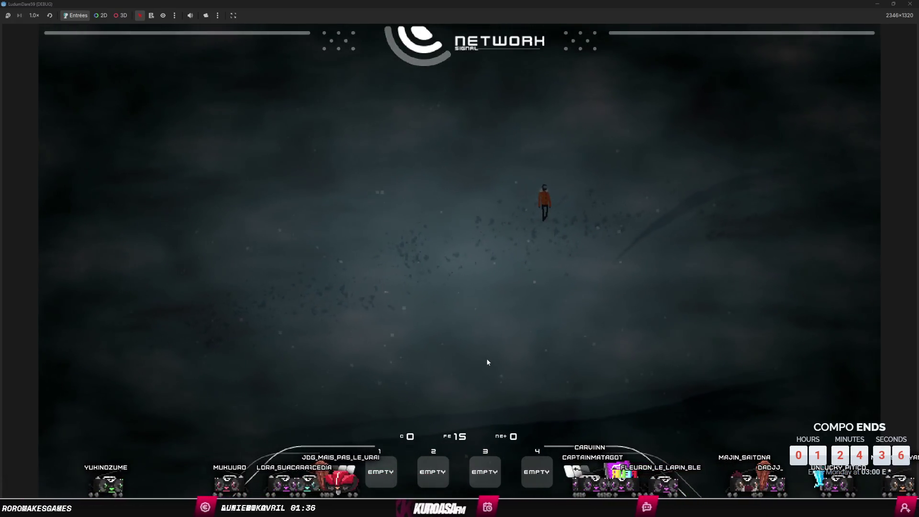
pyautogui.press('d')
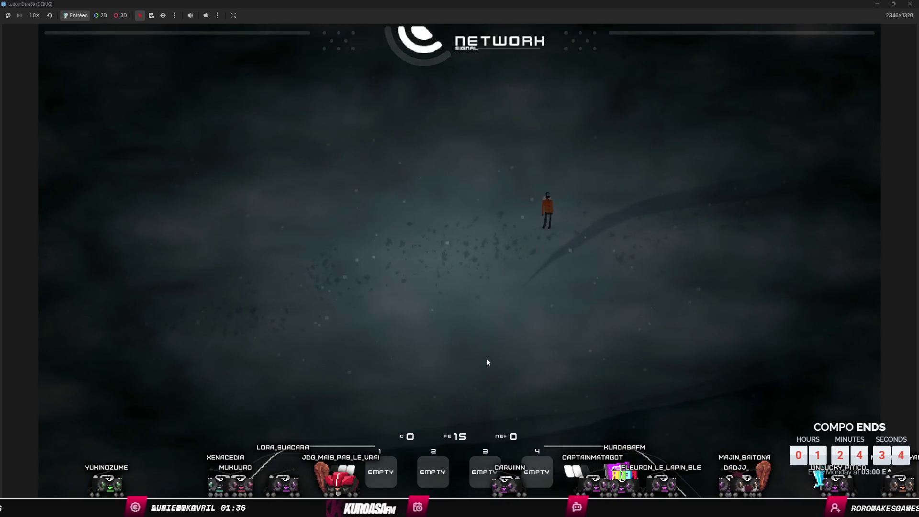
pyautogui.press('d')
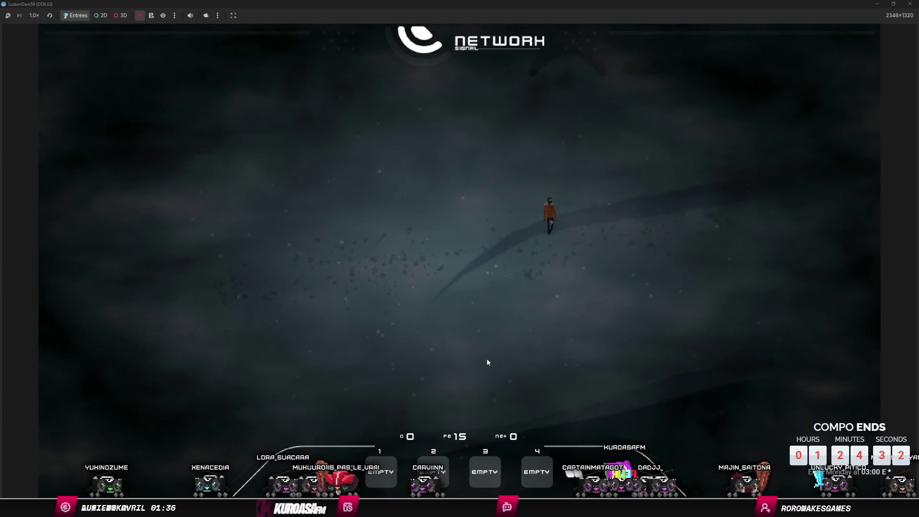
pyautogui.press('d')
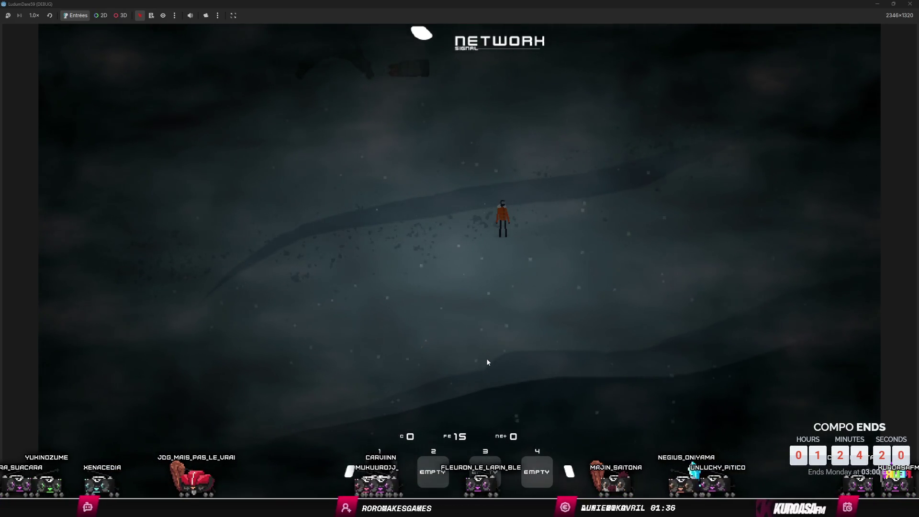
# Step: Climb the slope toward the tower and pick up the energy item, raising FE to 20
pyautogui.press('w')
pyautogui.press('d')
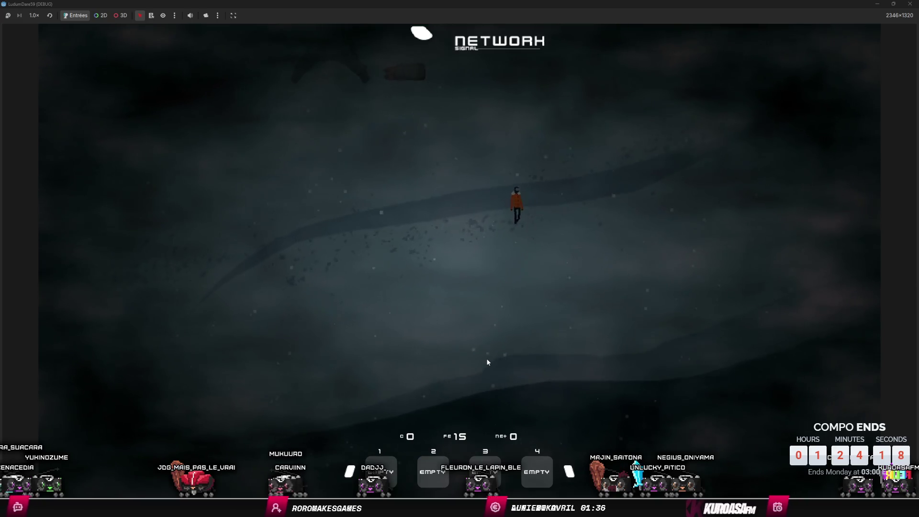
pyautogui.press('w')
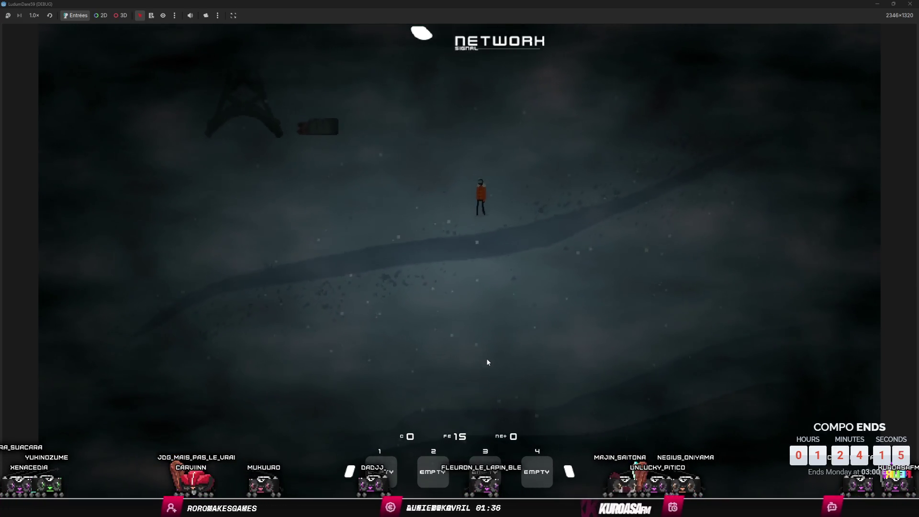
pyautogui.press('a')
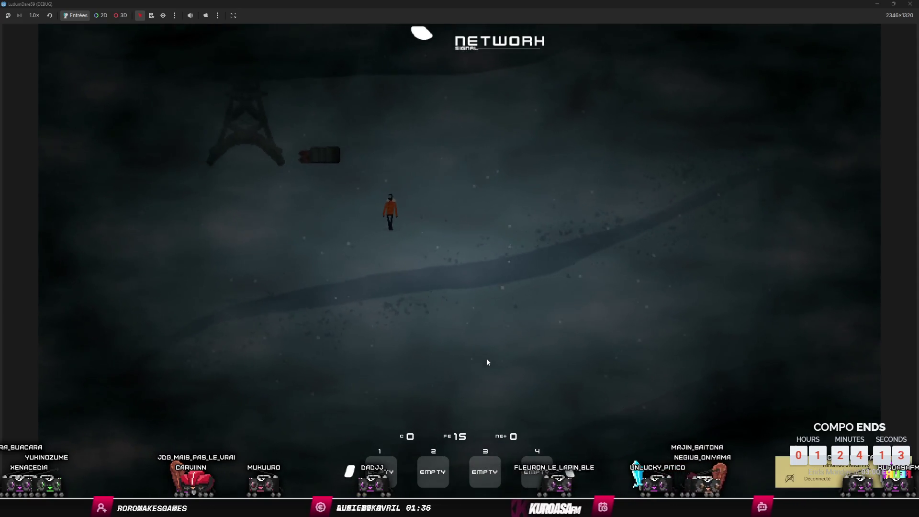
pyautogui.press('w')
pyautogui.press('a')
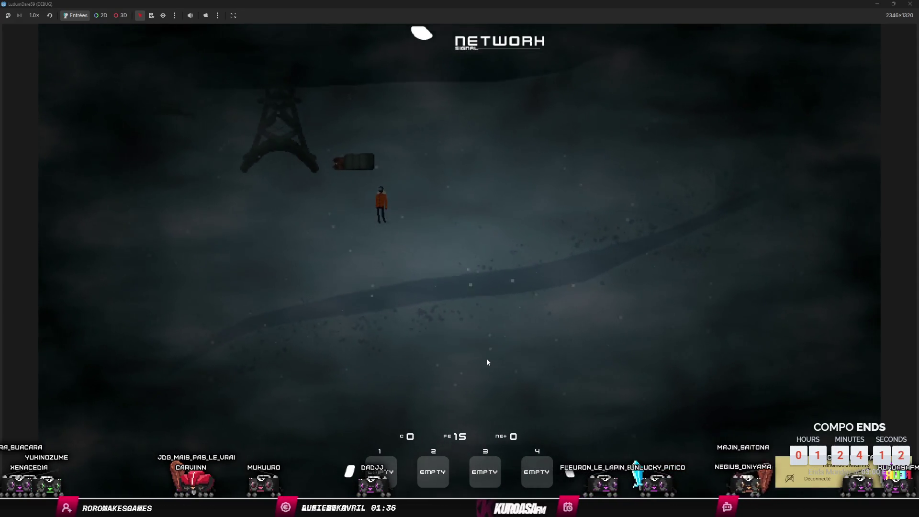
pyautogui.press('e')
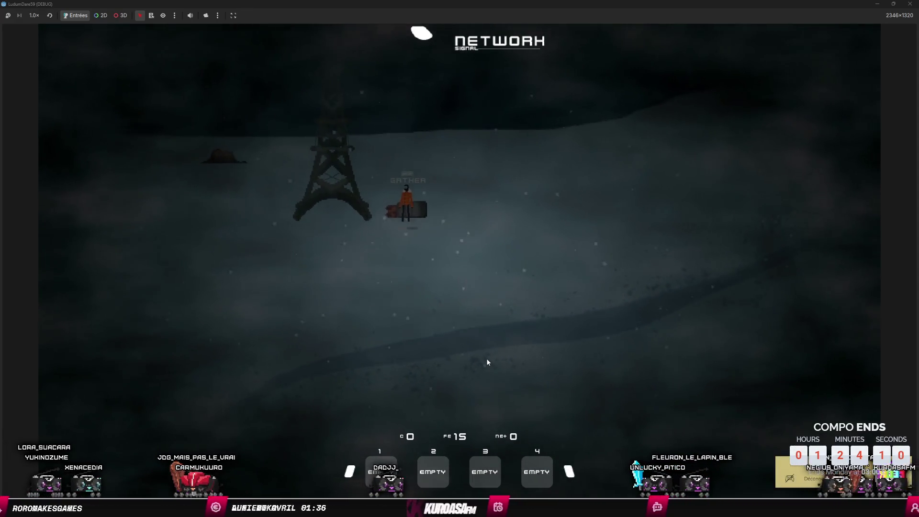
# Step: Repair the radio tower to restore the signal
pyautogui.press('a')
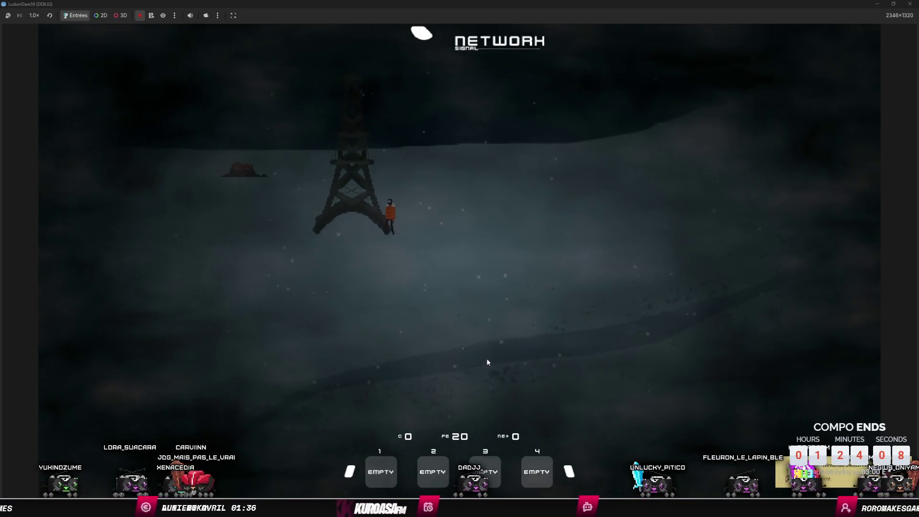
pyautogui.press('e')
pyautogui.press('d')
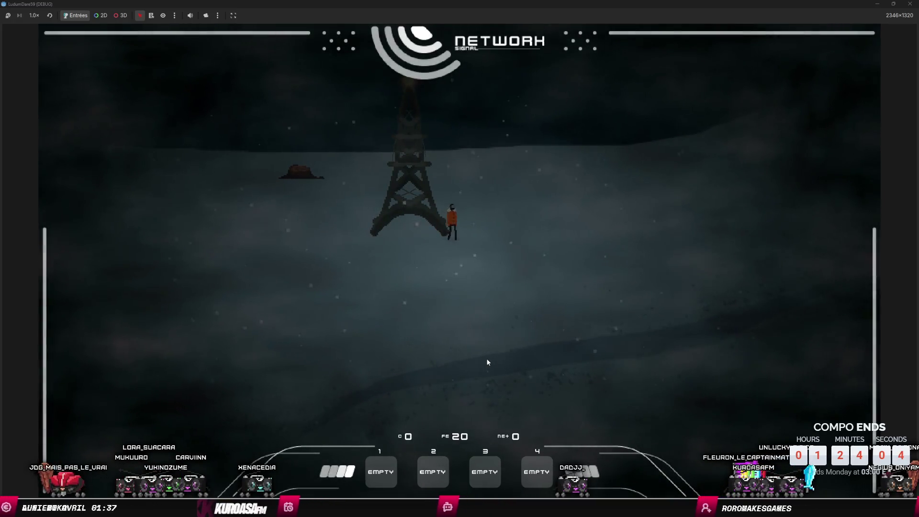
pyautogui.press('d')
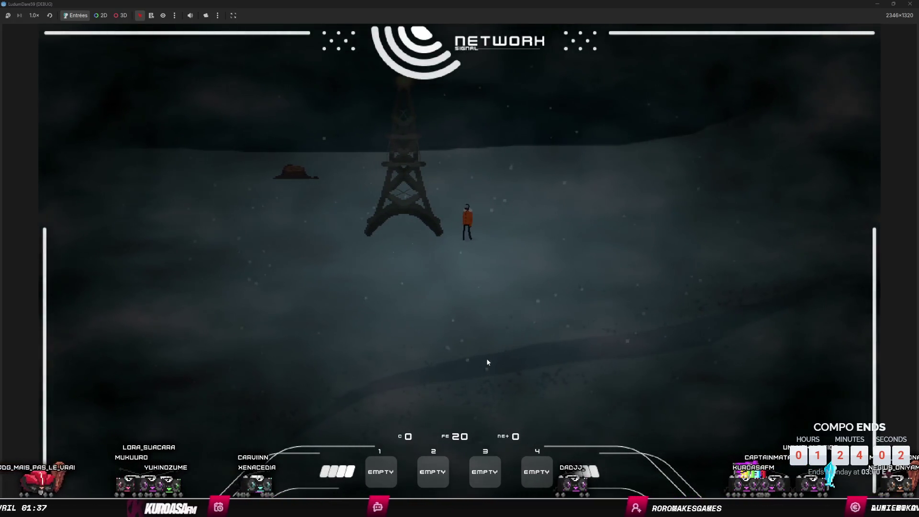
# Step: Gather the nearby rock pile, raising the resource counter to 5, then walk back
pyautogui.press('a')
pyautogui.press('w')
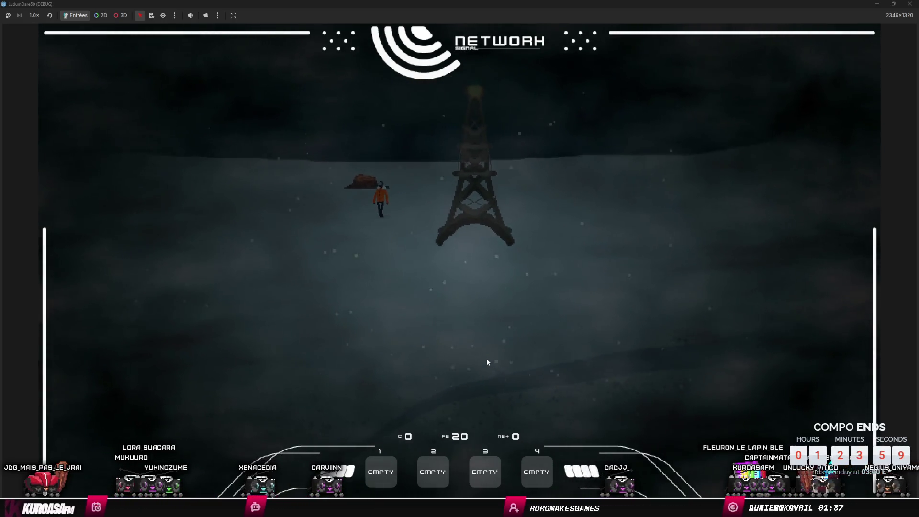
pyautogui.press('a')
pyautogui.press('w')
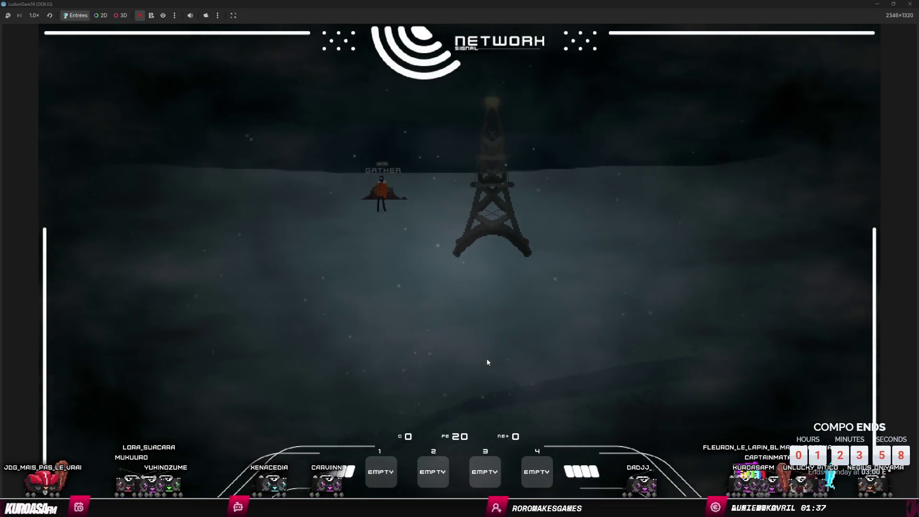
pyautogui.press('e')
pyautogui.press('d')
pyautogui.press('d')
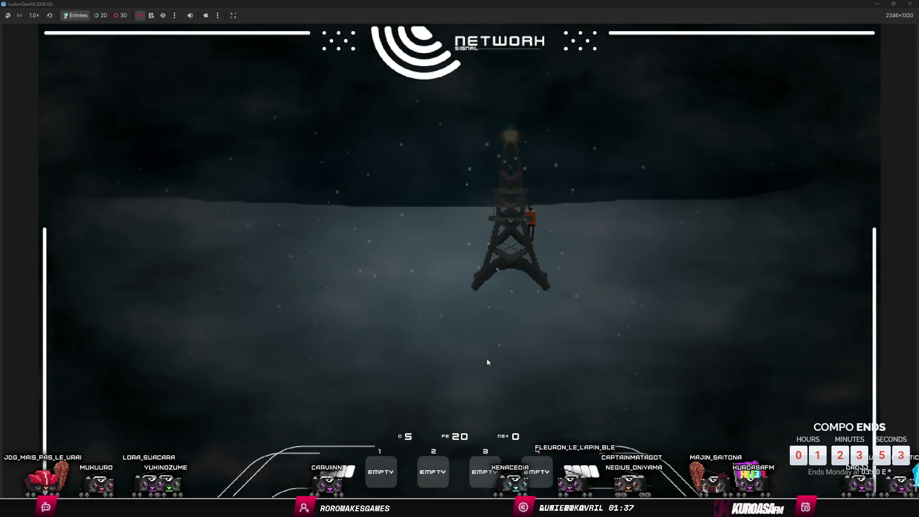
pyautogui.press('d')
pyautogui.press('s')
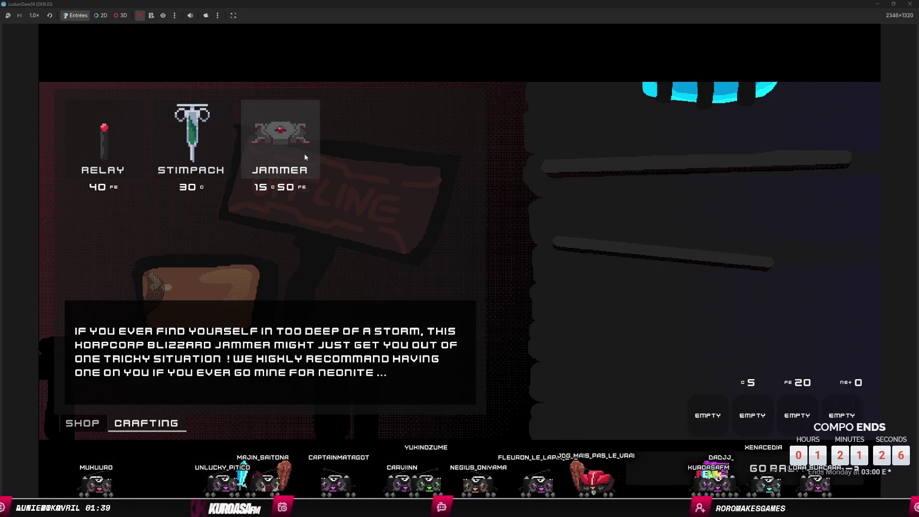
# Step: View the shop's upgrade listing, then close the running game window
pyautogui.click(82, 423)
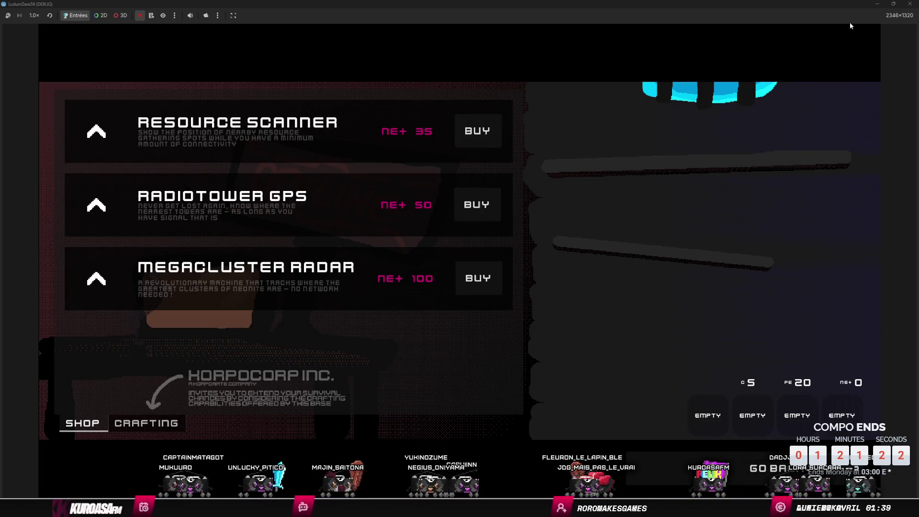
pyautogui.click(911, 4)
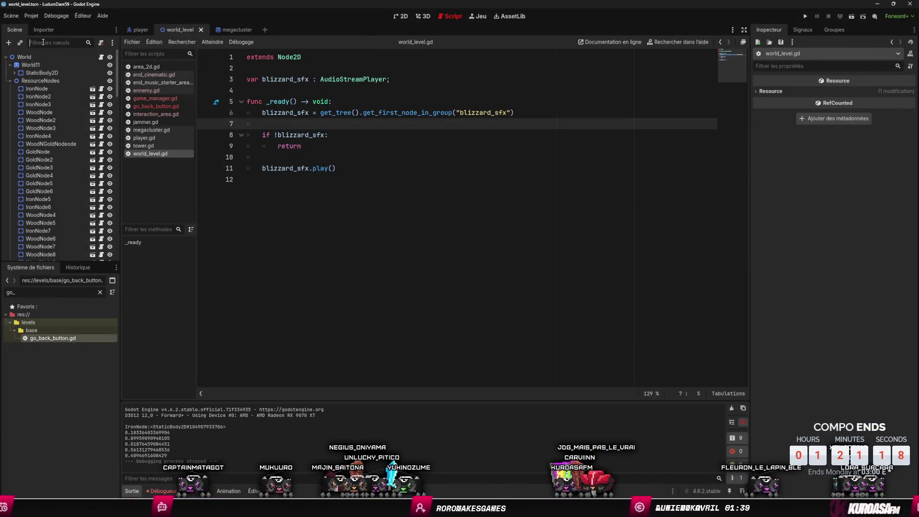
# Step: Quick-open the base_level scene by searching 'base'
pyautogui.hotkey('alt', 'shift', 'o')
pyautogui.write('b')
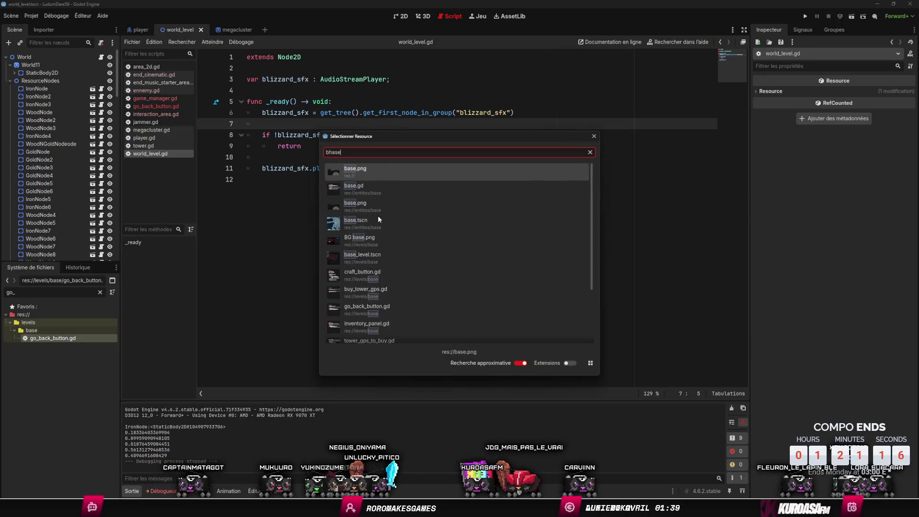
pyautogui.write('ase')
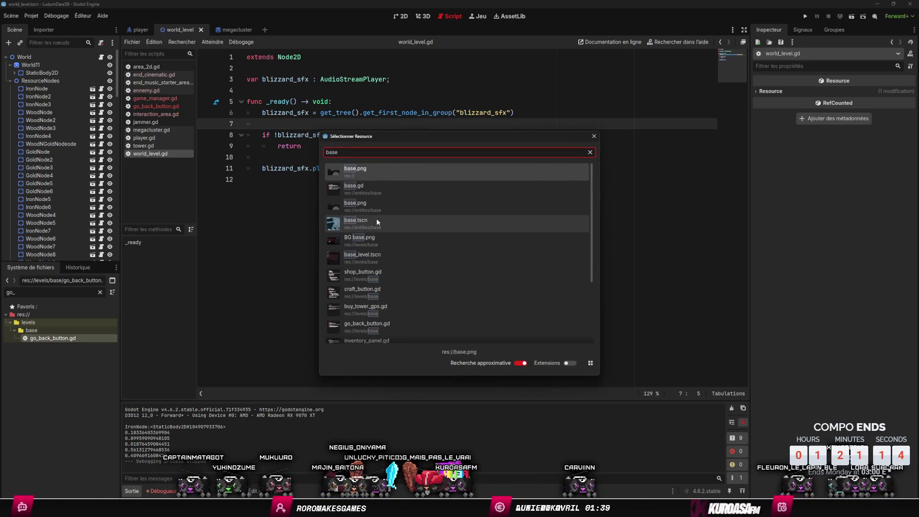
pyautogui.doubleClick(386, 258)
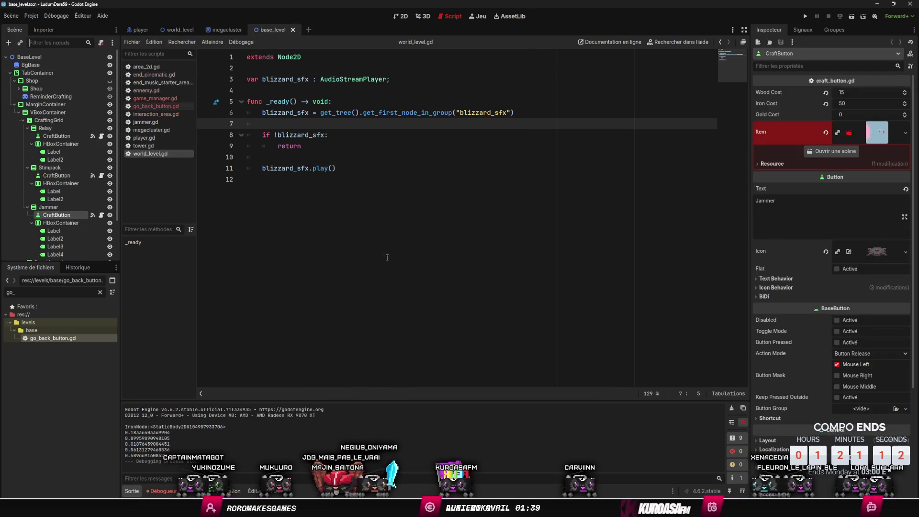
# Step: Show the Shop, hide the crafting container, clear the Craft Description label, and save the scene
pyautogui.click(111, 81)
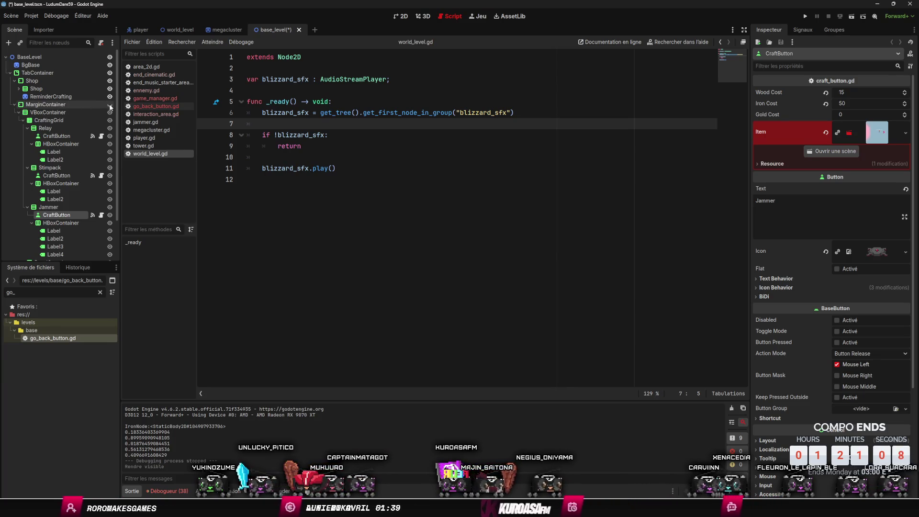
pyautogui.click(64, 144)
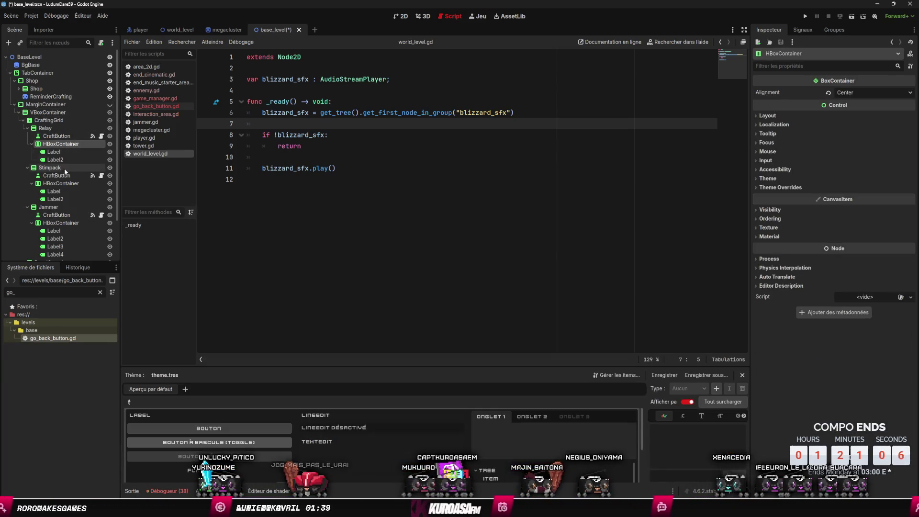
pyautogui.scroll(-3, 68, 184)
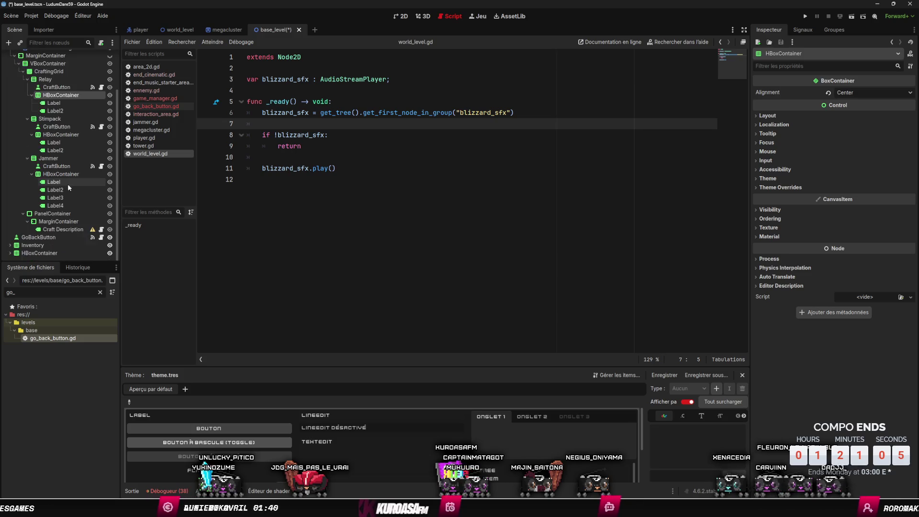
pyautogui.click(65, 228)
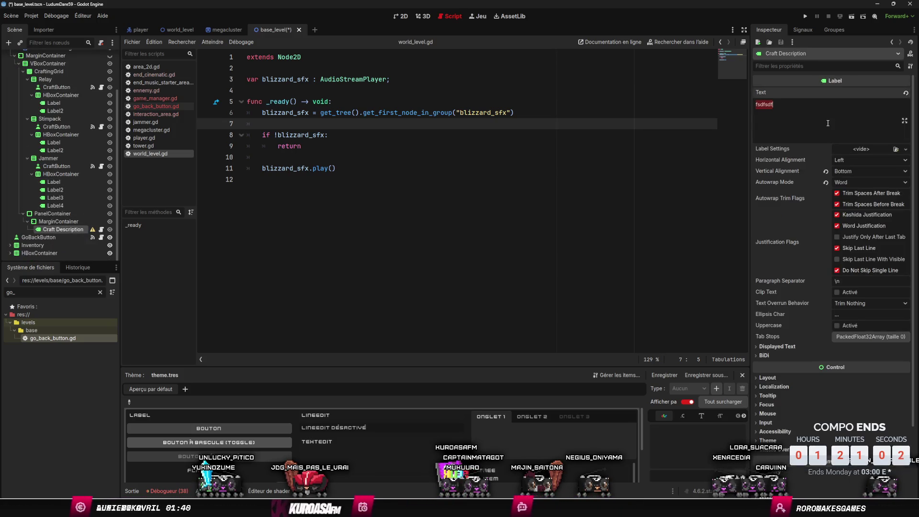
pyautogui.hotkey('ctrl', 's')
pyautogui.click(658, 159)
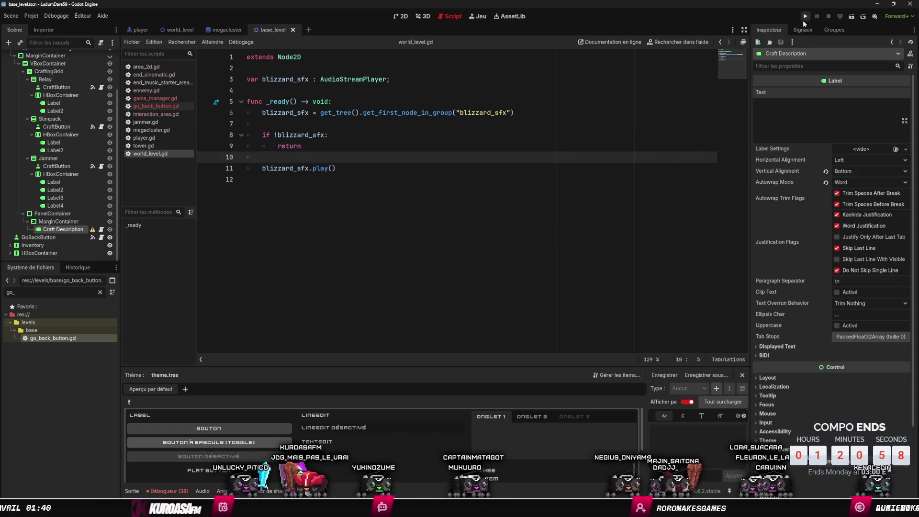
pyautogui.click(32, 16)
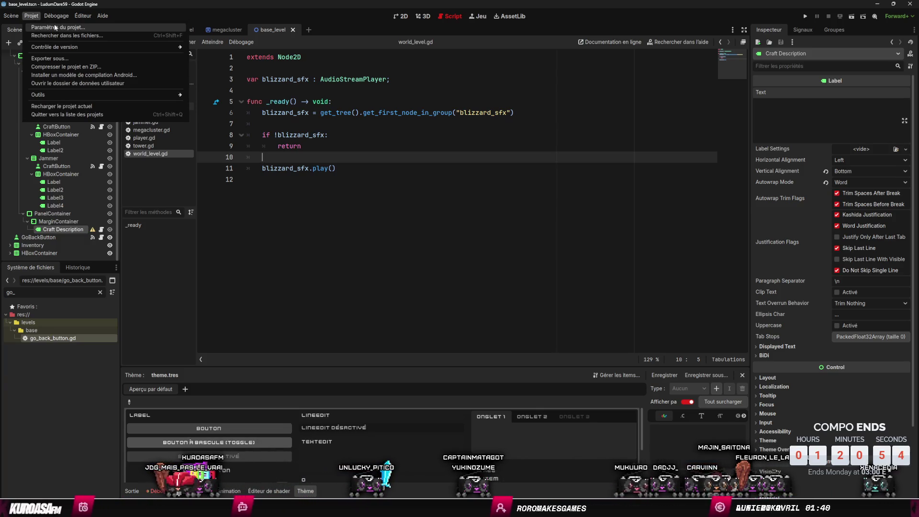
# Step: Export the Windows Desktop build to _exports, adding a '_v' version suffix to the LudumDare59 file name
pyautogui.moveTo(83, 17)
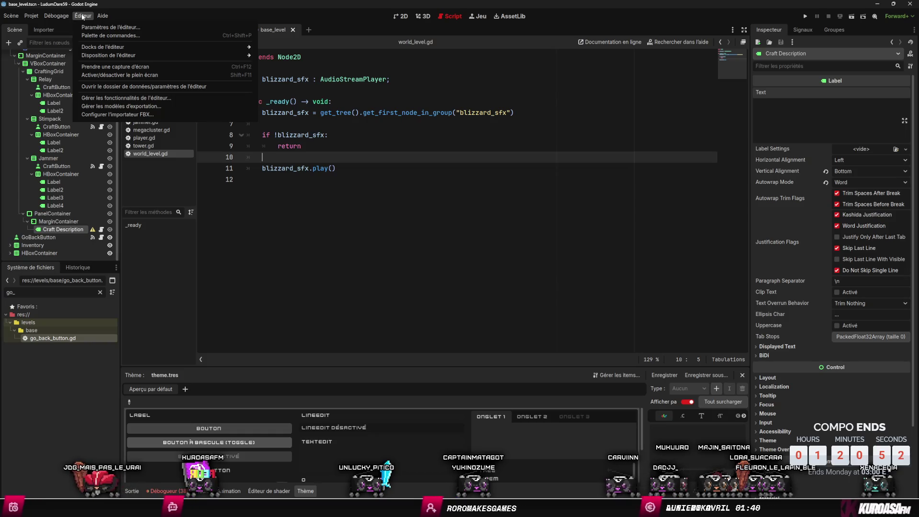
pyautogui.click(82, 15)
pyautogui.click(32, 16)
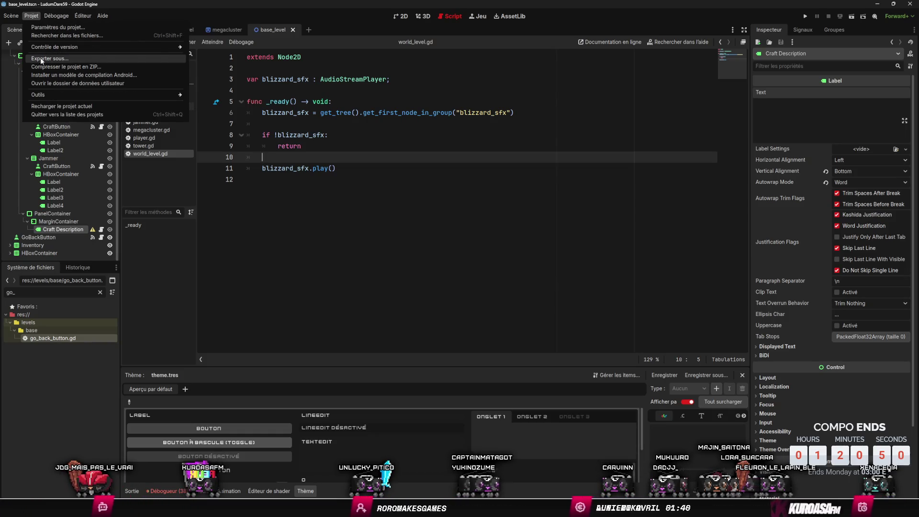
pyautogui.click(42, 59)
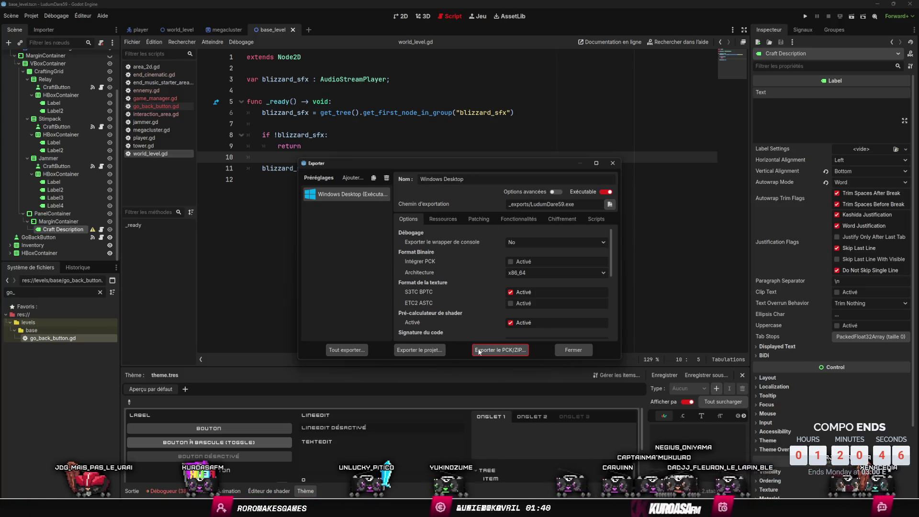
pyautogui.click(418, 350)
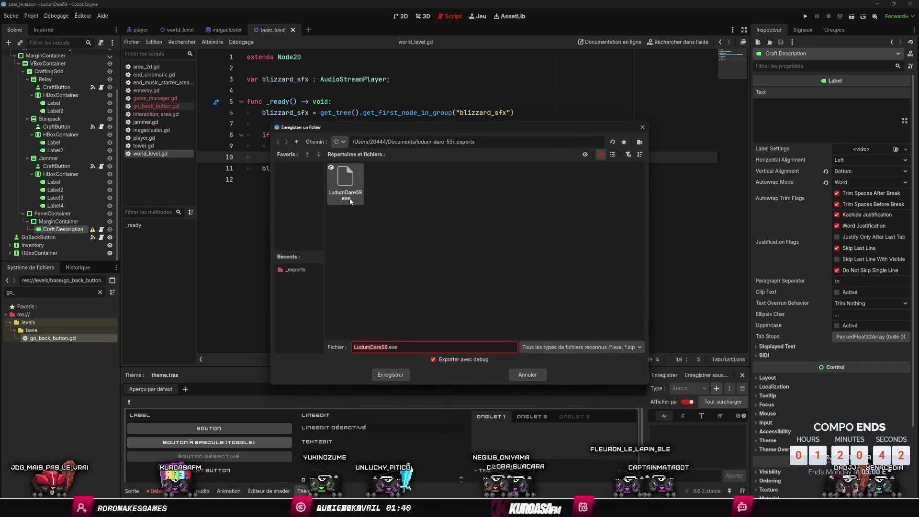
pyautogui.click(387, 347)
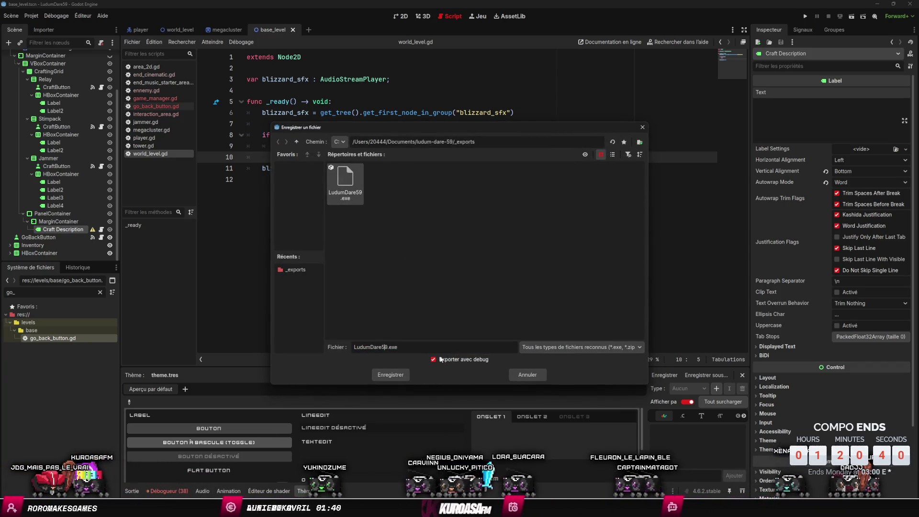
pyautogui.write('_v1')
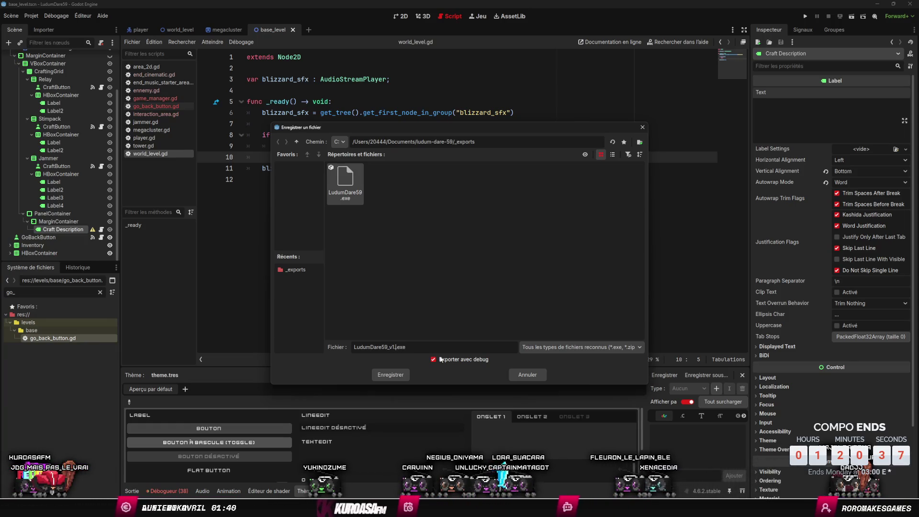
pyautogui.press('Return')
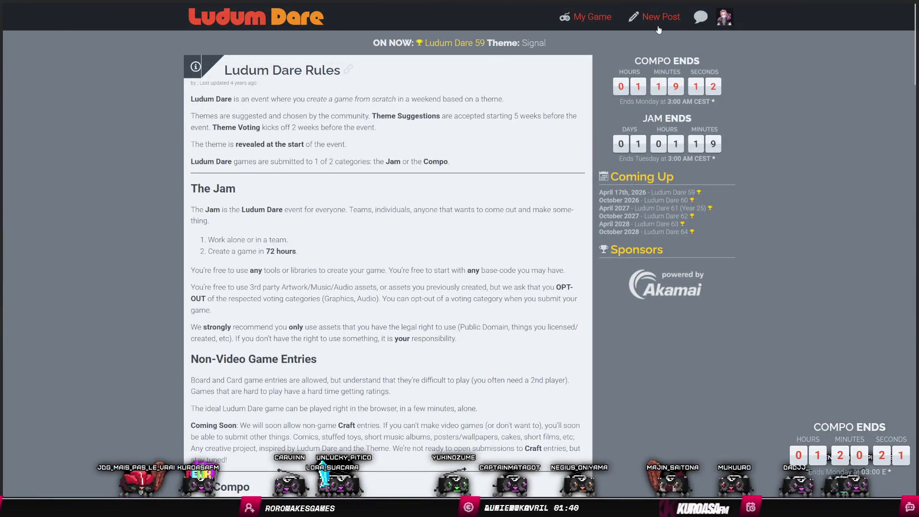
# Step: Open the Ludum Dare 59 entry in edit mode and retitle it BLIZZARD
pyautogui.click(598, 17)
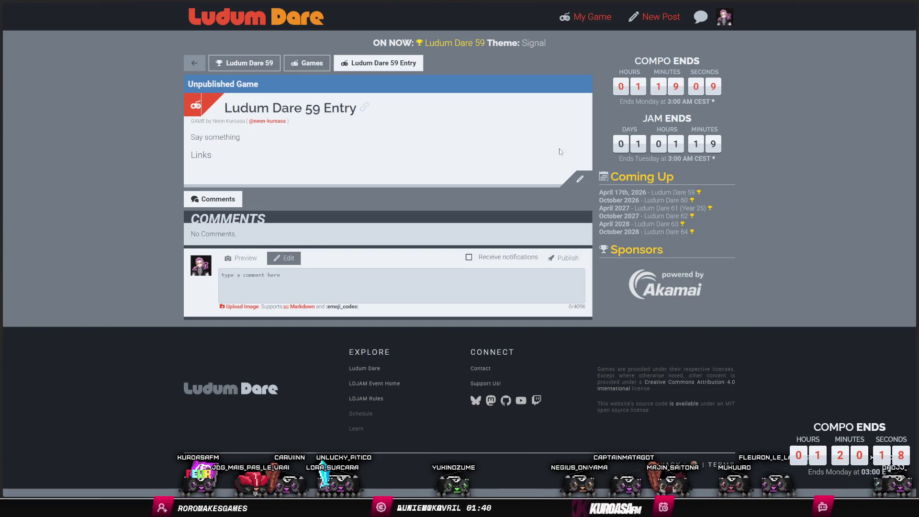
pyautogui.click(580, 178)
pyautogui.moveTo(311, 153); pyautogui.dragTo(226, 152)
pyautogui.write('BLIZZARD')
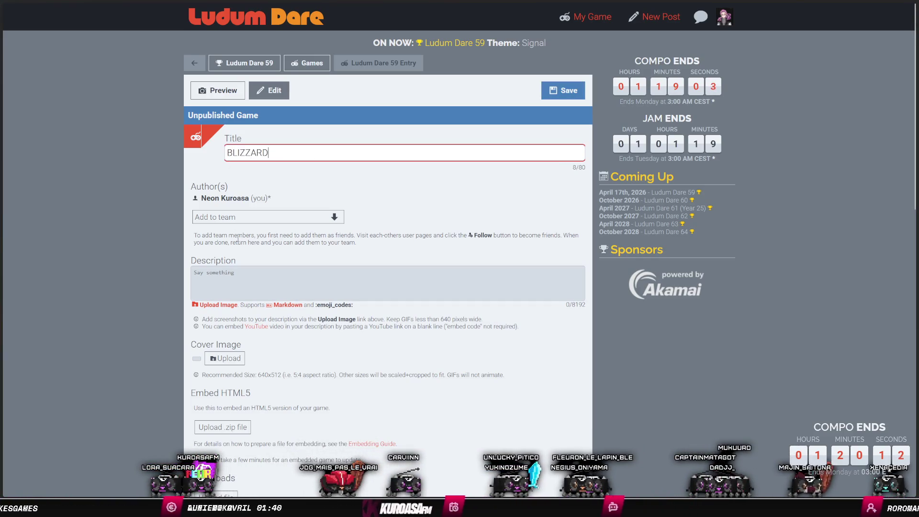
# Step: Scroll down to the downloads section and open, then cancel, the file upload picker
pyautogui.click(249, 284)
pyautogui.scroll(-5, 246, 280)
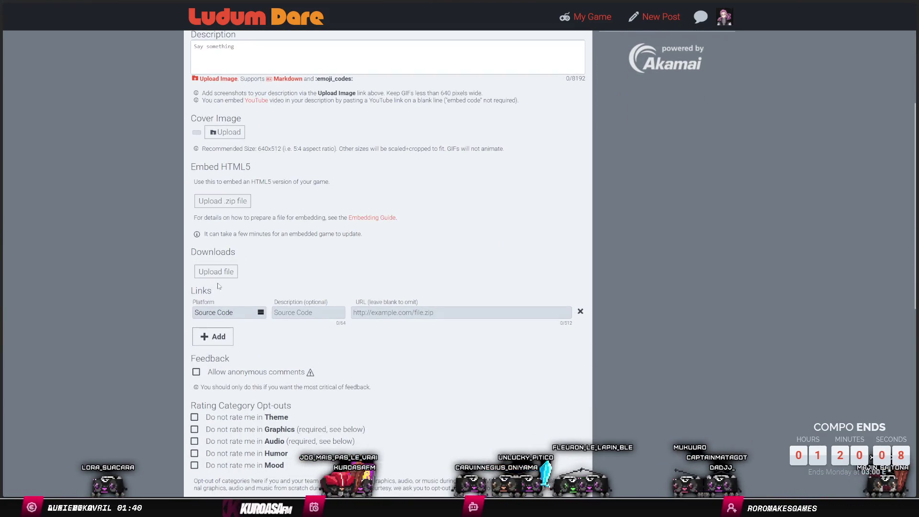
pyautogui.click(216, 273)
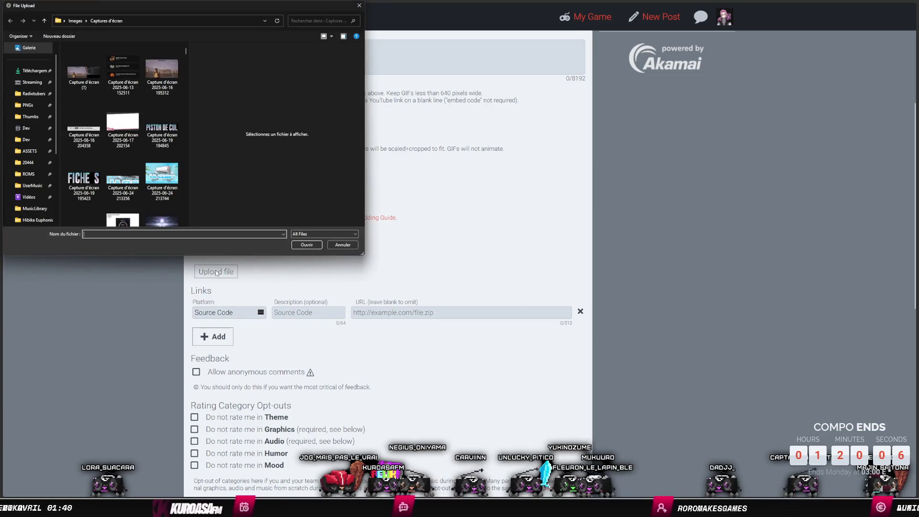
pyautogui.click(336, 240)
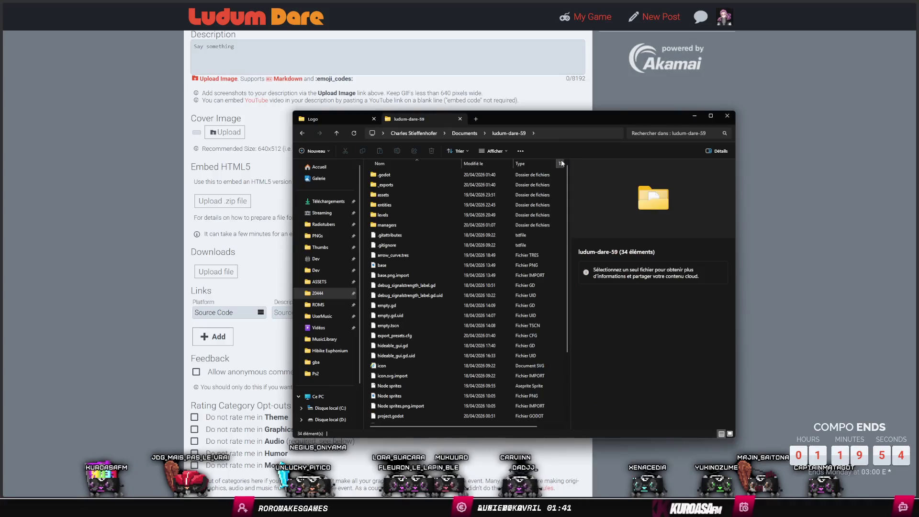
# Step: Open the _exports folder and try selecting the v1.0 build files
pyautogui.doubleClick(393, 185)
pyautogui.moveTo(424, 231); pyautogui.dragTo(408, 198)
pyautogui.rightClick(408, 201)
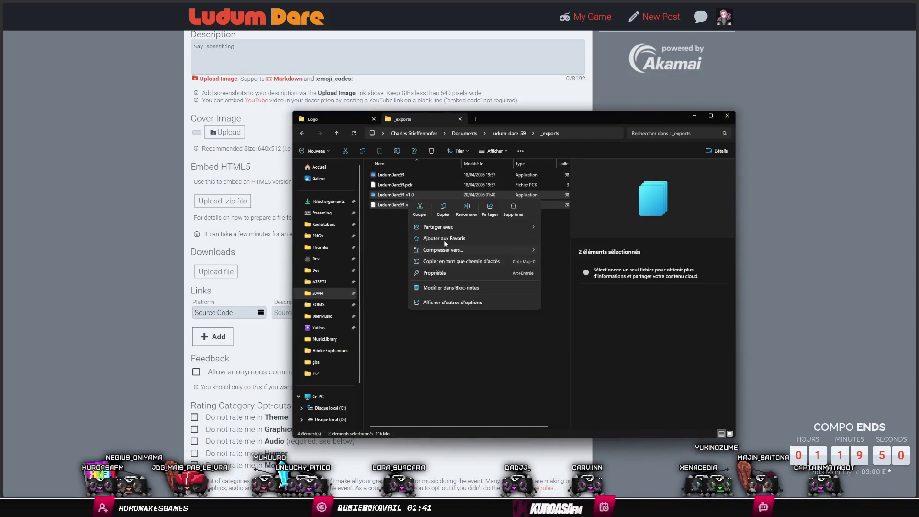
pyautogui.click(389, 223)
pyautogui.rightClick(389, 223)
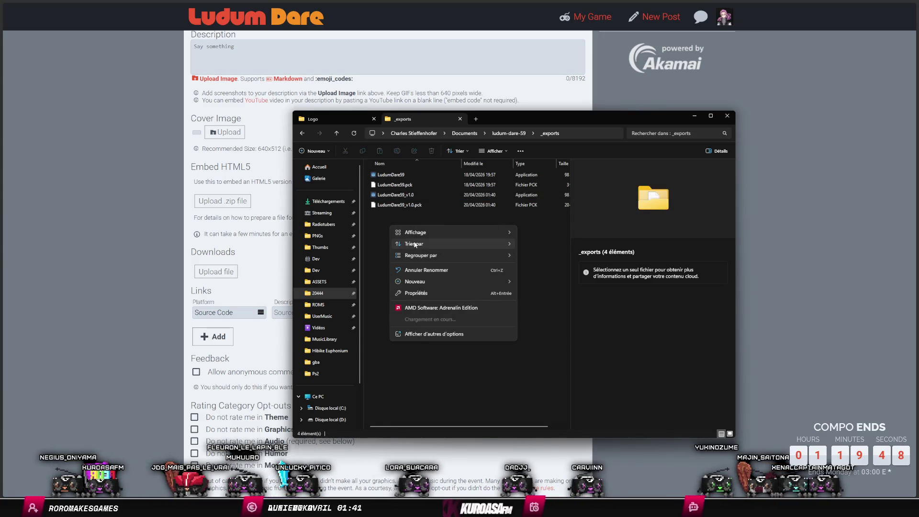
pyautogui.click(388, 217)
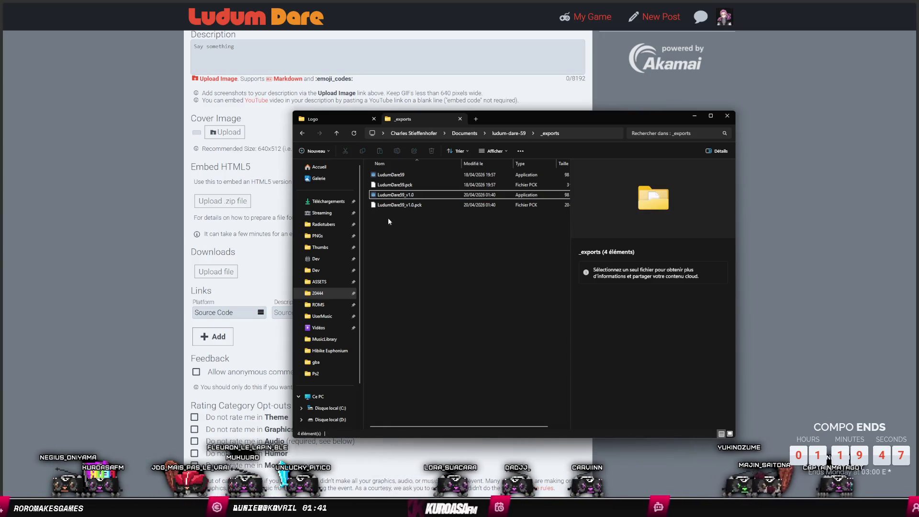
# Step: Compress LudumDare59_v1.0 and LudumDare59_v1.0.pck into a LudumDare59_v1.0 zip archive, then start the entry upload
pyautogui.click(411, 196)
pyautogui.keyDown('shift'); pyautogui.click(413, 206); pyautogui.keyUp('shift')
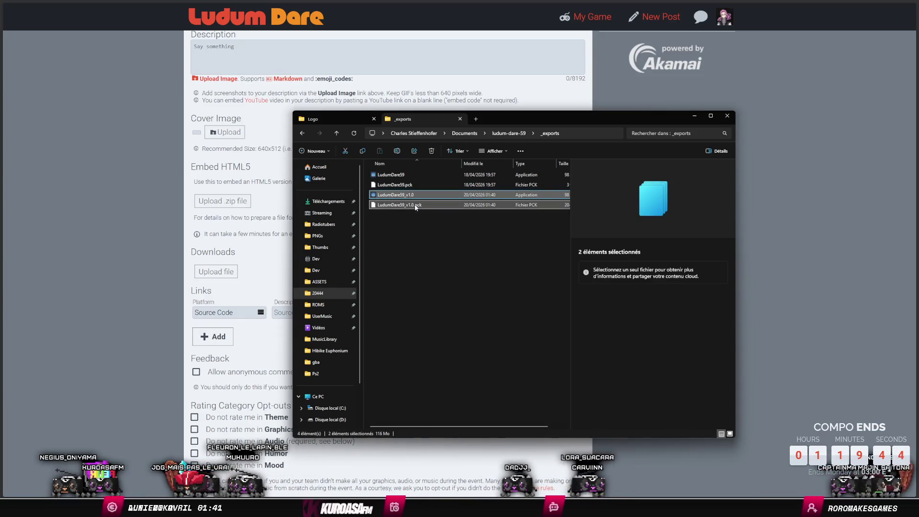
pyautogui.rightClick(415, 207)
pyautogui.moveTo(452, 257)
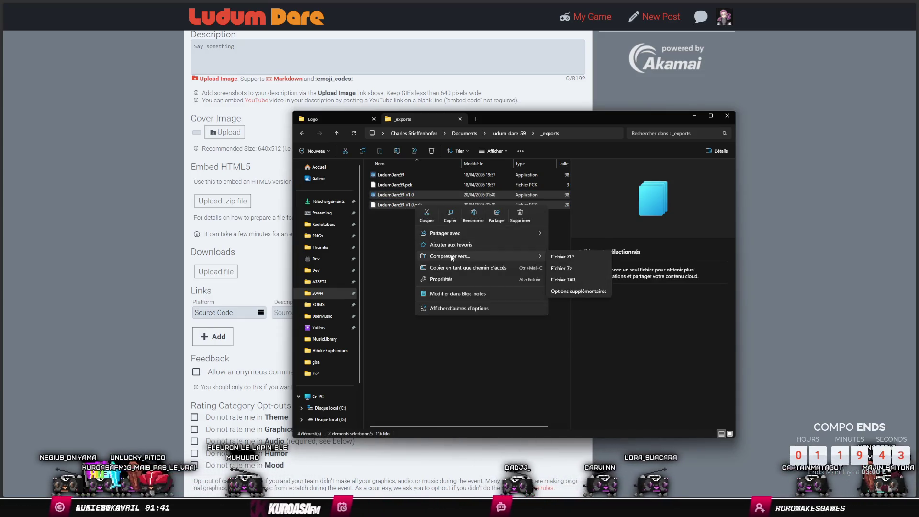
pyautogui.click(568, 268)
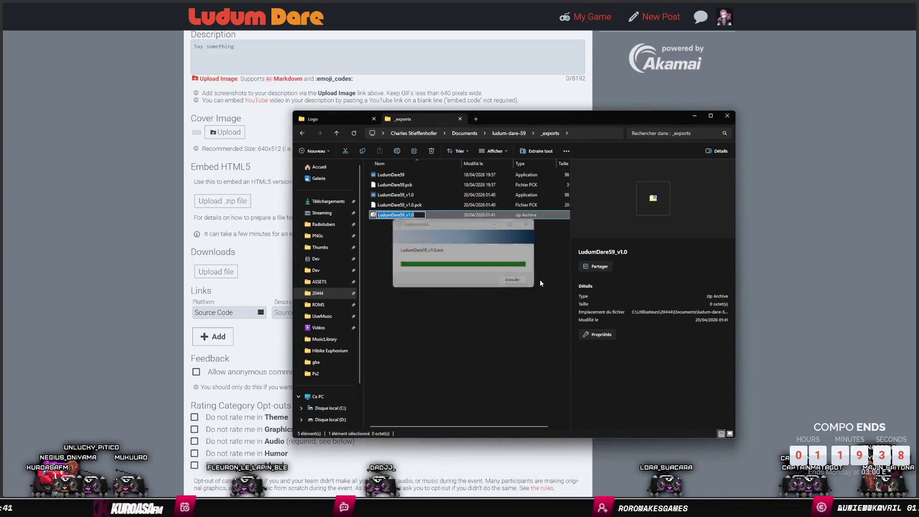
pyautogui.click(535, 280)
pyautogui.click(417, 215)
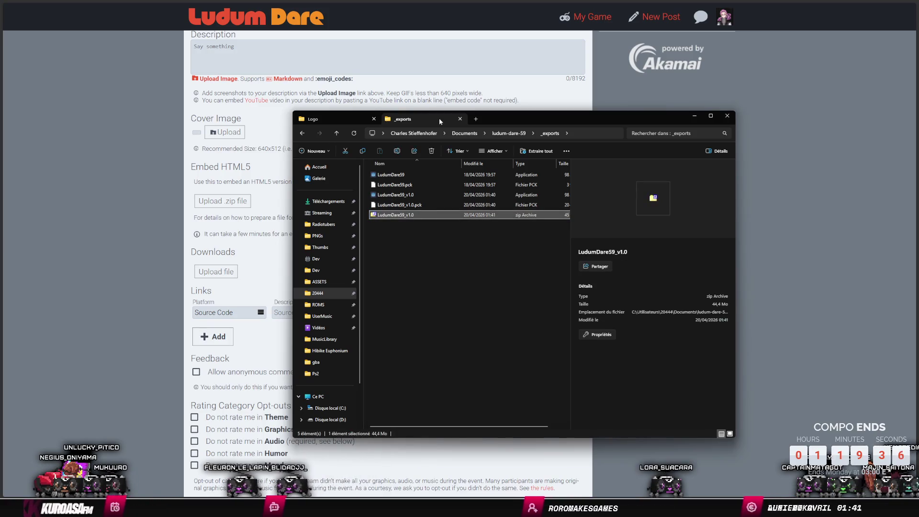
pyautogui.moveTo(539, 116); pyautogui.dragTo(646, 108)
pyautogui.click(217, 272)
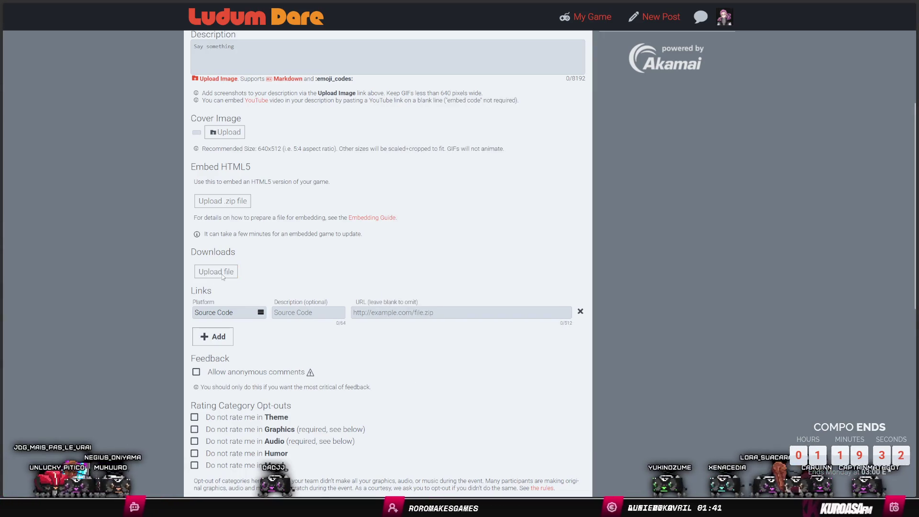
# Step: Upload LudumDare59_v1.0.zip by pasting the _exports folder path into the upload dialog
pyautogui.hotkey('alt', 'Tab')
pyautogui.click(696, 129)
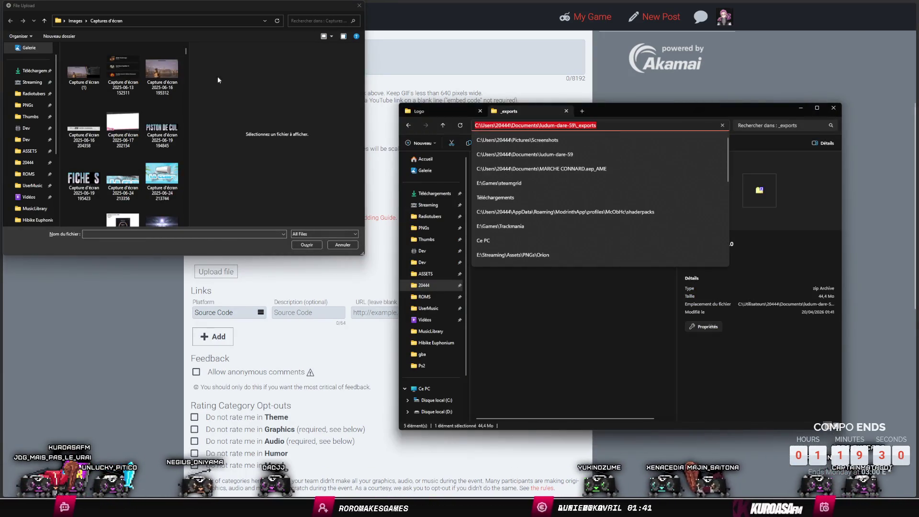
pyautogui.hotkey('ctrl', 'c')
pyautogui.hotkey('alt', 'F4')
pyautogui.click(203, 23)
pyautogui.hotkey('ctrl', 'v')
pyautogui.press('Return')
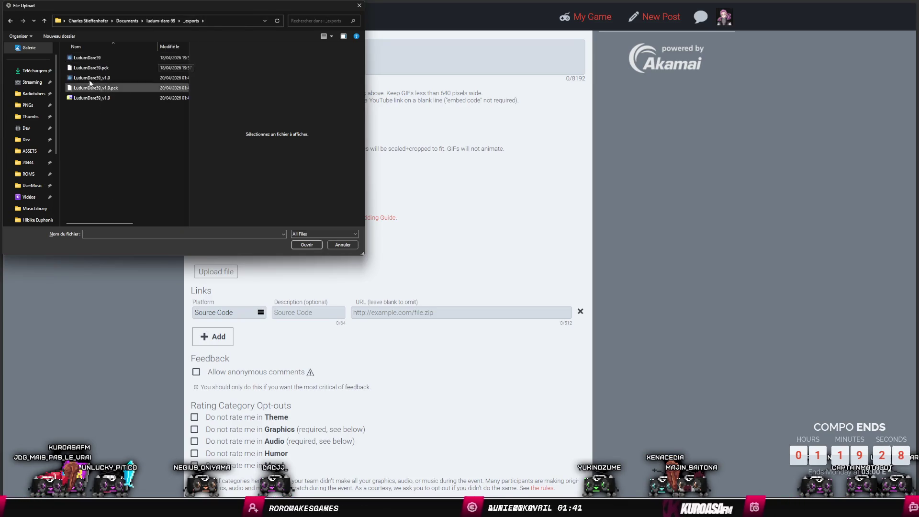
pyautogui.doubleClick(108, 99)
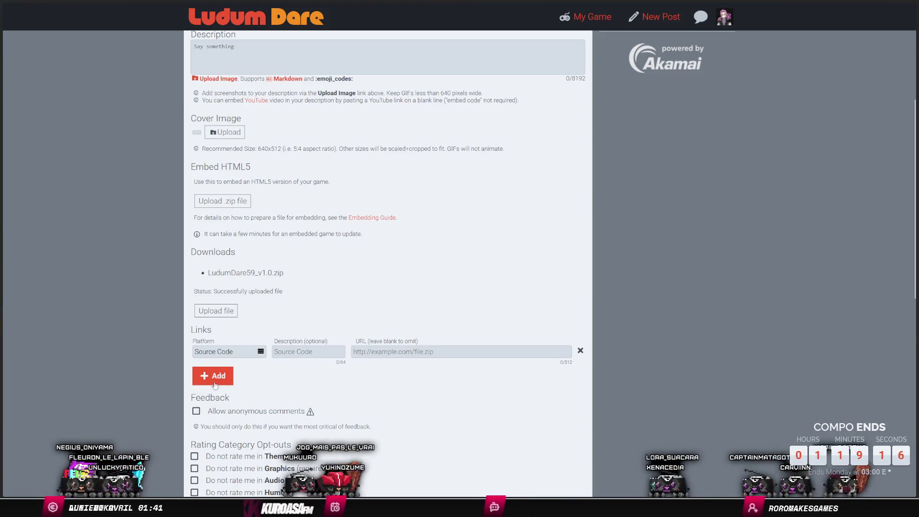
# Step: Fill in the Source Code link's description and URL fields, then return to Godot
pyautogui.click(313, 353)
pyautogui.click(391, 353)
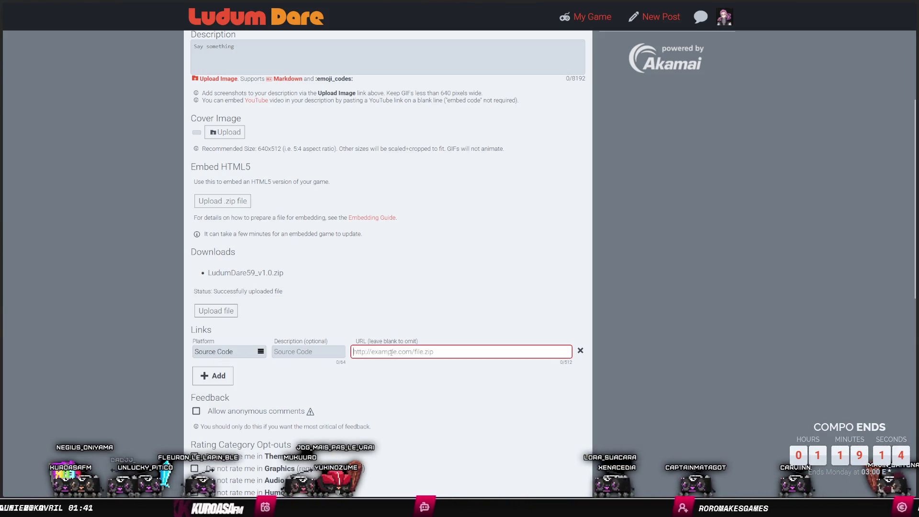
pyautogui.click(295, 352)
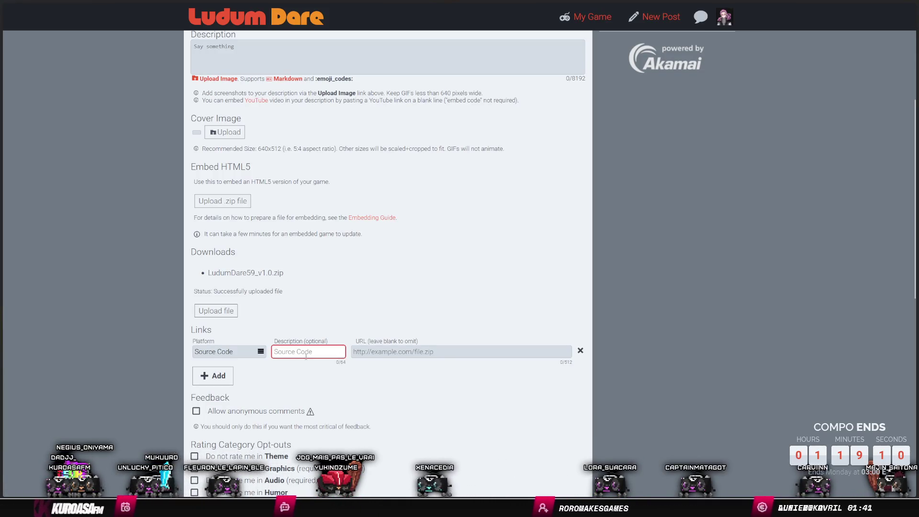
pyautogui.click(376, 351)
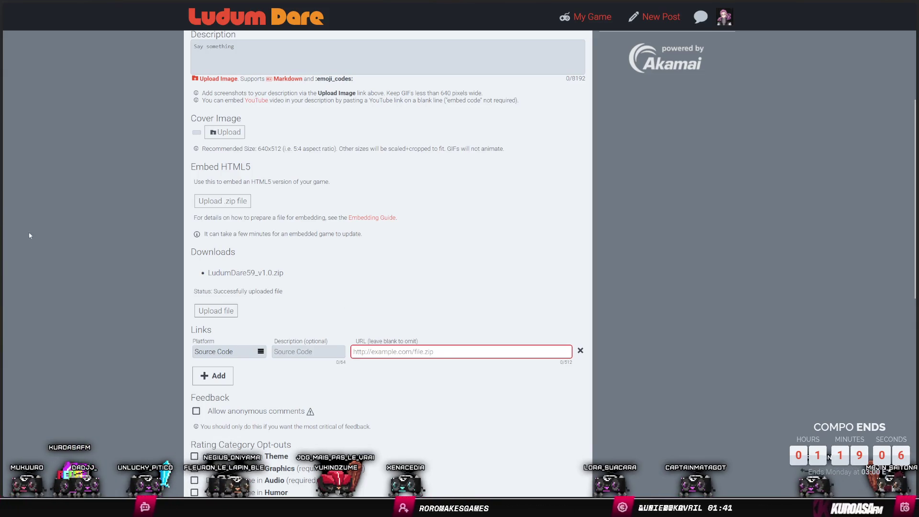
pyautogui.moveTo(2, 235)
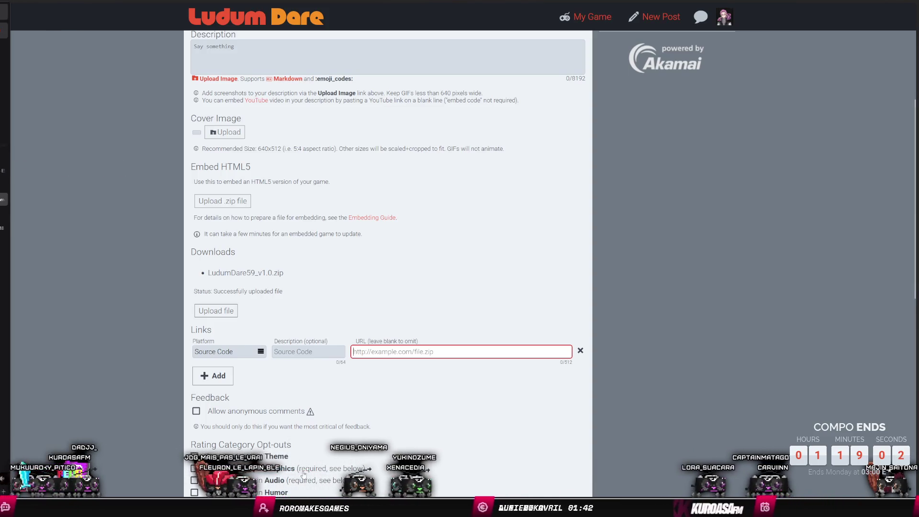
pyautogui.hotkey('alt', 'Tab')
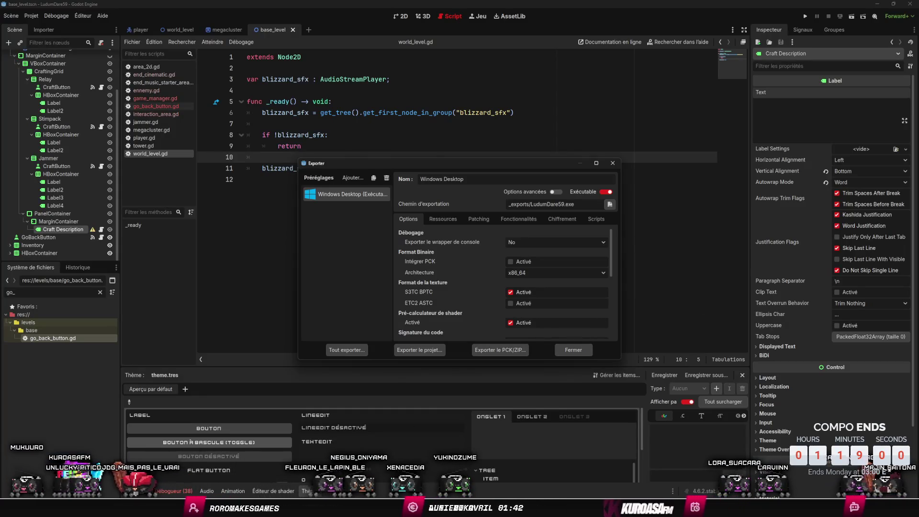
# Step: Zip the ludum-dare-59 folder in Documents, keeping the default ludum-dare-59 archive name
pyautogui.hotkey('alt', 'Tab')
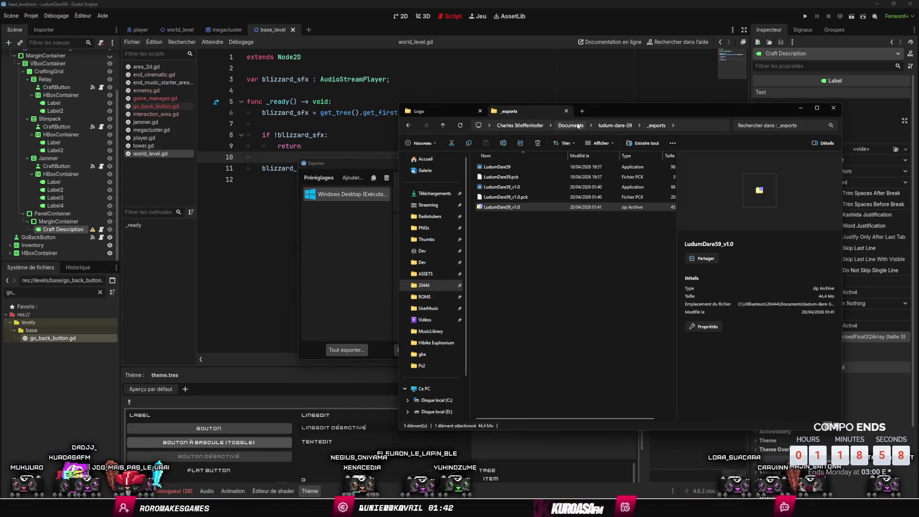
pyautogui.click(615, 125)
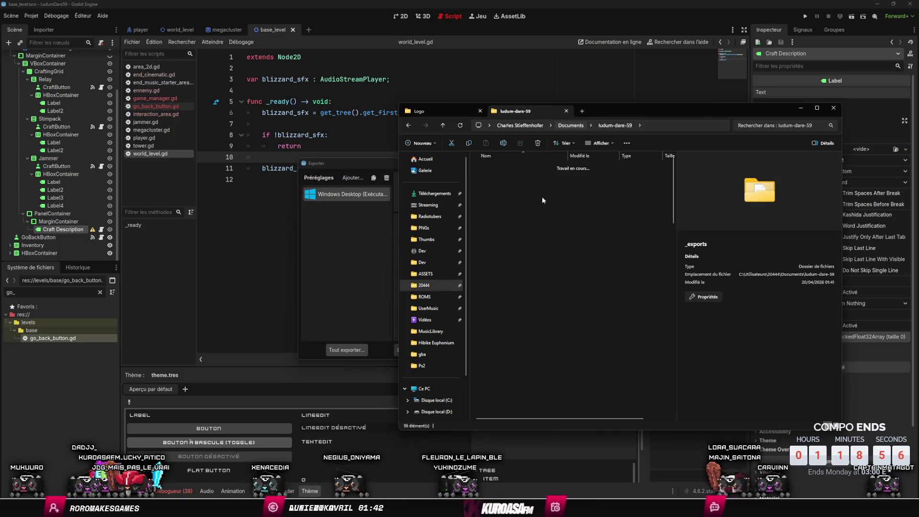
pyautogui.hotkey('alt', 'Up')
pyautogui.hotkey('shift', 'F10')
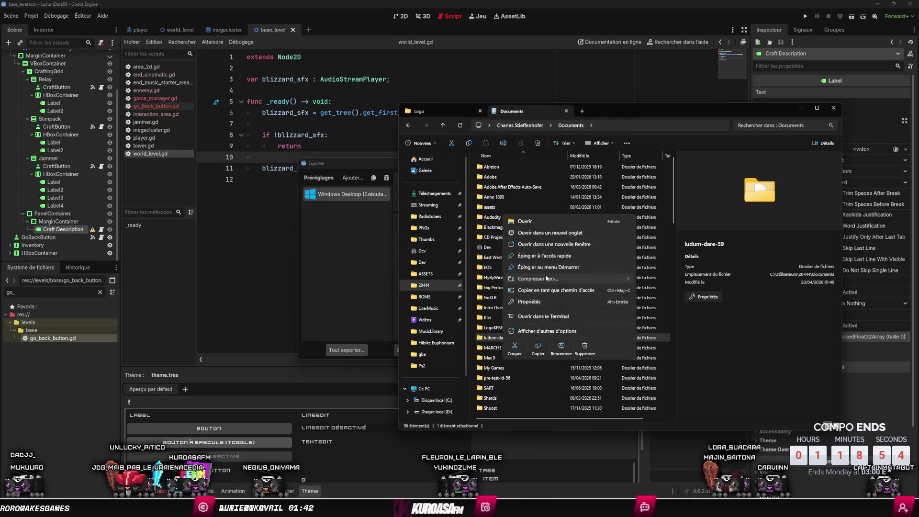
pyautogui.moveTo(618, 278)
pyautogui.click(668, 280)
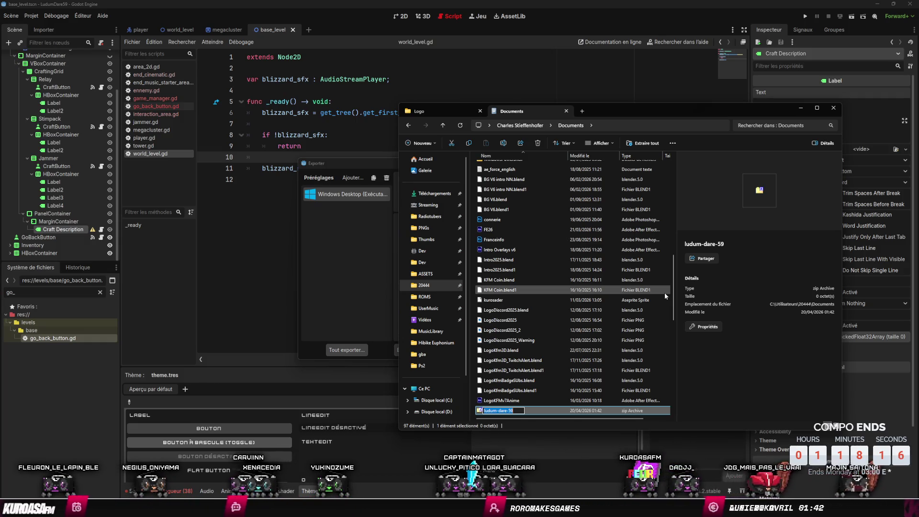
pyautogui.press('Return')
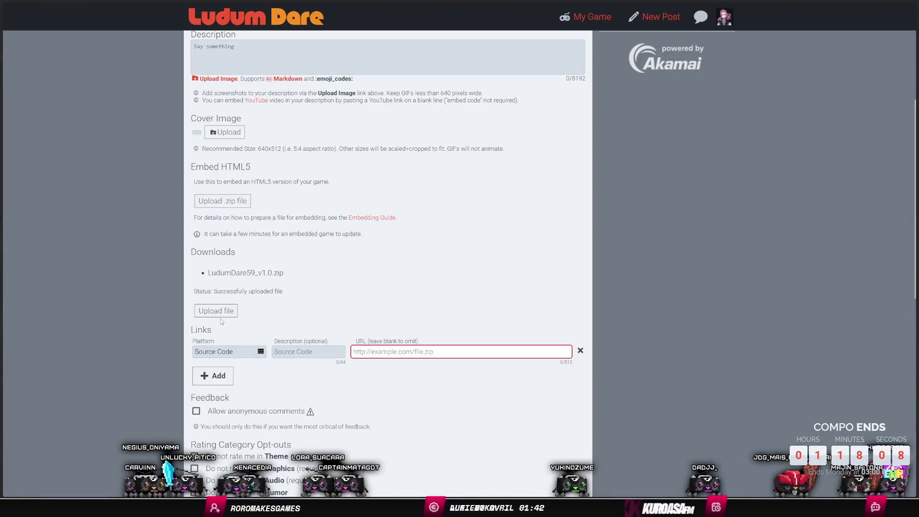
# Step: Remove the extra HTML5 link row and browse Documents for a file to upload
pyautogui.click(223, 371)
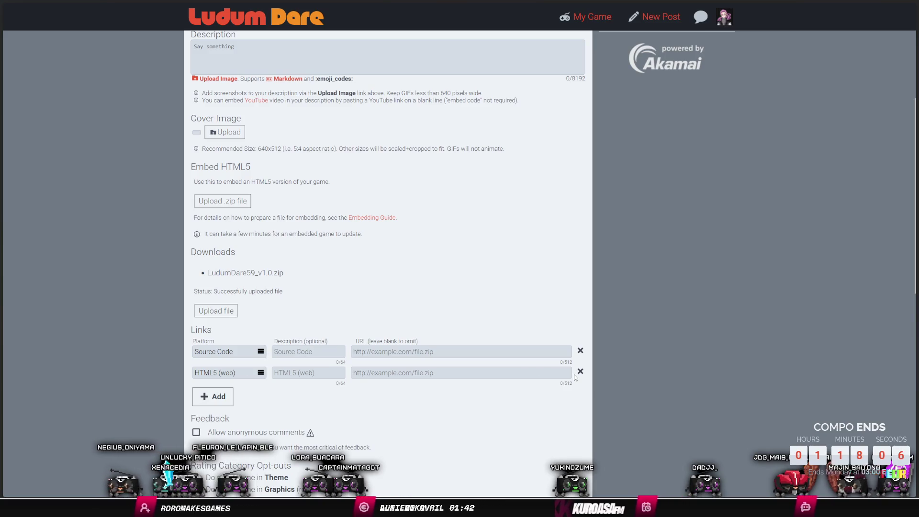
pyautogui.click(580, 372)
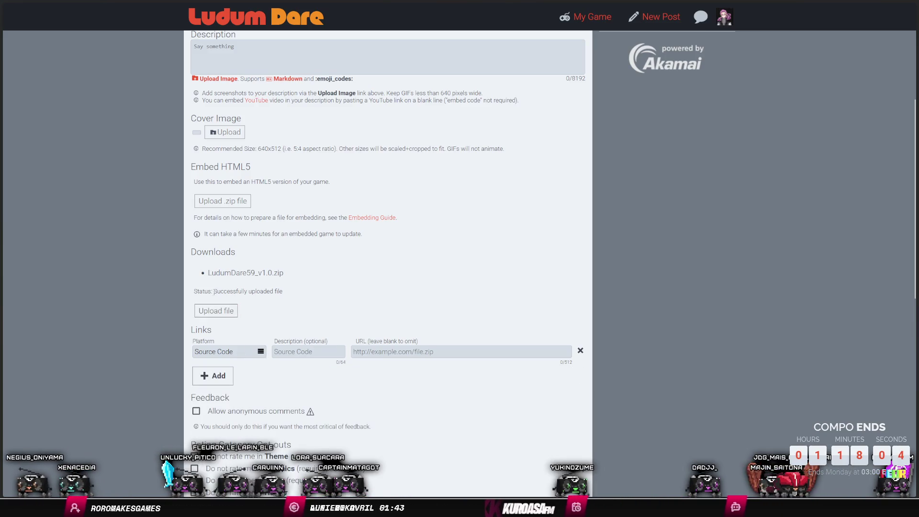
pyautogui.click(218, 311)
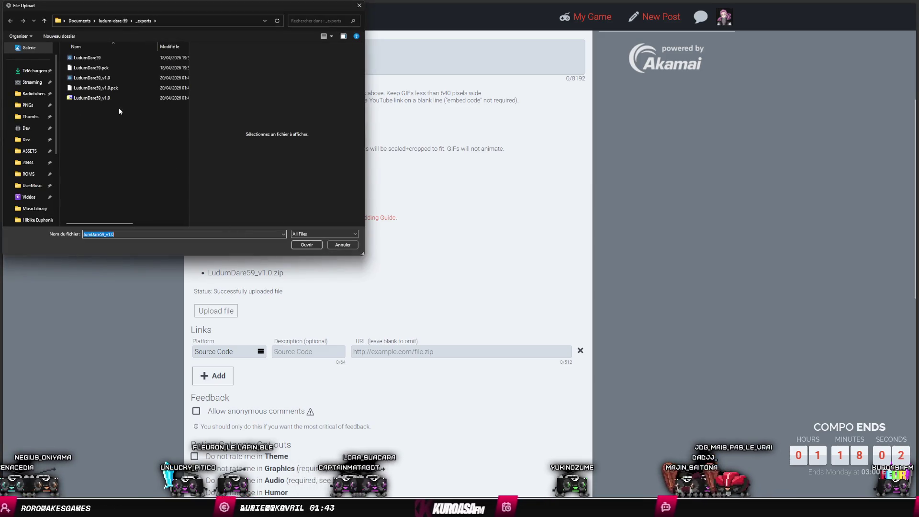
pyautogui.click(79, 20)
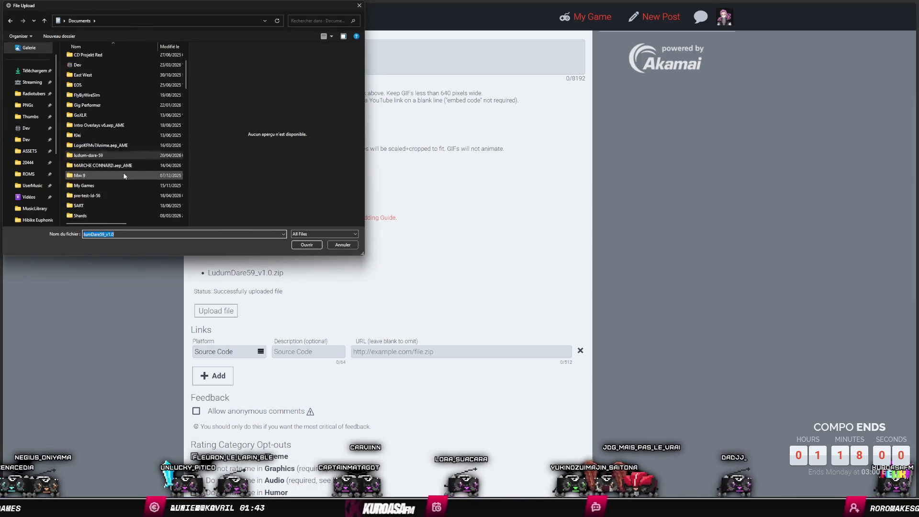
pyautogui.scroll(-10, 124, 175)
pyautogui.click(109, 136)
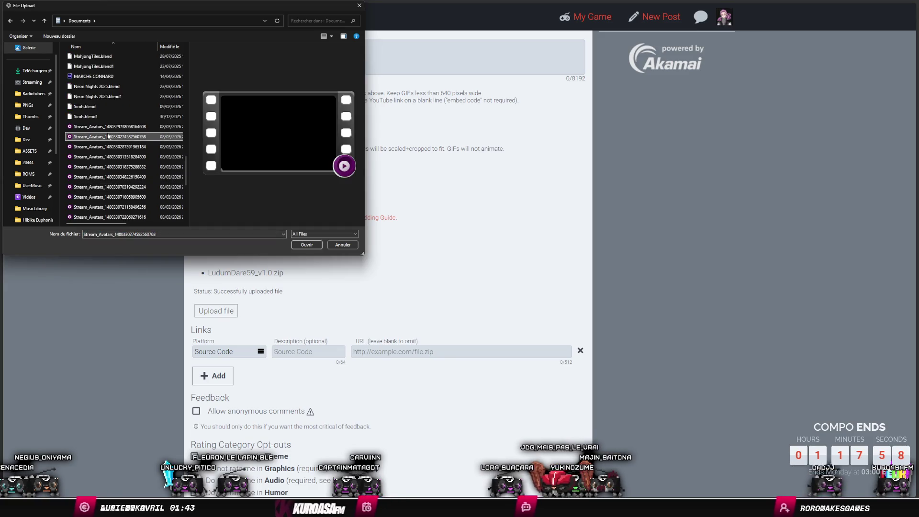
# Step: Rename the zip to ludum-dare-59_SourceCode, try uploading it, and dismiss the too-large warning
pyautogui.press('Home')
pyautogui.press('Down')
pyautogui.press('Up')
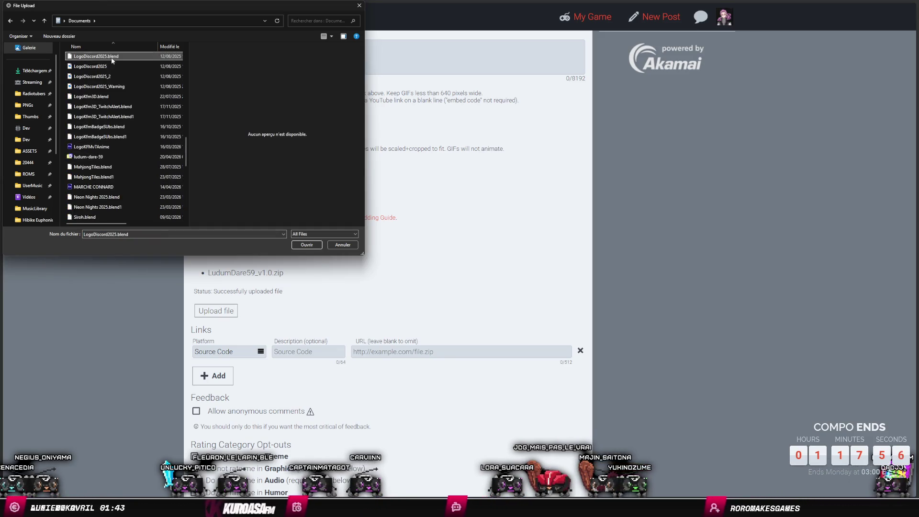
pyautogui.press('Down')
pyautogui.press('Down')
pyautogui.press('Down')
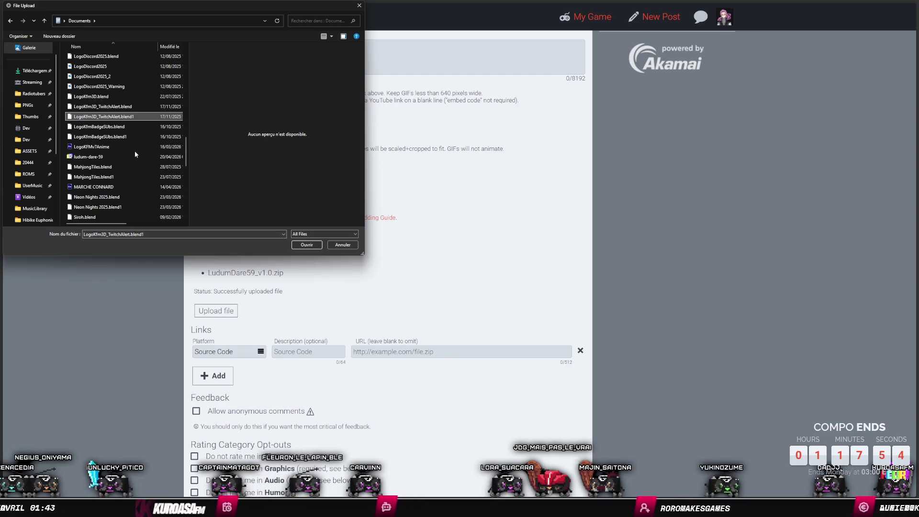
pyautogui.click(135, 155)
pyautogui.click(112, 157)
pyautogui.write('_SourceCode')
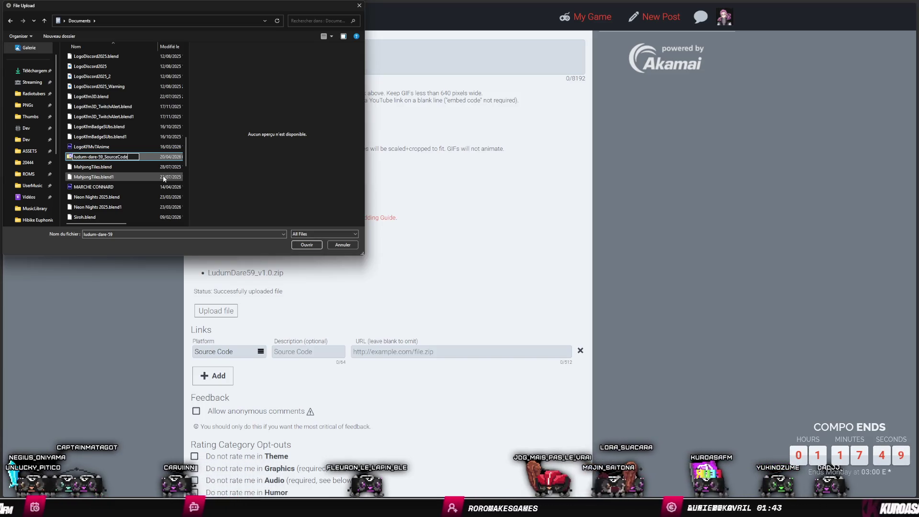
pyautogui.press('Return')
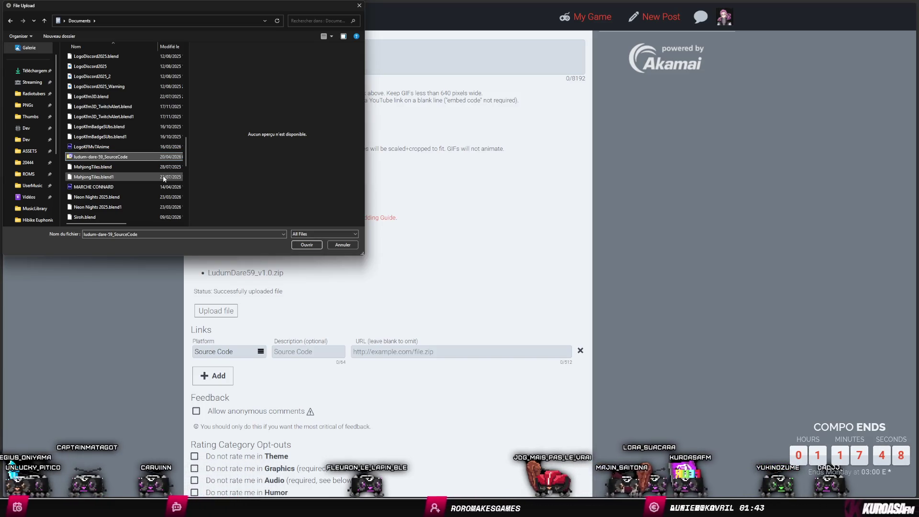
pyautogui.click(313, 246)
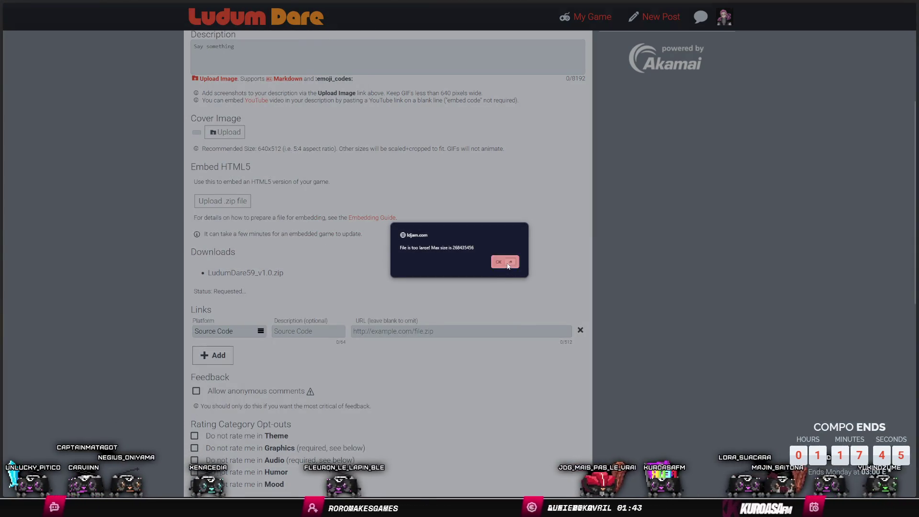
pyautogui.click(508, 263)
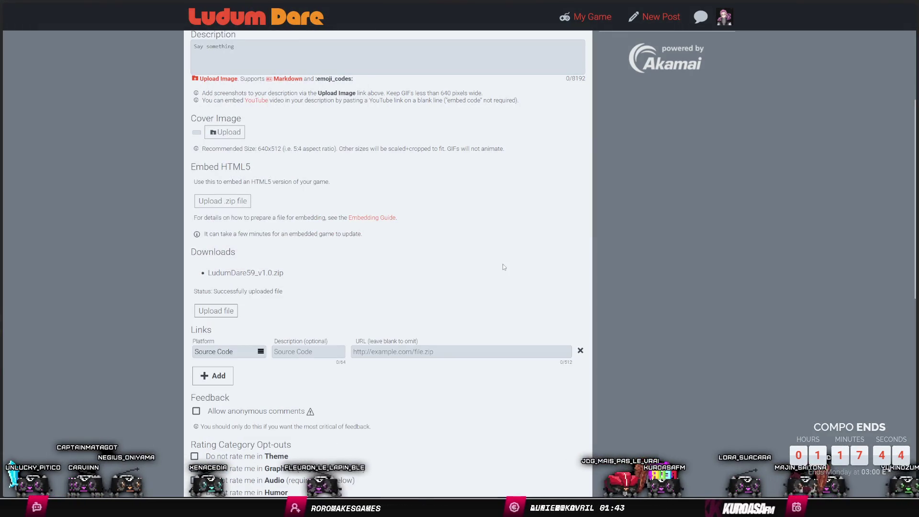
# Step: Switch to the Google services page to share the source zip via Drive
pyautogui.moveTo(29, 163)
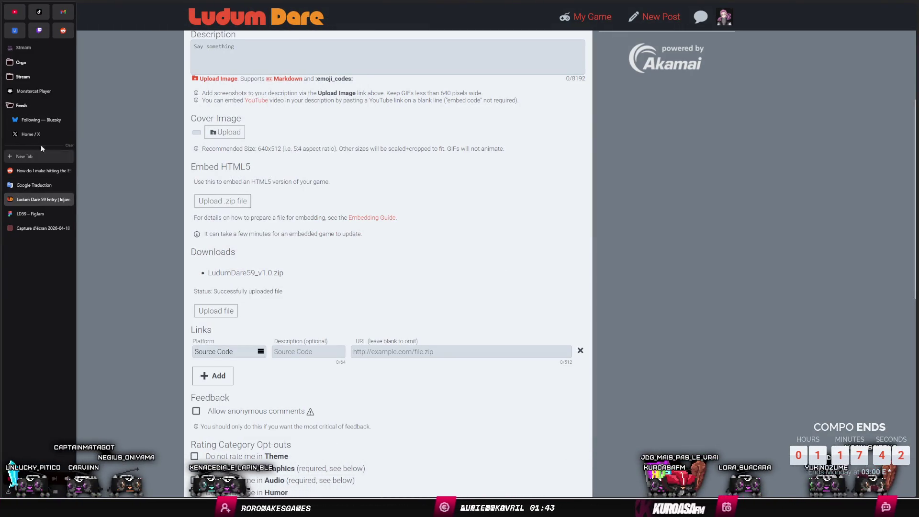
pyautogui.click(63, 12)
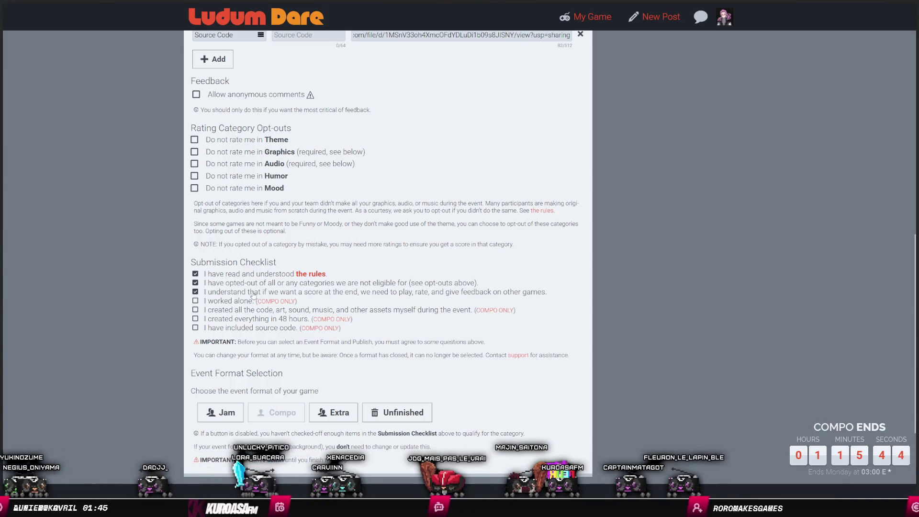
# Step: Tick the solo, self-made, 48-hour and source-included checkboxes and choose the Compo format
pyautogui.click(228, 305)
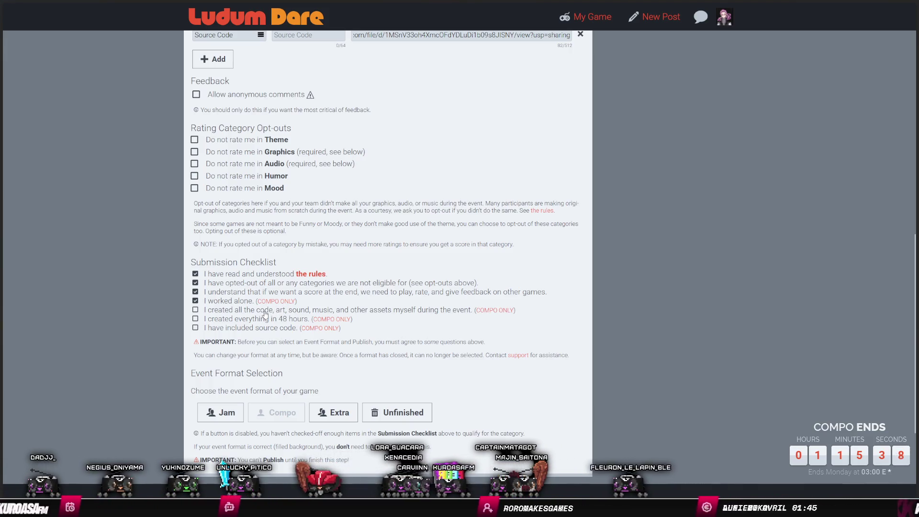
pyautogui.click(264, 310)
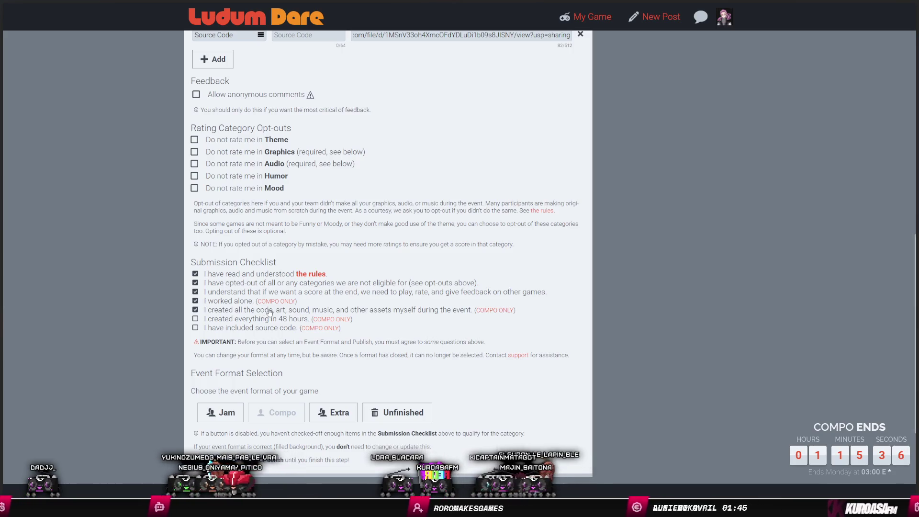
pyautogui.scroll(-1, 203, 283)
pyautogui.click(195, 275)
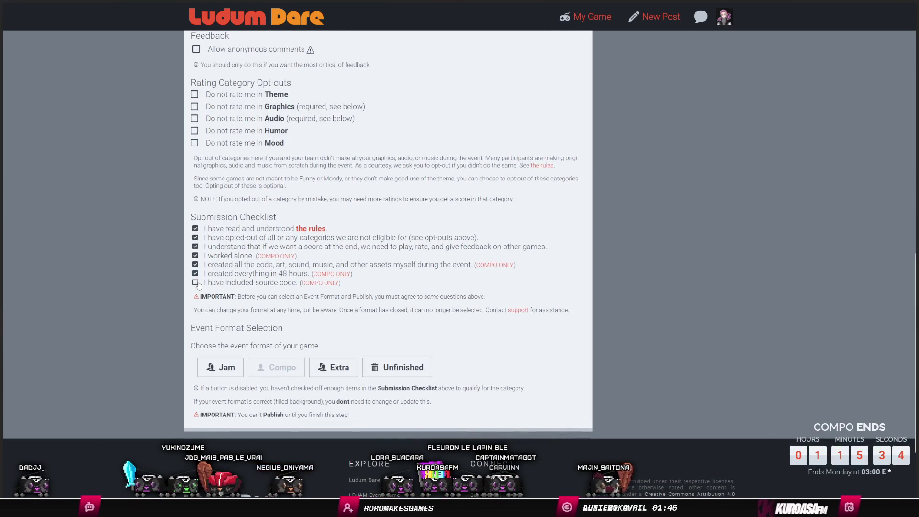
pyautogui.click(196, 284)
pyautogui.click(280, 367)
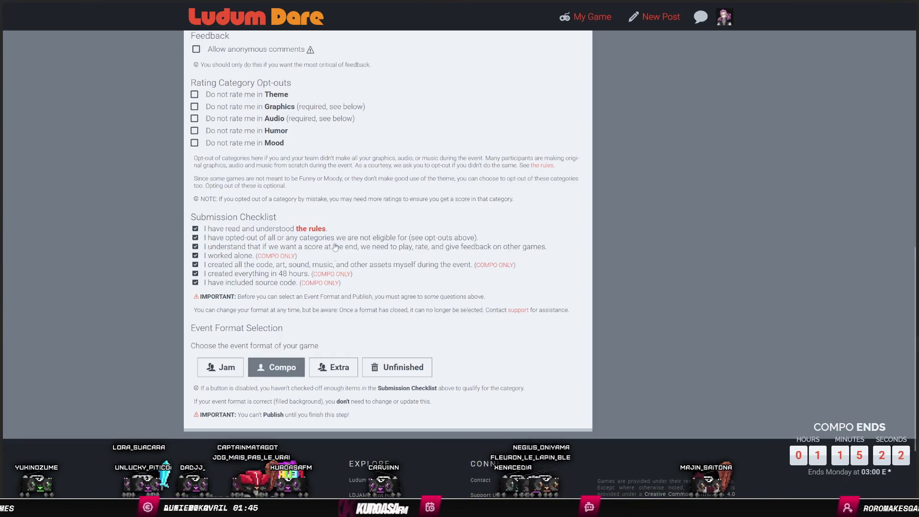
pyautogui.scroll(-1, 341, 282)
pyautogui.scroll(10, 339, 217)
pyautogui.scroll(-10, 339, 217)
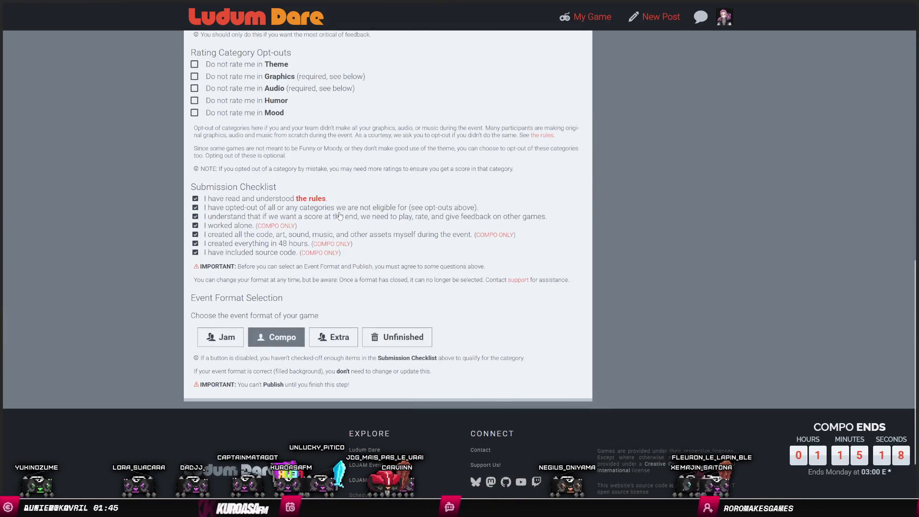
pyautogui.scroll(10, 339, 217)
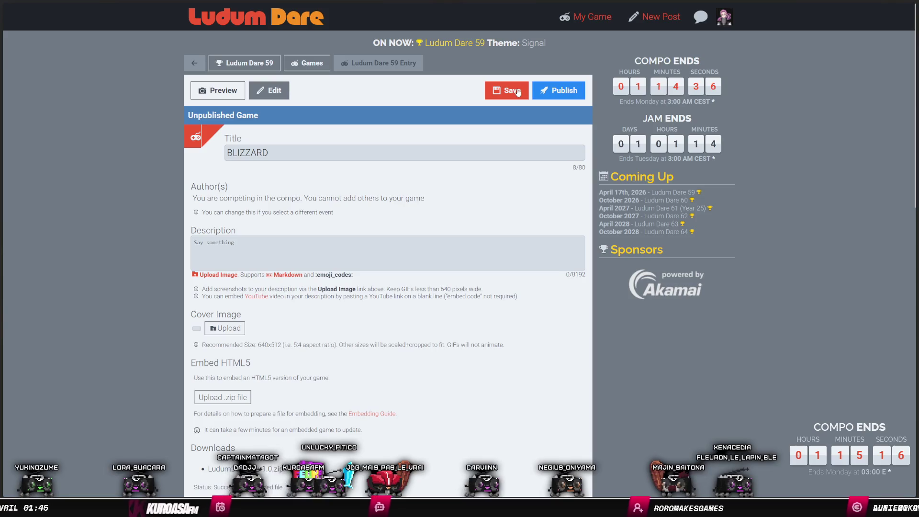
# Step: Save and publish the BLIZZARD entry, then reopen it to edit the description
pyautogui.click(507, 142)
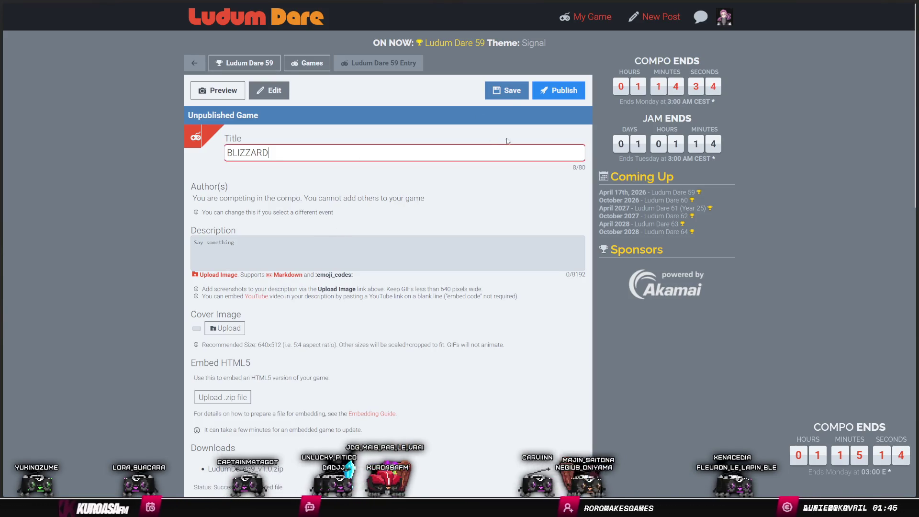
pyautogui.press('Tab')
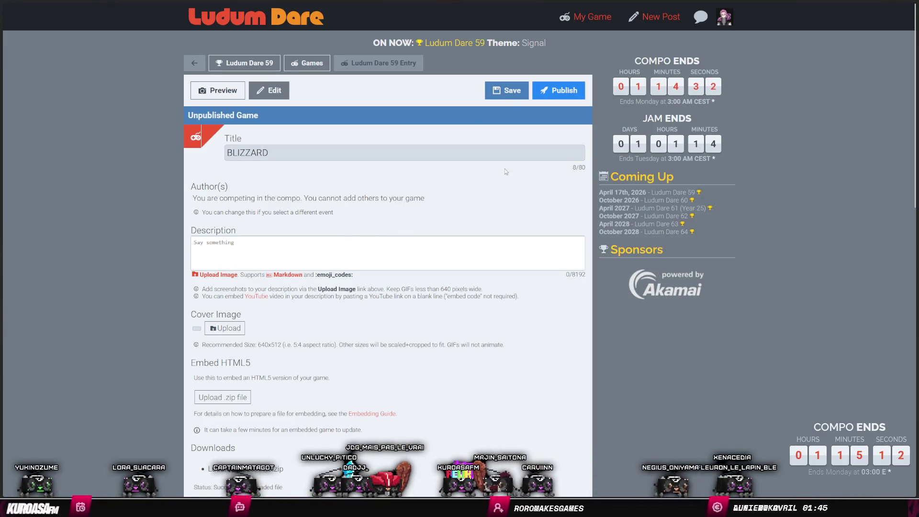
pyautogui.click(507, 90)
pyautogui.click(552, 91)
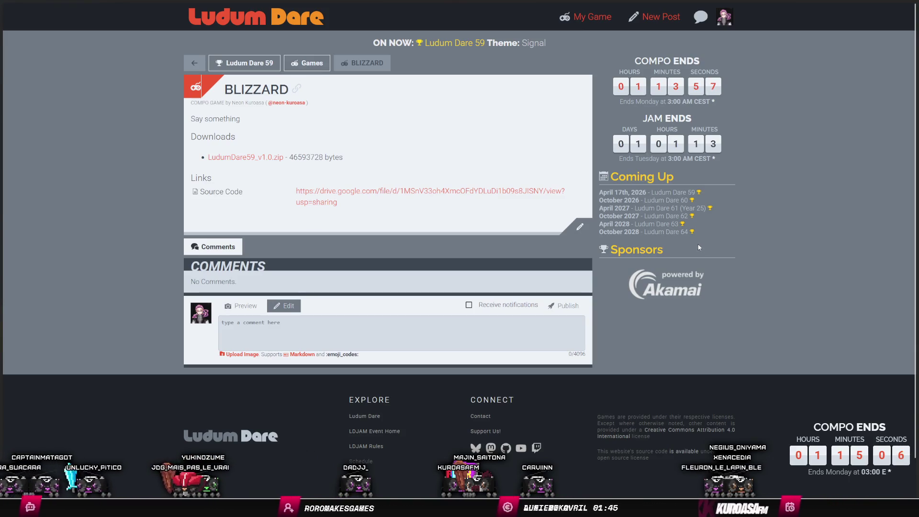
pyautogui.click(581, 228)
pyautogui.click(306, 217)
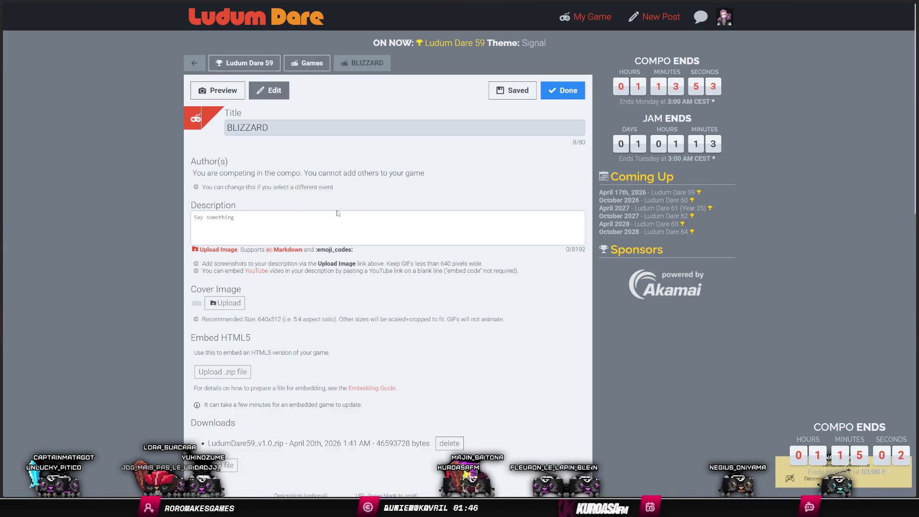
pyautogui.write('Y')
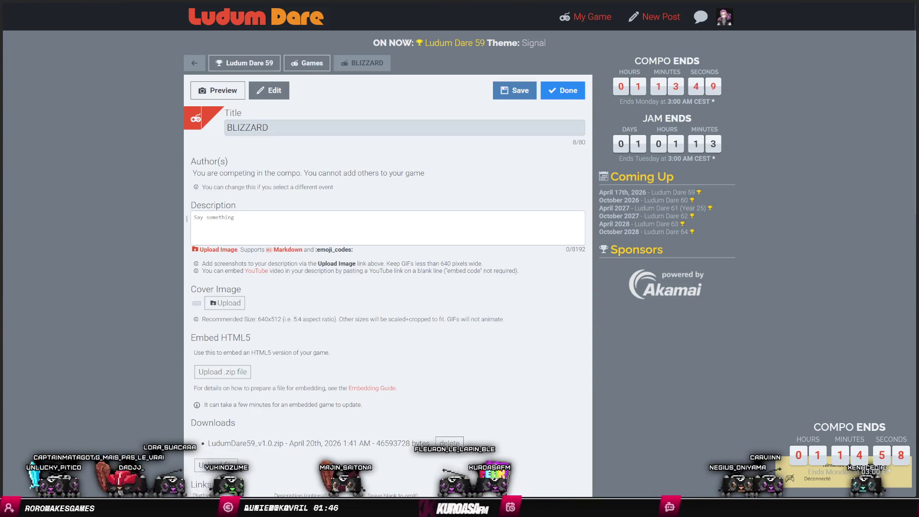
# Step: In Godot, open intro.tscn and select the RichTextLabel holding the intro letter
pyautogui.hotkey('alt', 'Tab')
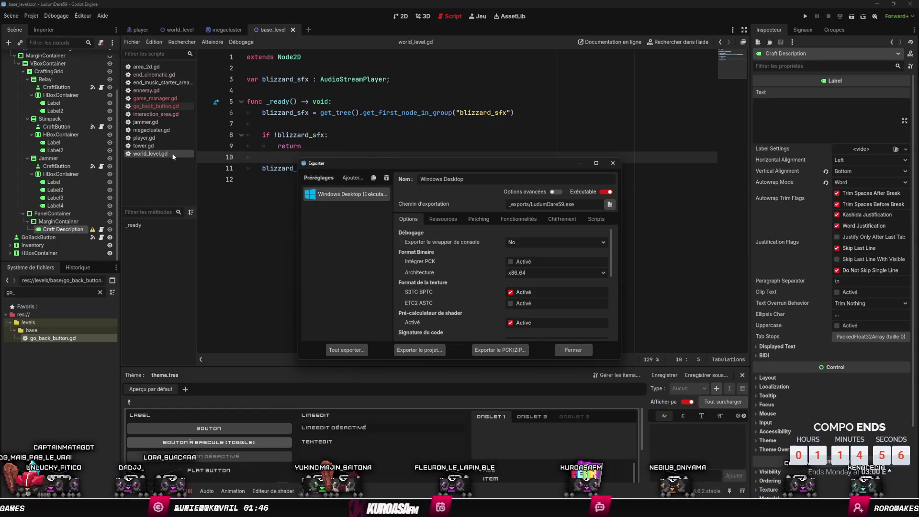
pyautogui.click(613, 163)
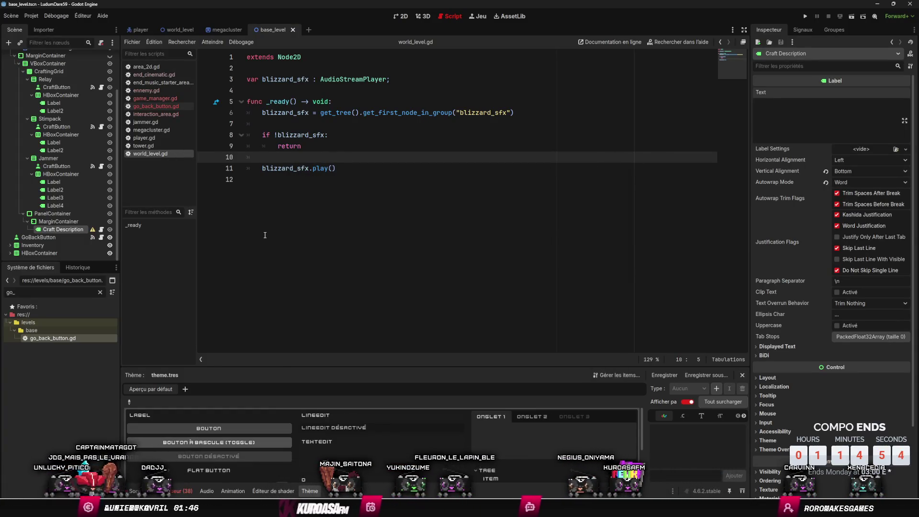
pyautogui.hotkey('alt', 'shift', 'o')
pyautogui.write('intro')
pyautogui.press('Down')
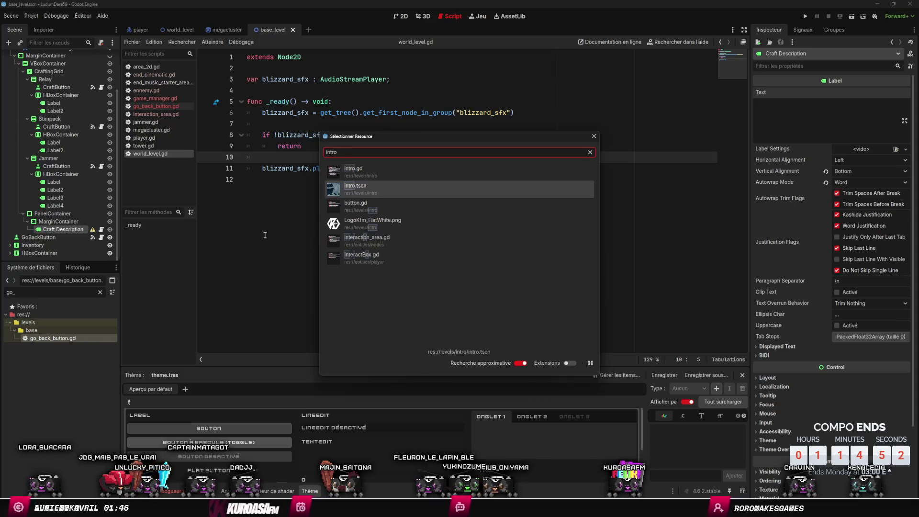
pyautogui.press('Return')
pyautogui.click(84, 176)
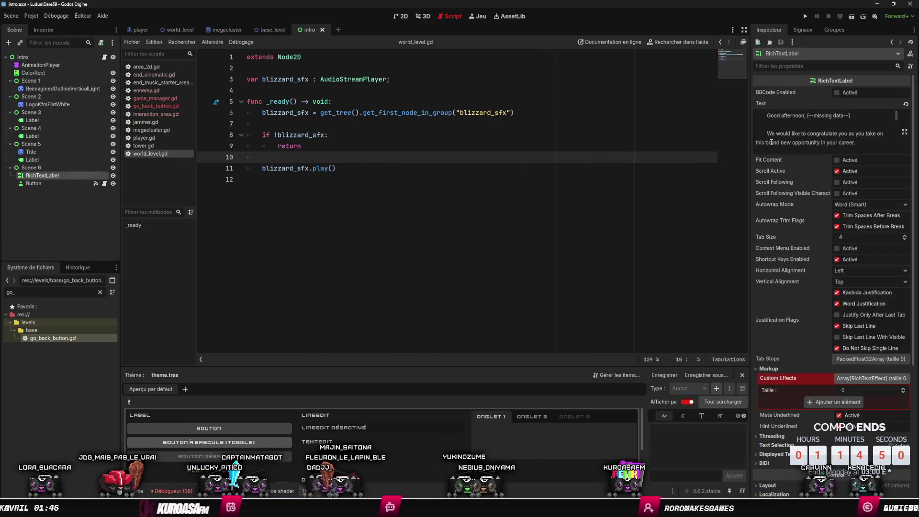
pyautogui.hotkey('alt', 'Tab')
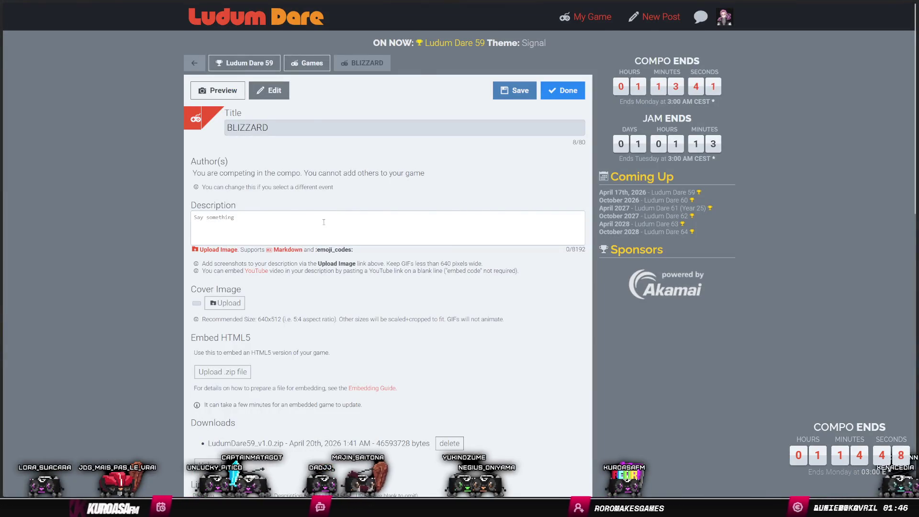
# Step: Paste the Korpocorp intro letter as the BLIZZARD description, save with Done, and run the game
pyautogui.click(323, 222)
pyautogui.hotkey('ctrl', 'v')
pyautogui.hotkey('ctrl', 'z')
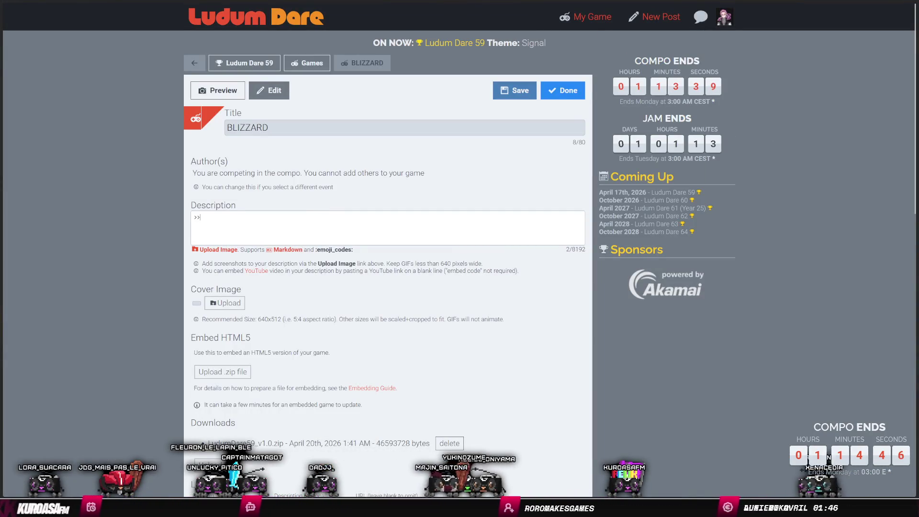
pyautogui.hotkey('ctrl', 'v')
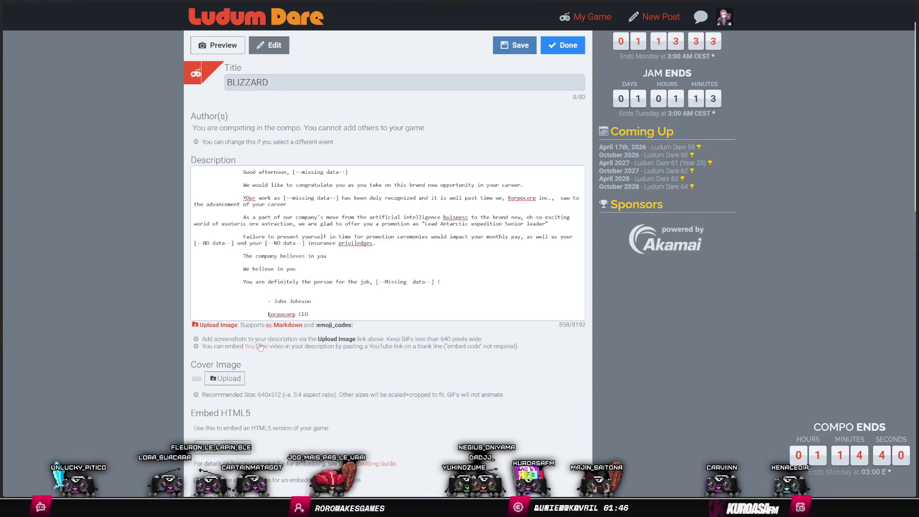
pyautogui.click(561, 46)
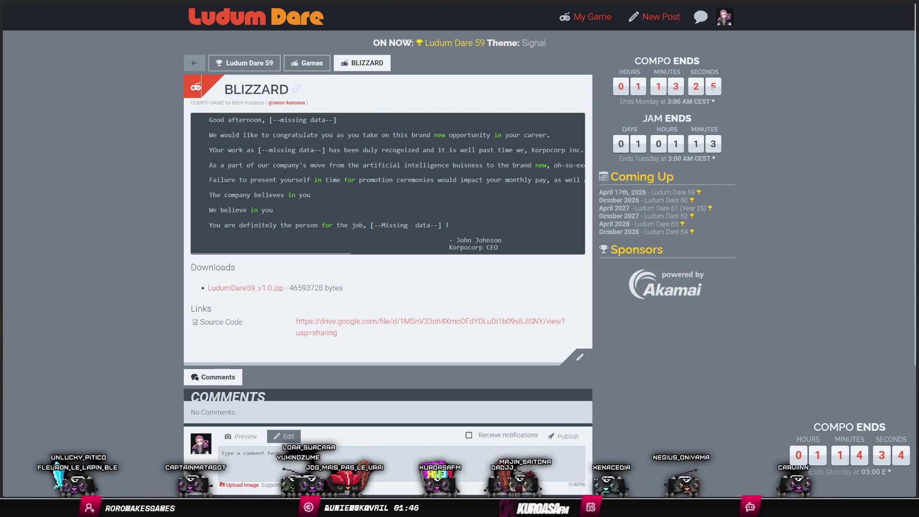
pyautogui.hotkey('alt', 'Tab')
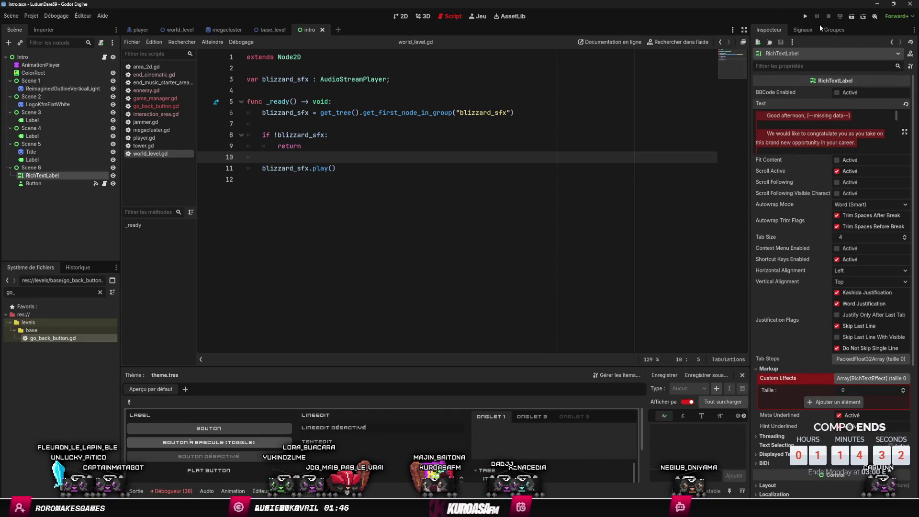
pyautogui.click(808, 16)
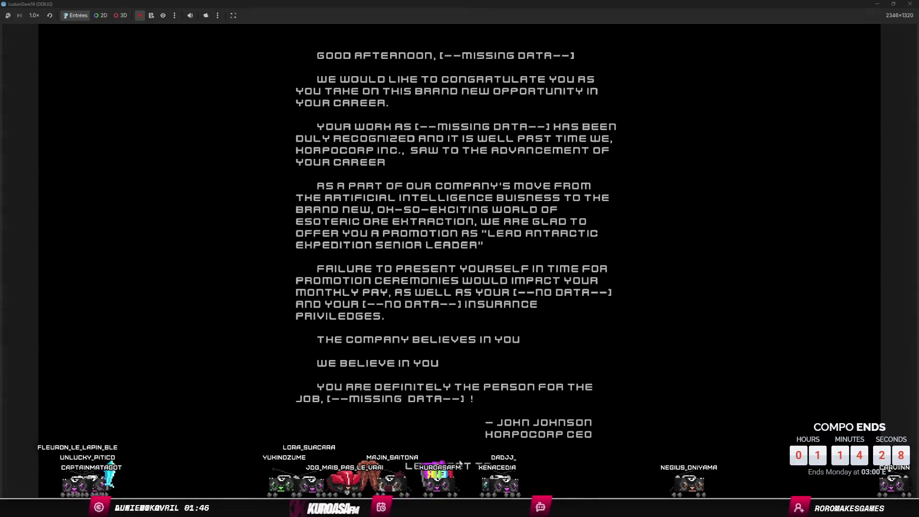
# Step: Advance past the intro letter and snip the game view with the NETWORK signal HUD
pyautogui.click(550, 462)
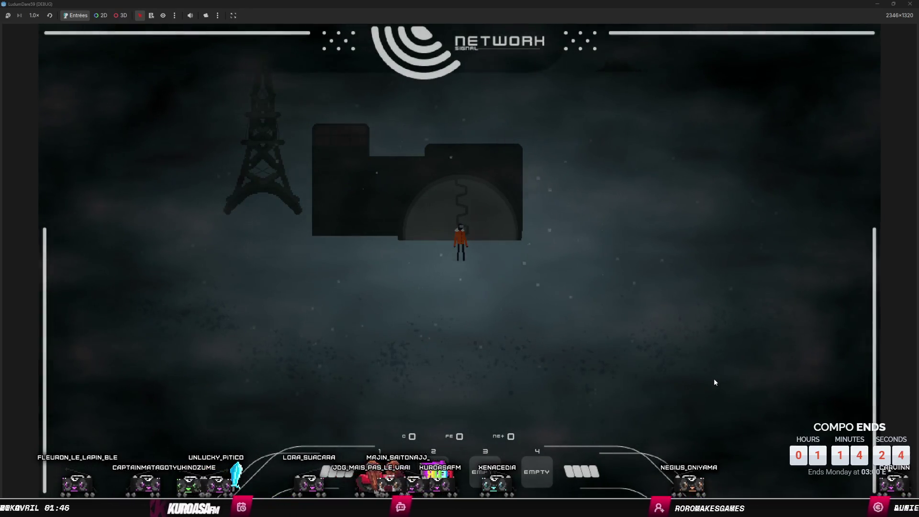
pyautogui.press('super+shift+s')
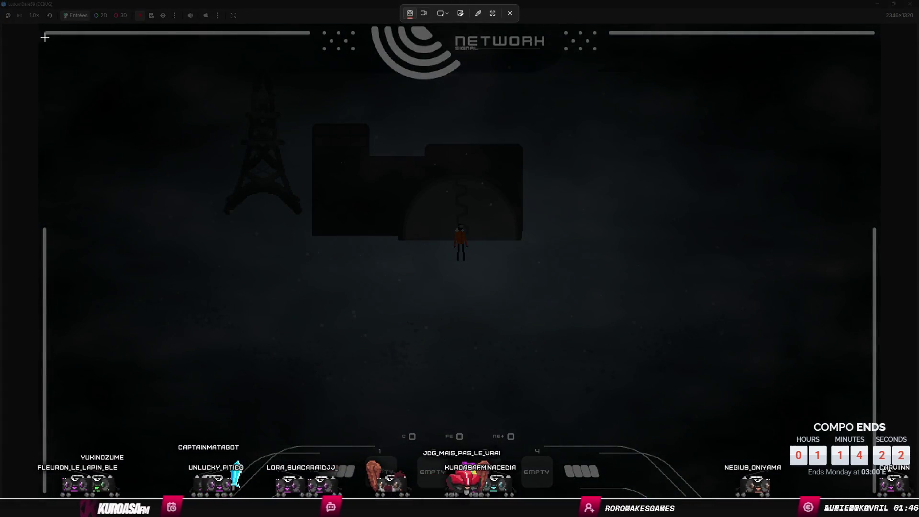
pyautogui.moveTo(39, 24)
pyautogui.mouseDown()
pyautogui.moveTo(208, 154)
pyautogui.moveTo(515, 345)
pyautogui.moveTo(895, 498)
pyautogui.moveTo(880, 497)
pyautogui.mouseUp()
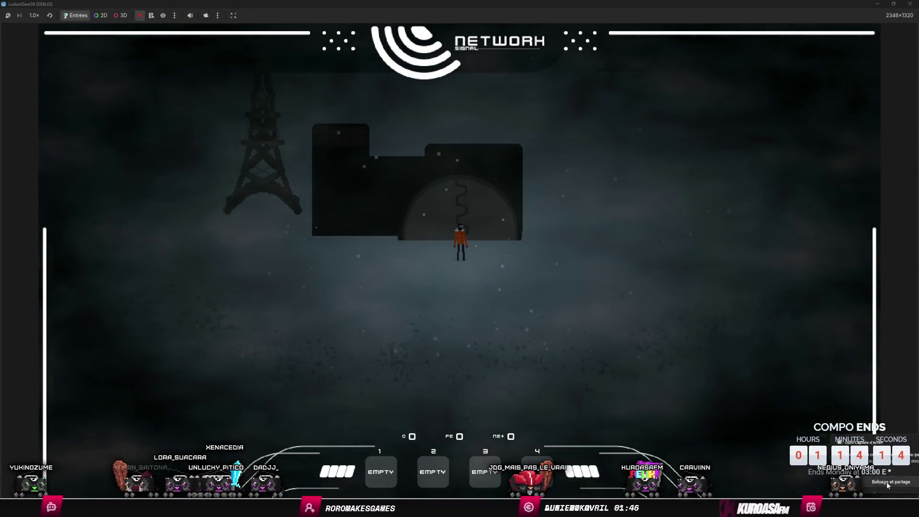
pyautogui.click(877, 4)
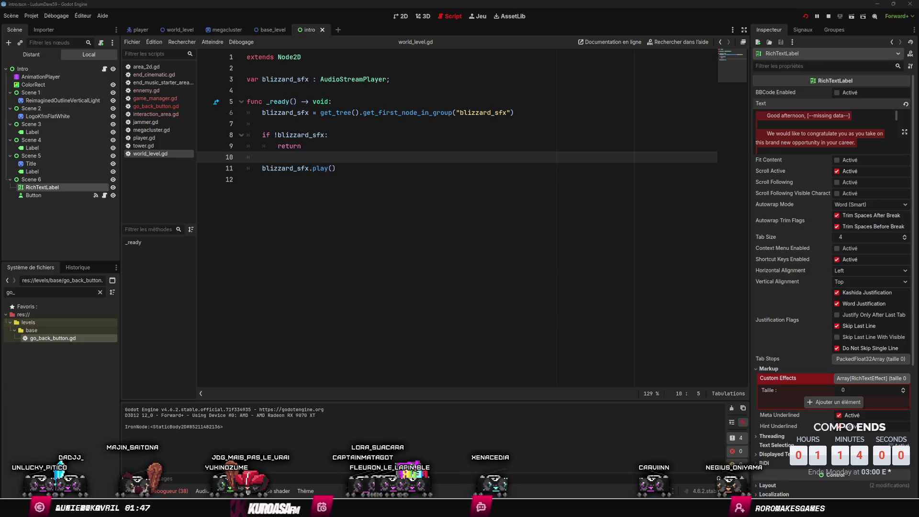
# Step: Refresh the entry page, reopen it for editing, and start a cover image upload
pyautogui.press('F5')
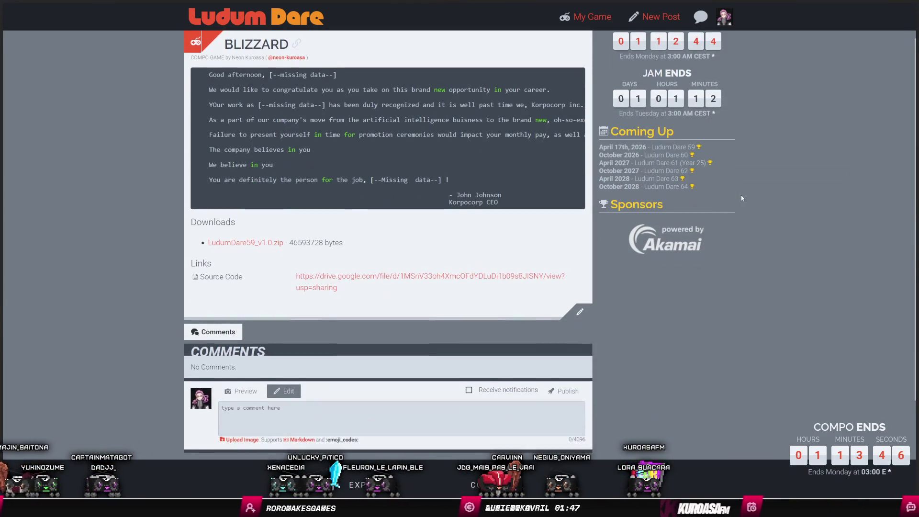
pyautogui.scroll(2, 741, 196)
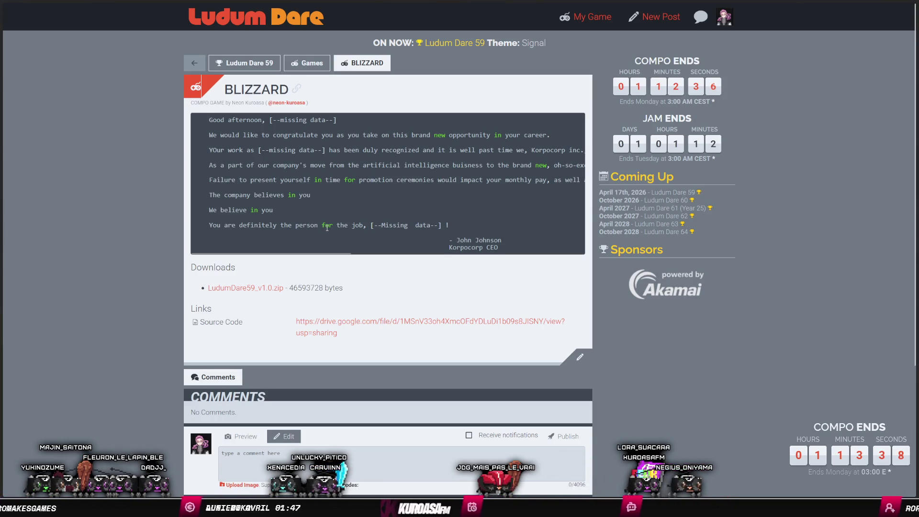
pyautogui.click(580, 358)
pyautogui.scroll(-5, 303, 210)
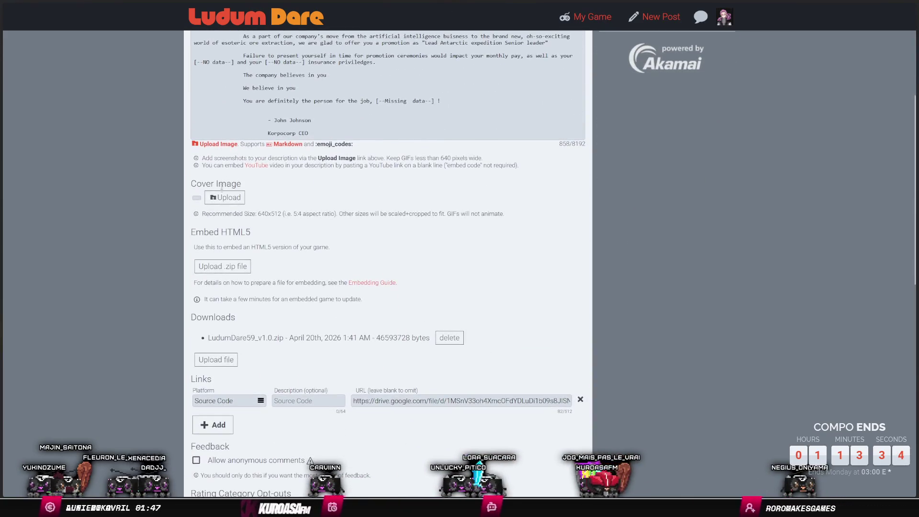
pyautogui.click(225, 199)
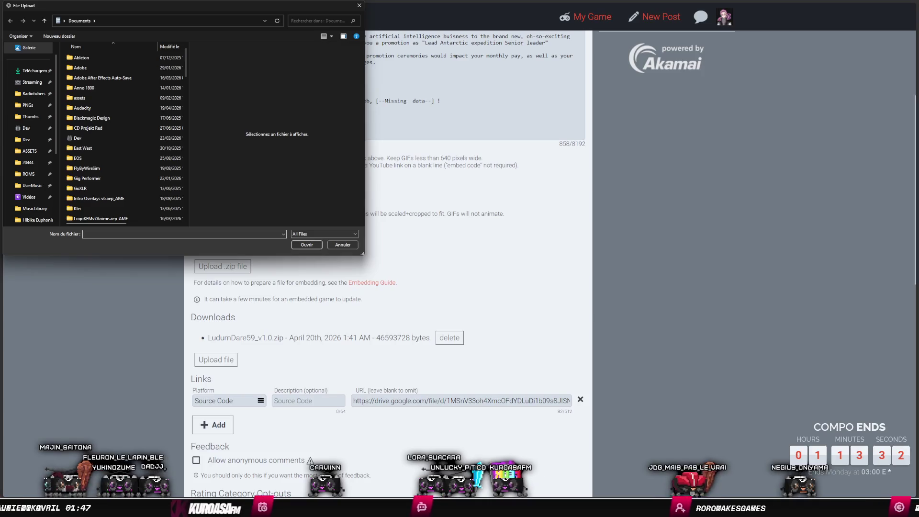
# Step: Upload the newest capture from Pictures\Screenshots as cover and note the recommended 640x512 size
pyautogui.click(188, 20)
pyautogui.write('C:\\Users\\20444\\Pictures\\Screenshots')
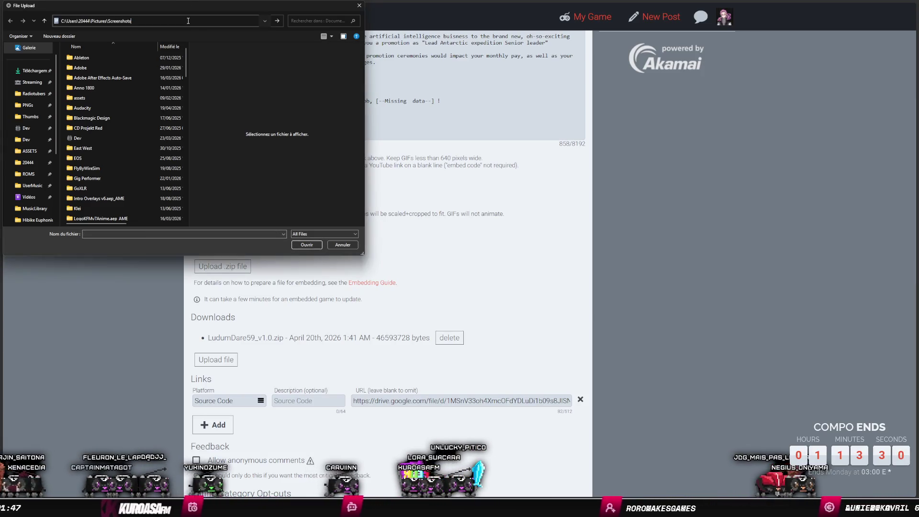
pyautogui.press('Return')
pyautogui.scroll(-10, 184, 109)
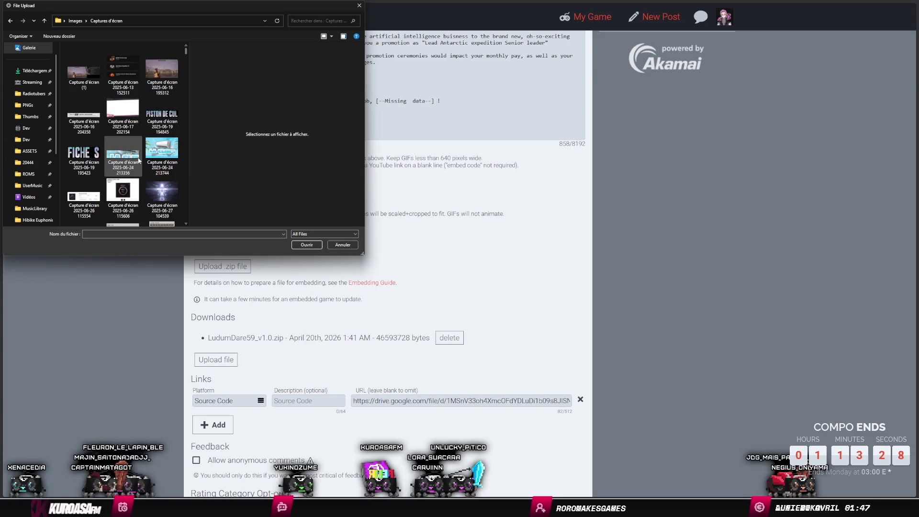
pyautogui.moveTo(186, 80); pyautogui.dragTo(187, 216)
pyautogui.scroll(2, 153, 178)
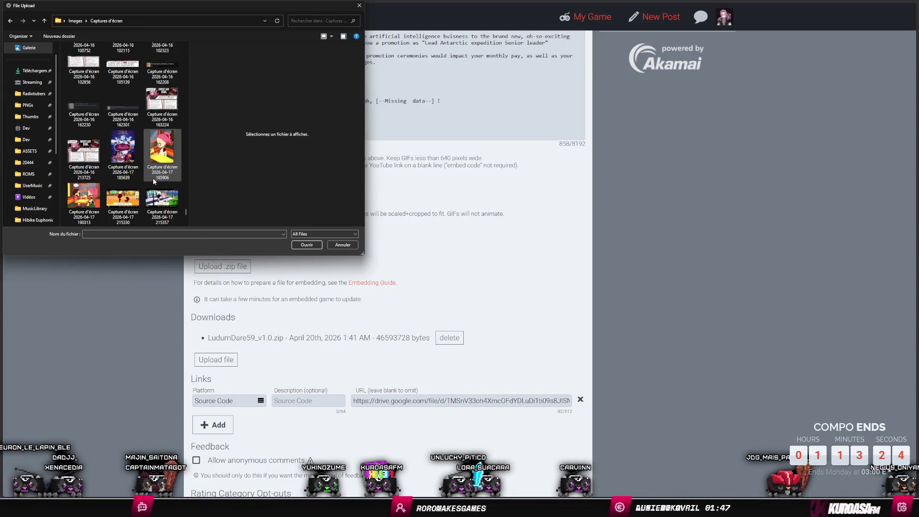
pyautogui.click(161, 200)
pyautogui.click(306, 245)
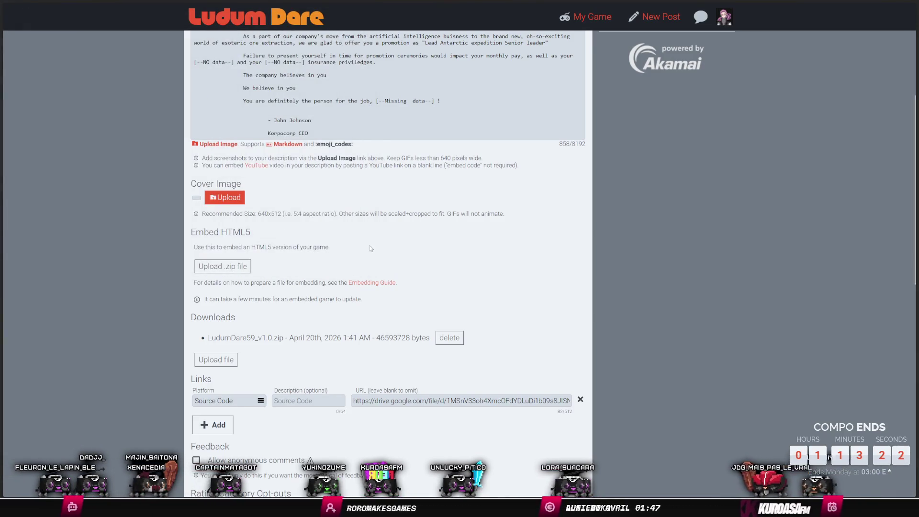
pyautogui.scroll(-2, 371, 246)
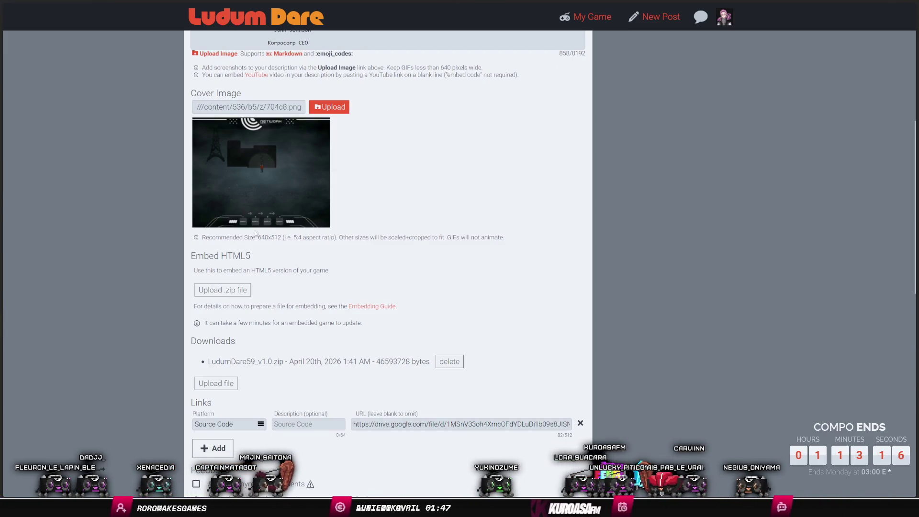
pyautogui.doubleClick(269, 238)
pyautogui.hotkey('alt', 'Tab')
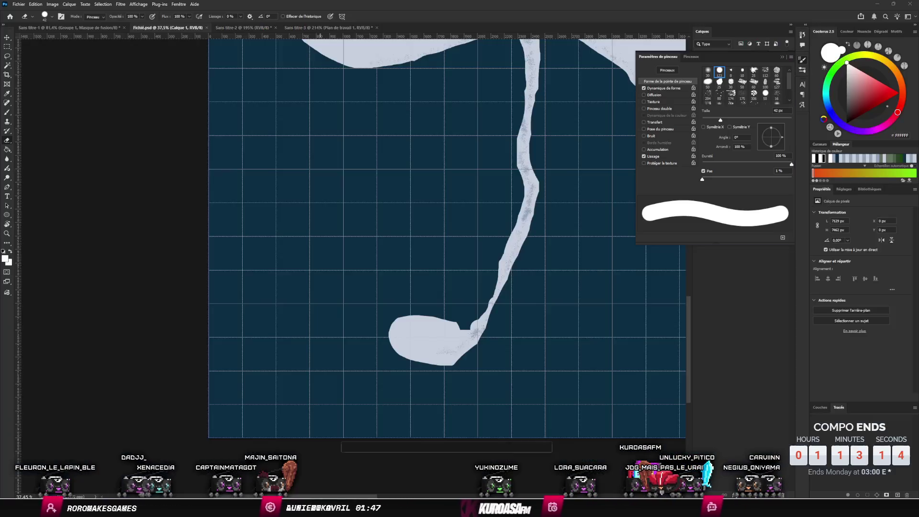
# Step: Create a 640×512 document, after first making a 700x500 one
pyautogui.hotkey('ctrl', 'n')
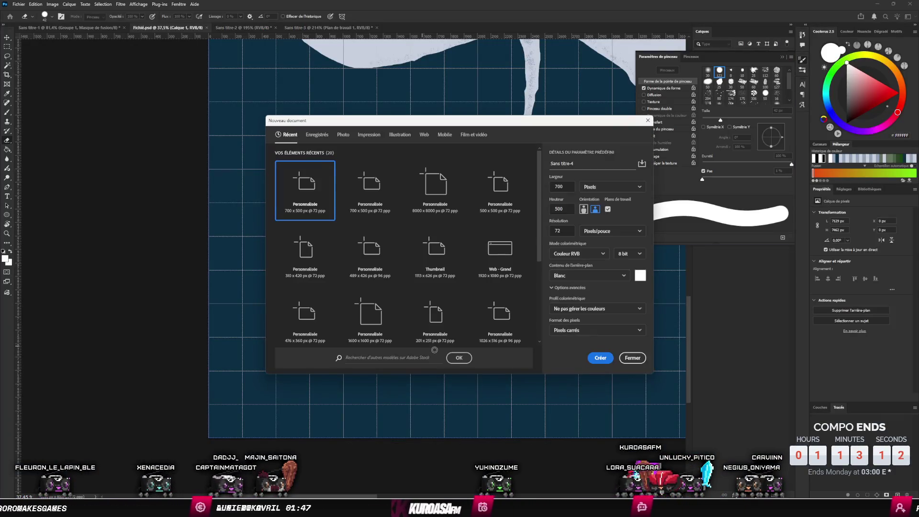
pyautogui.click(606, 360)
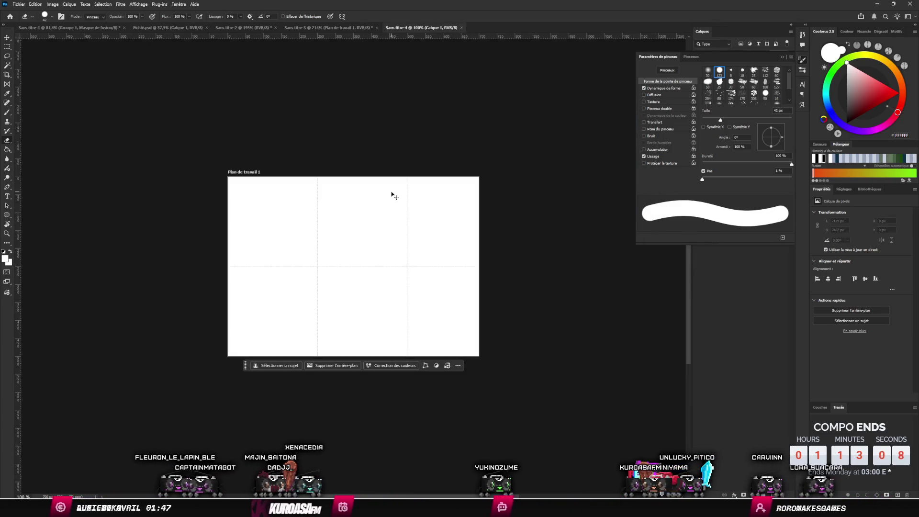
pyautogui.hotkey('alt', 'Tab')
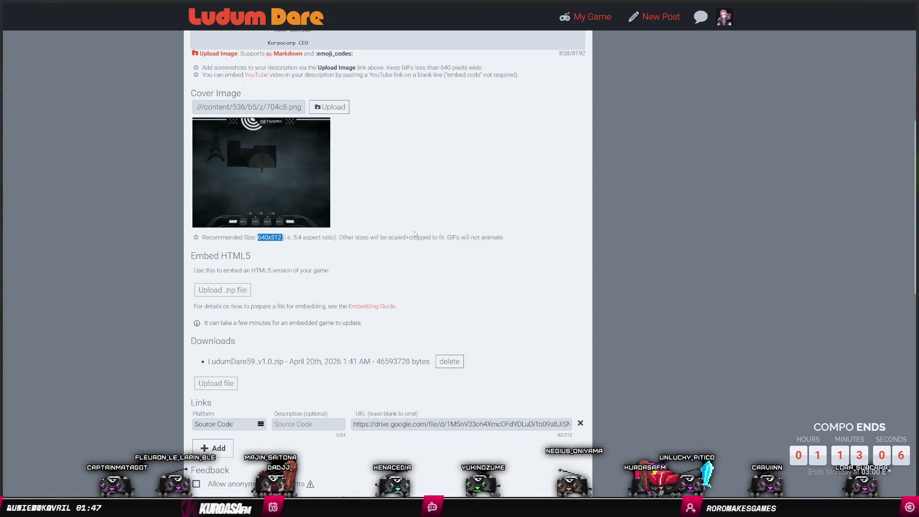
pyautogui.hotkey('alt', 'Tab')
pyautogui.hotkey('ctrl', 'n')
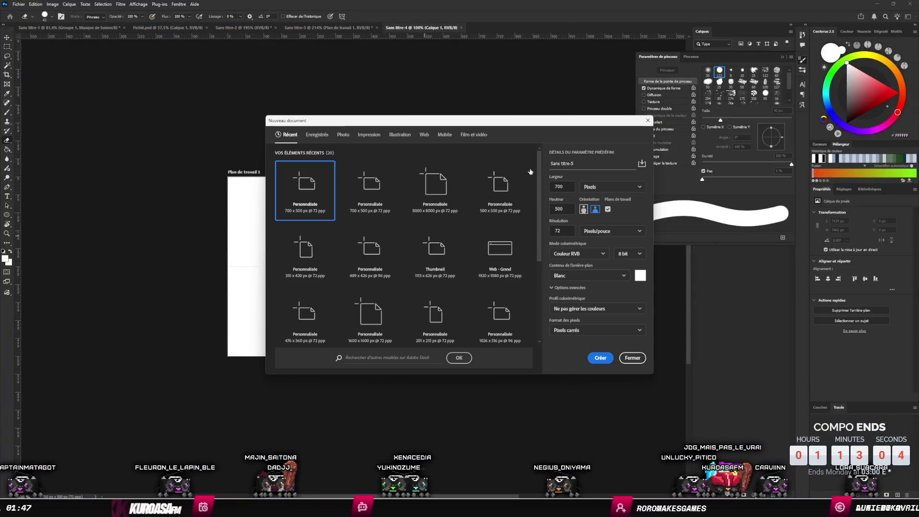
pyautogui.write('640')
pyautogui.press('Tab')
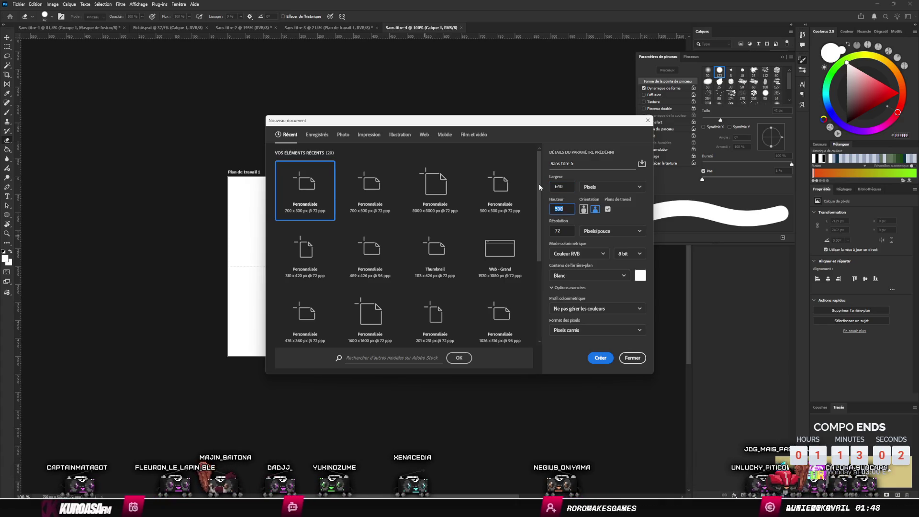
pyautogui.press('Return')
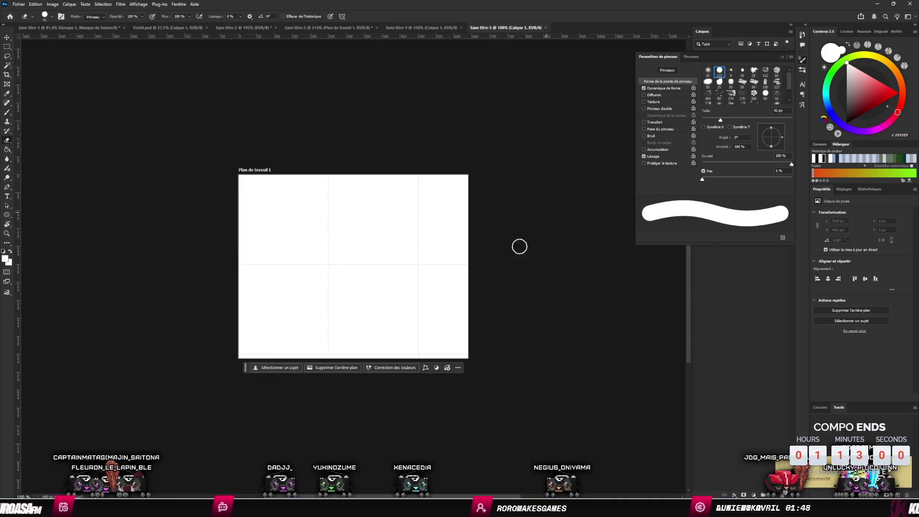
# Step: Place the game screenshot in the new document, enlarged to cover the artboard
pyautogui.scroll(1, 367, 283)
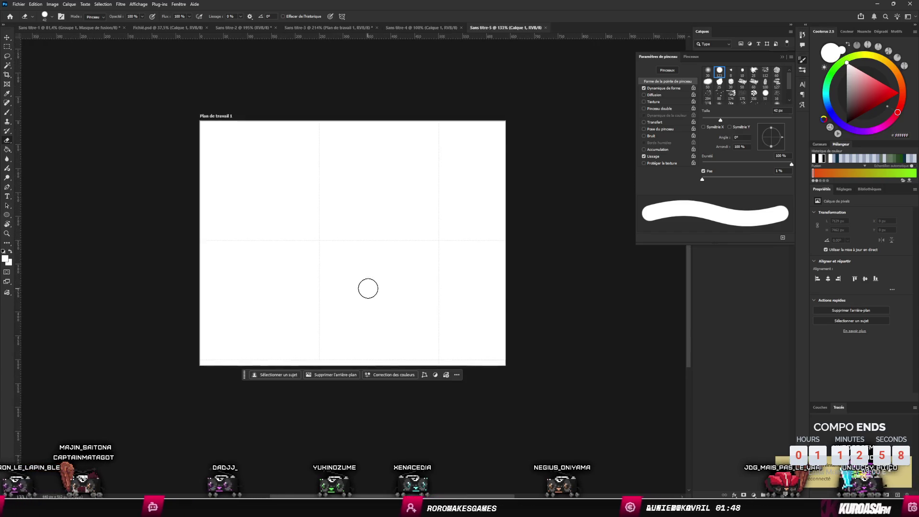
pyautogui.moveTo(918, 281)
pyautogui.mouseDown()
pyautogui.moveTo(475, 281)
pyautogui.moveTo(490, 296)
pyautogui.mouseUp()
pyautogui.moveTo(505, 329)
pyautogui.mouseDown()
pyautogui.moveTo(595, 397)
pyautogui.moveTo(559, 376)
pyautogui.moveTo(565, 381)
pyautogui.mouseUp()
pyautogui.press('Return')
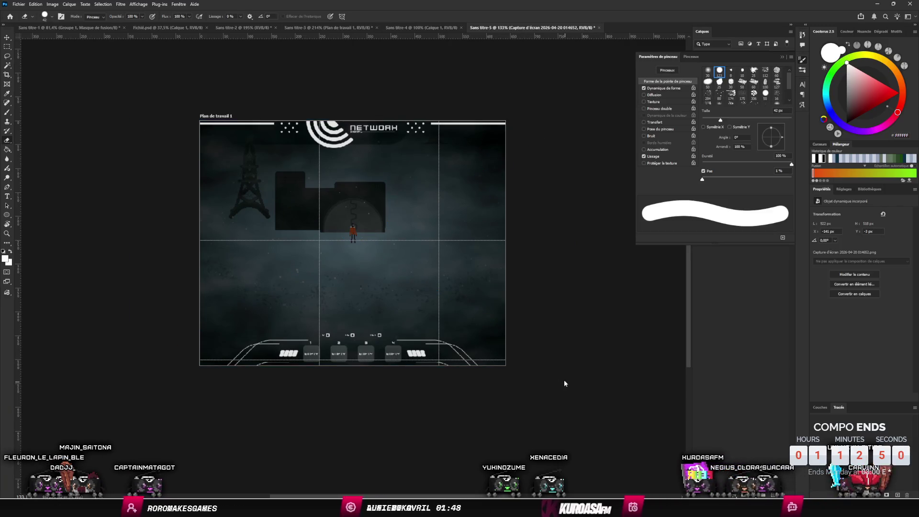
# Step: Switch among the open documents, closing the brush settings and dismissing a warning
pyautogui.click(399, 27)
pyautogui.keyDown('ctrl'); pyautogui.click(369, 266); pyautogui.keyUp('ctrl')
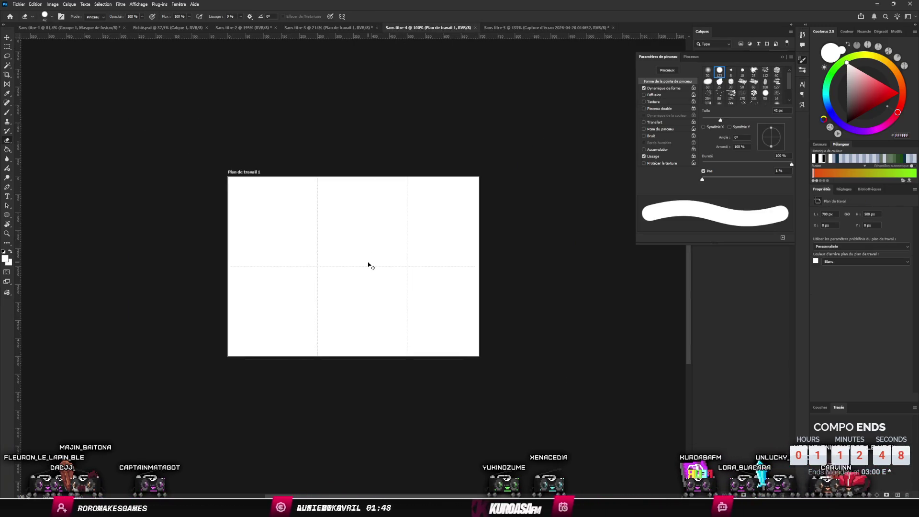
pyautogui.click(506, 28)
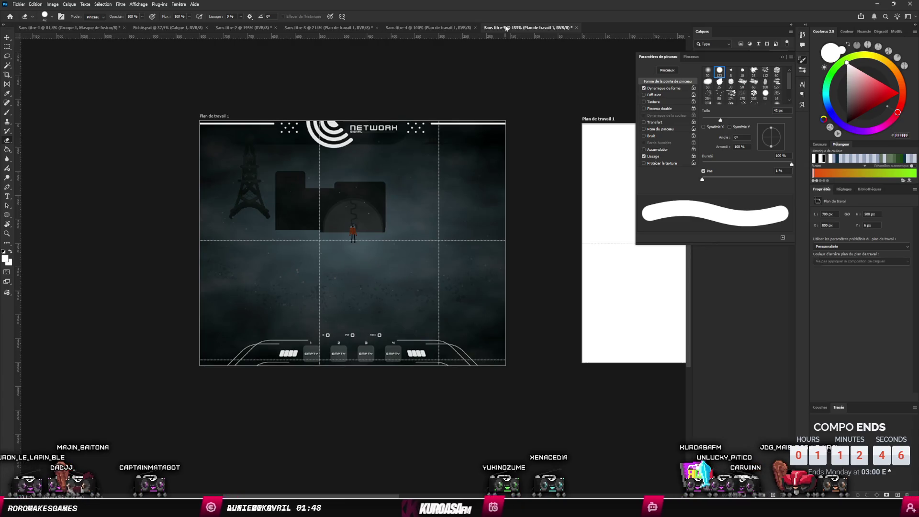
pyautogui.hotkey('ctrl', 'shift', 'Tab')
pyautogui.click(790, 61)
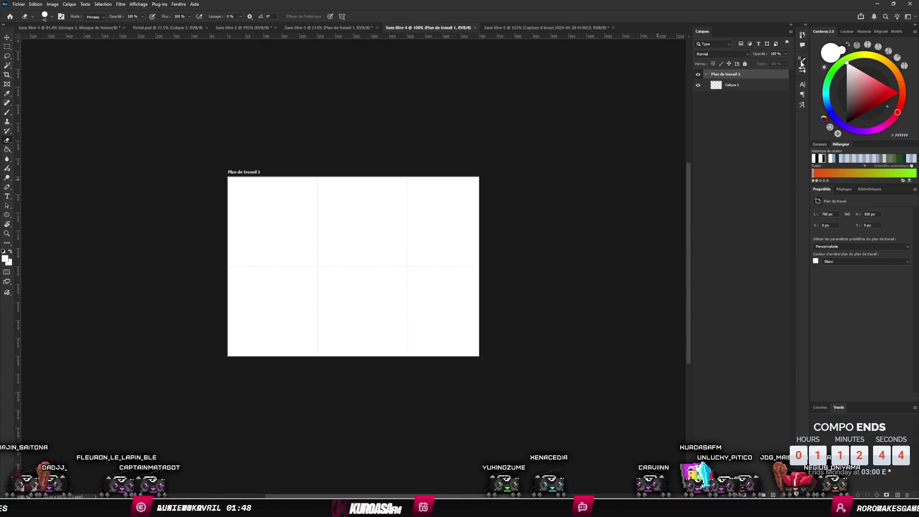
pyautogui.click(526, 27)
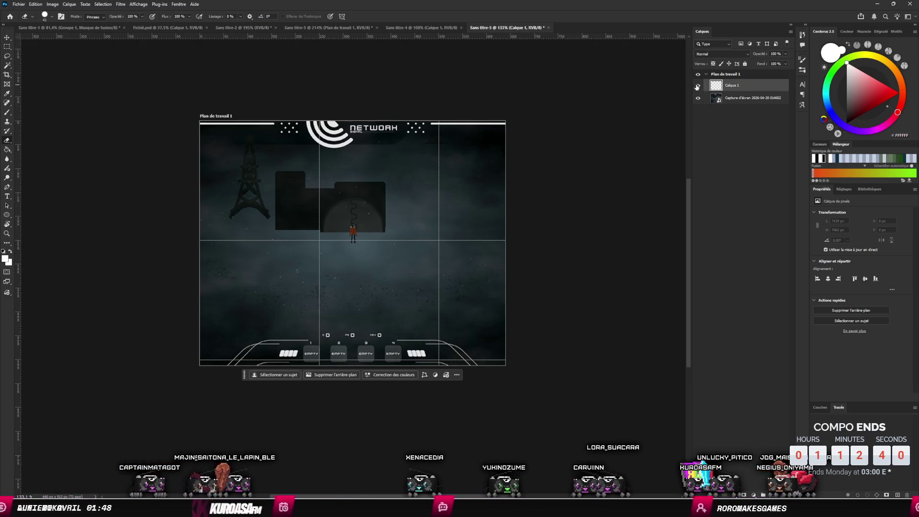
pyautogui.click(556, 251)
pyautogui.press('Return')
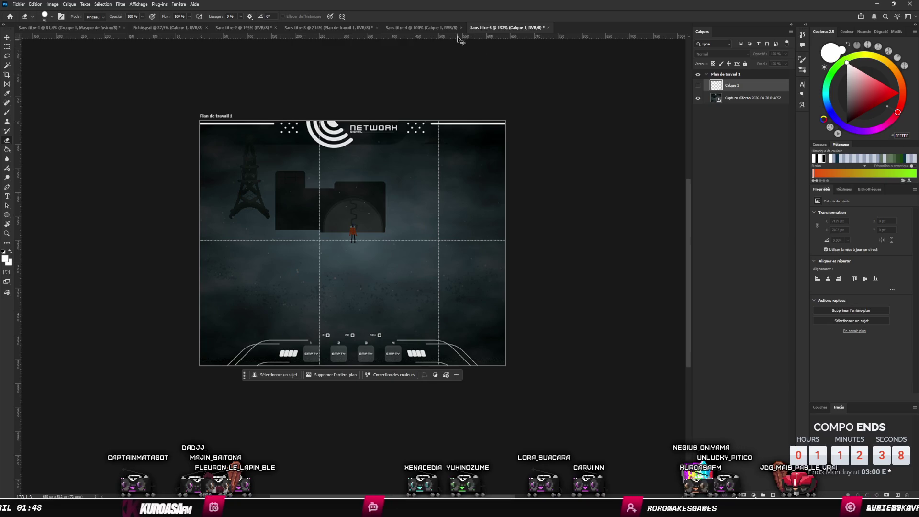
pyautogui.click(421, 27)
pyautogui.click(323, 27)
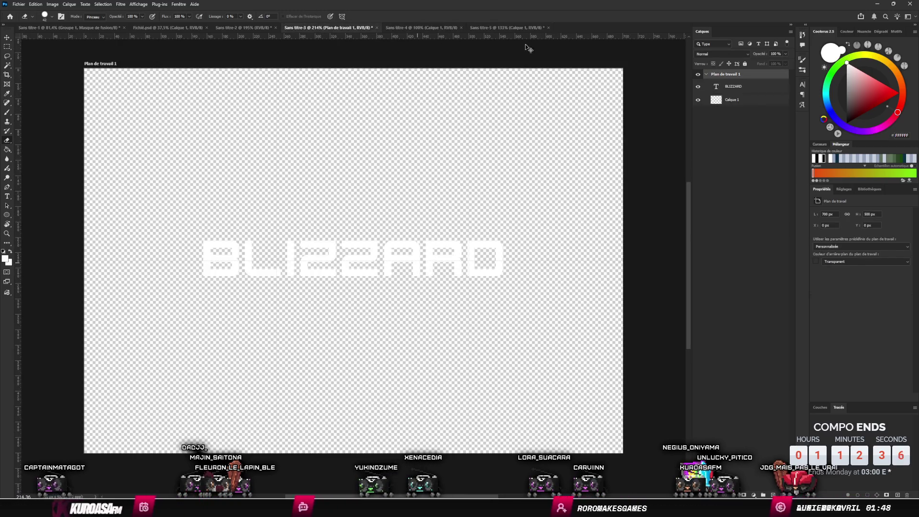
pyautogui.click(510, 27)
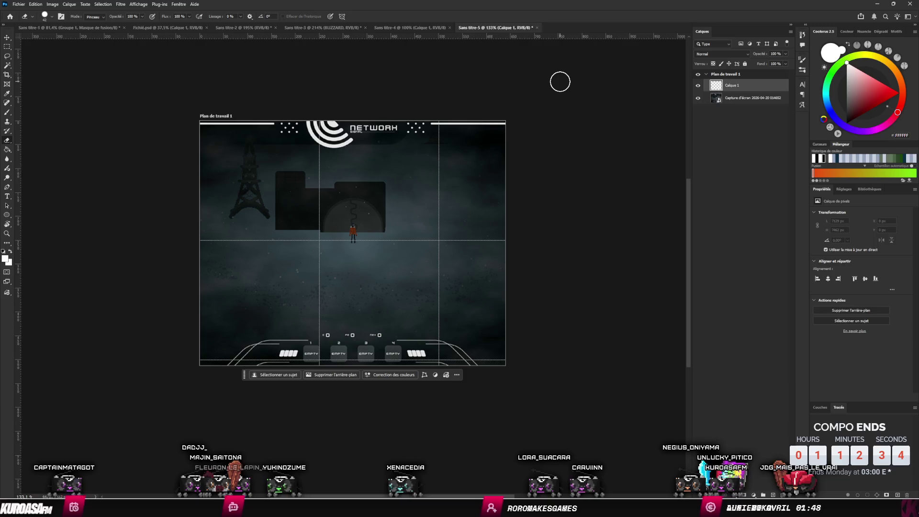
# Step: Replace the empty layer with the pasted white BLIZZARD title, left centred on the screenshot
pyautogui.press('Delete')
pyautogui.hotkey('ctrl', 'v')
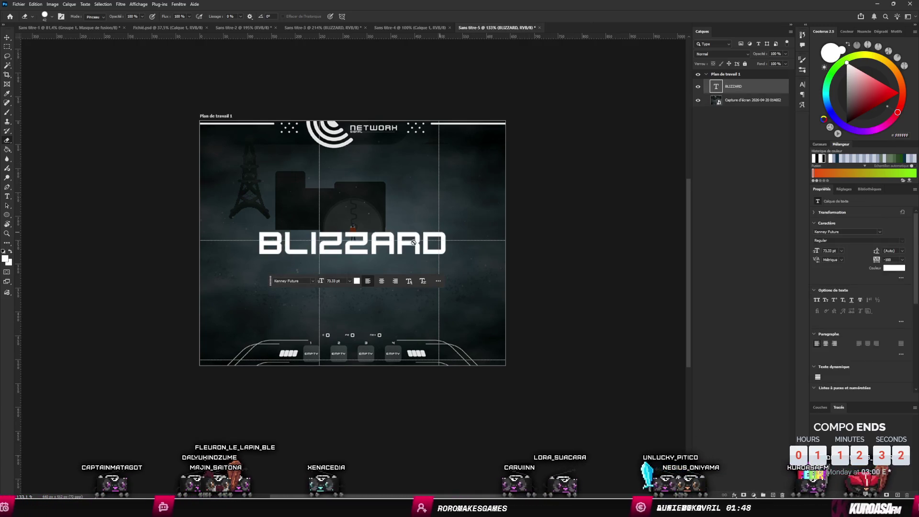
pyautogui.click(6, 39)
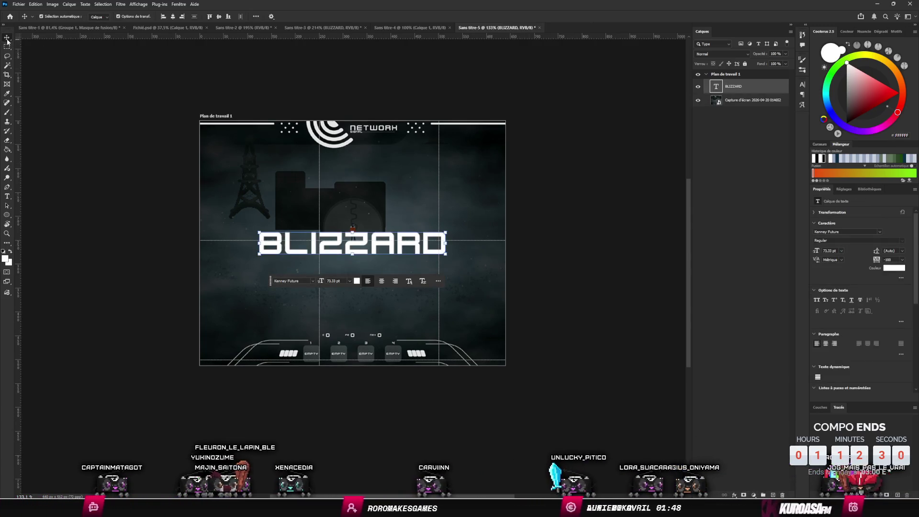
pyautogui.hotkey('shift', 'v')
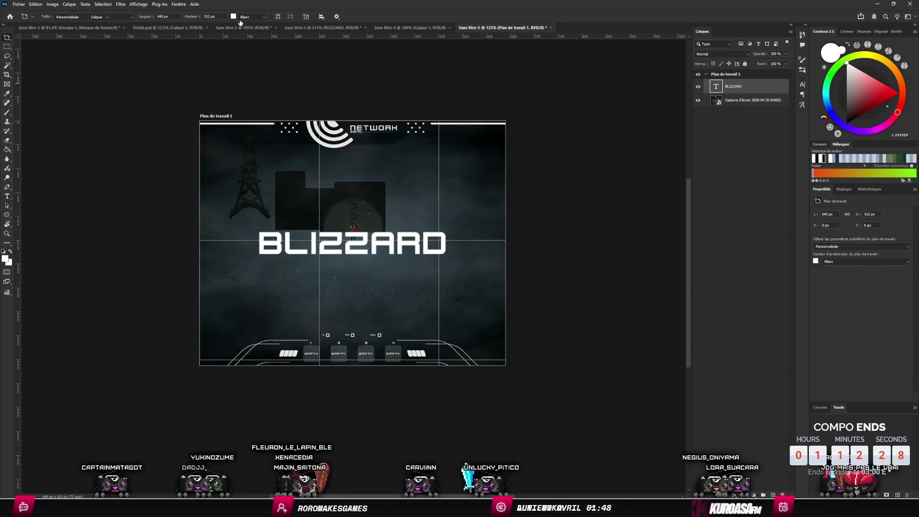
pyautogui.hotkey('shift', 'v')
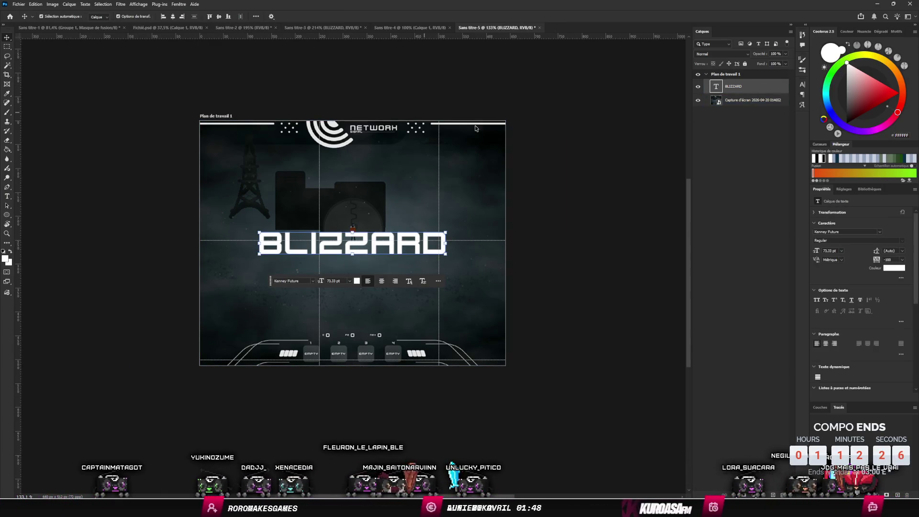
pyautogui.click(749, 99)
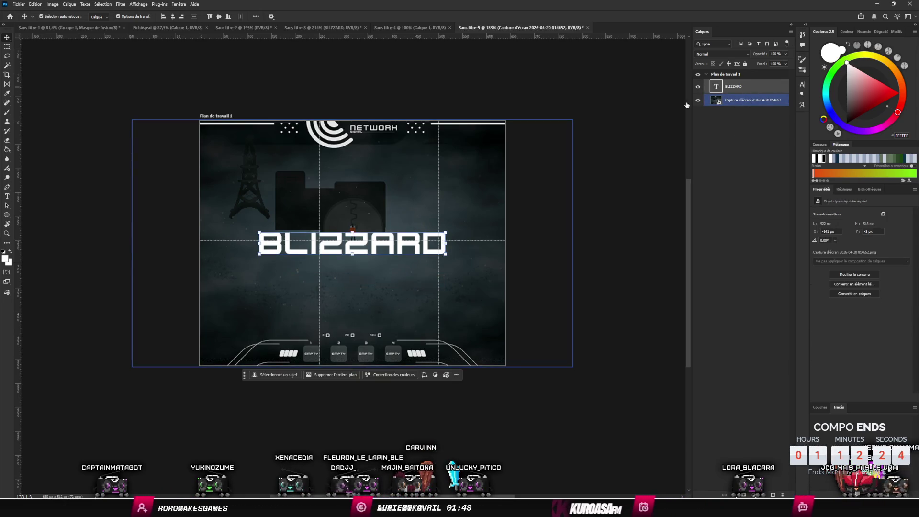
pyautogui.moveTo(373, 243); pyautogui.dragTo(391, 246)
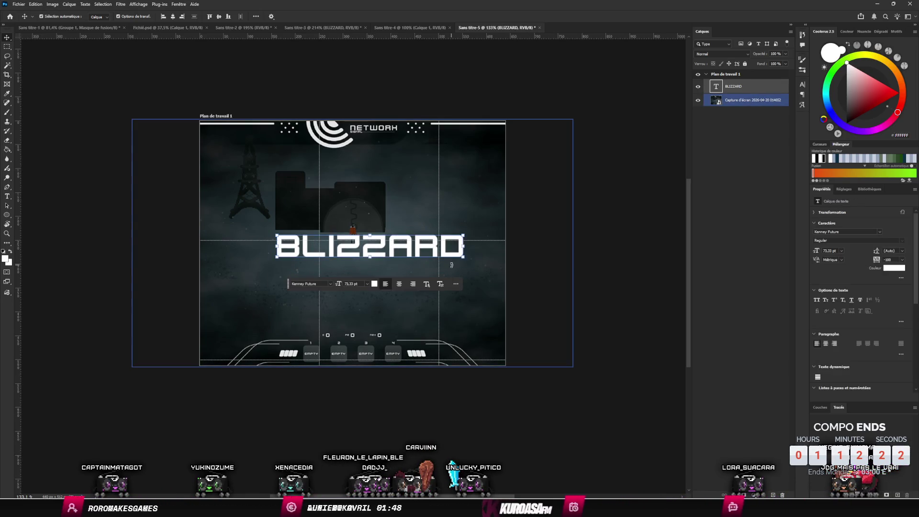
pyautogui.hotkey('ctrl', 'z')
pyautogui.hotkey('ctrl', 'z')
pyautogui.hotkey('ctrl', 'z')
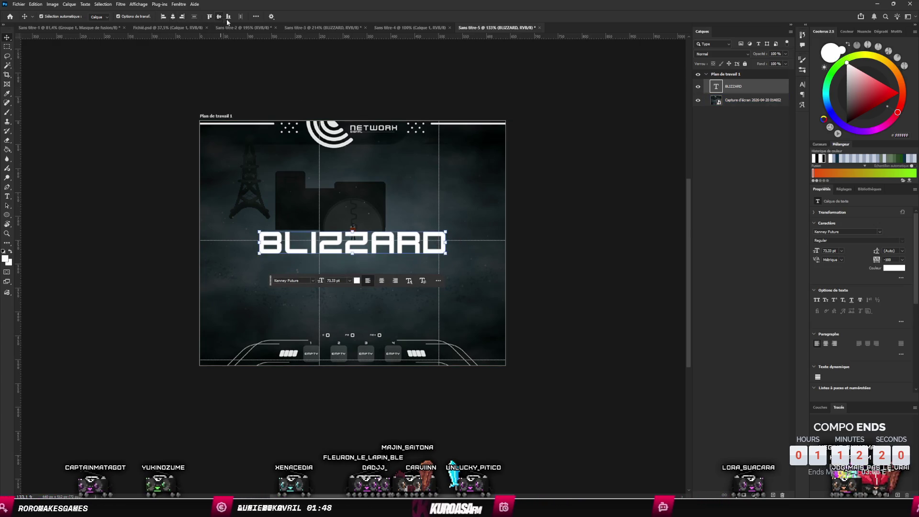
pyautogui.hotkey('ctrl', 'z')
pyautogui.scroll(3, 458, 293)
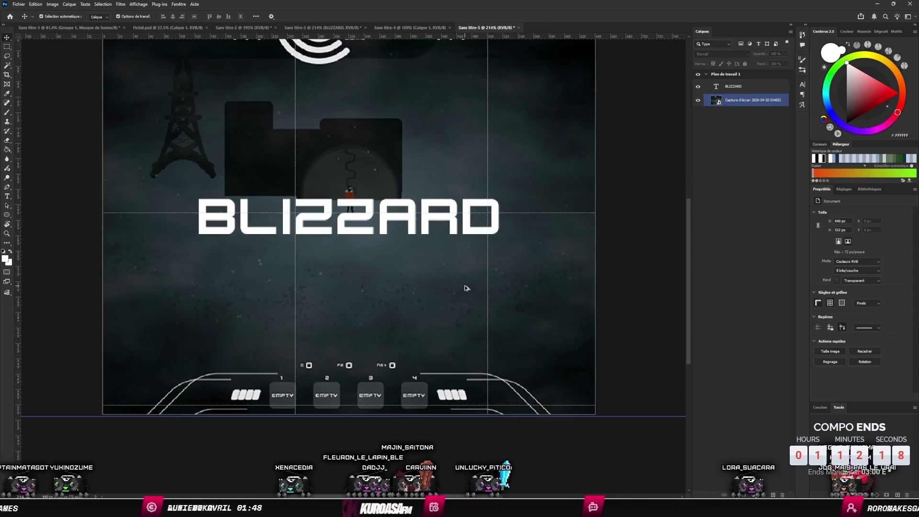
pyautogui.scroll(-2, 450, 287)
pyautogui.moveTo(451, 286); pyautogui.dragTo(486, 290)
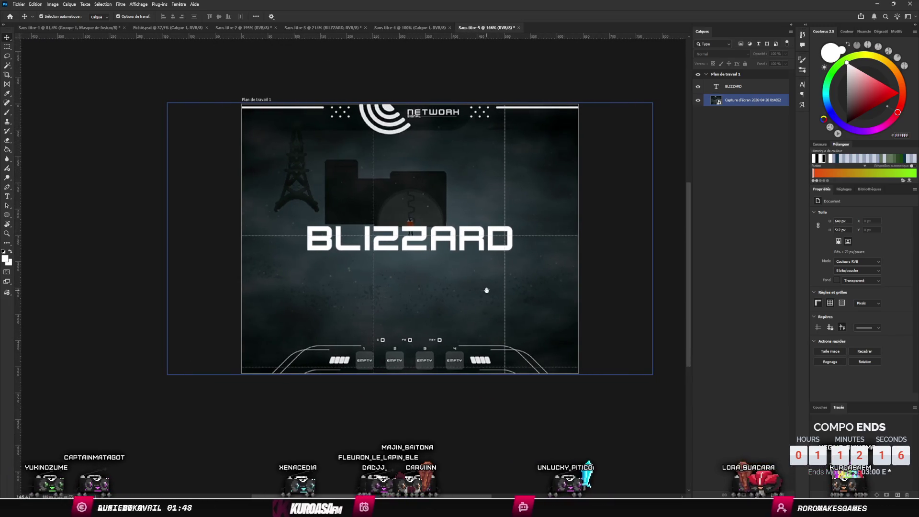
# Step: Stretch the screenshot layer slightly wider and hide the grid
pyautogui.click(521, 319)
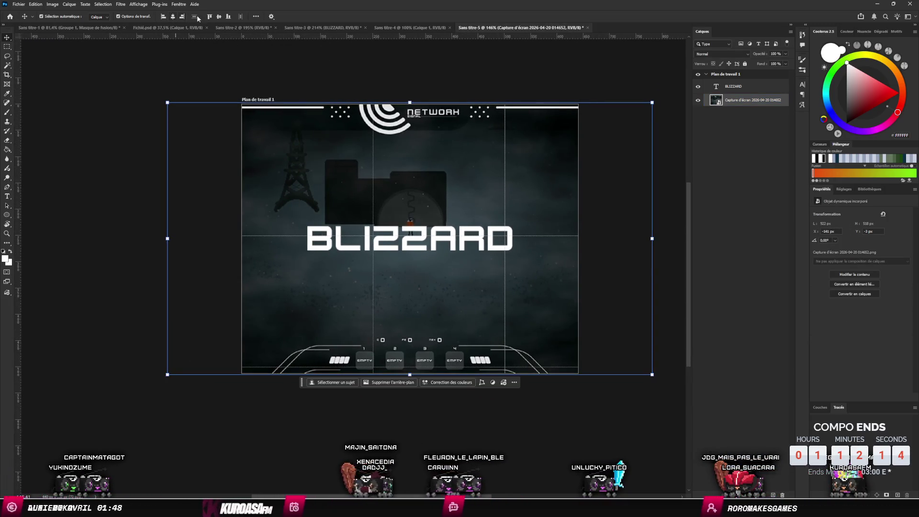
pyautogui.moveTo(652, 239); pyautogui.dragTo(655, 246)
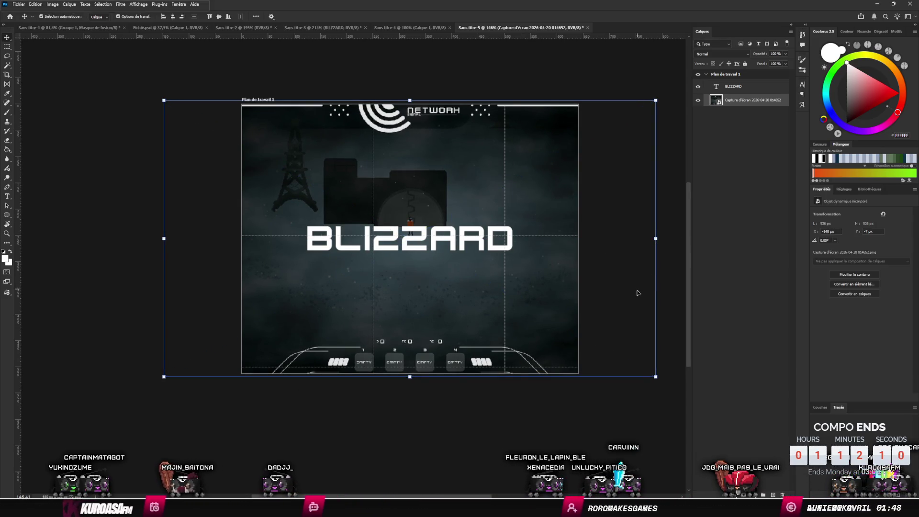
pyautogui.click(573, 380)
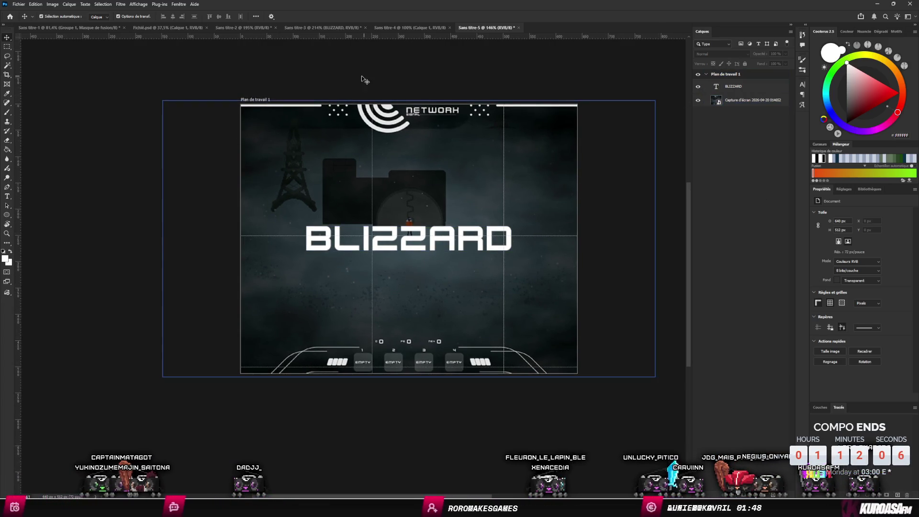
pyautogui.click(138, 4)
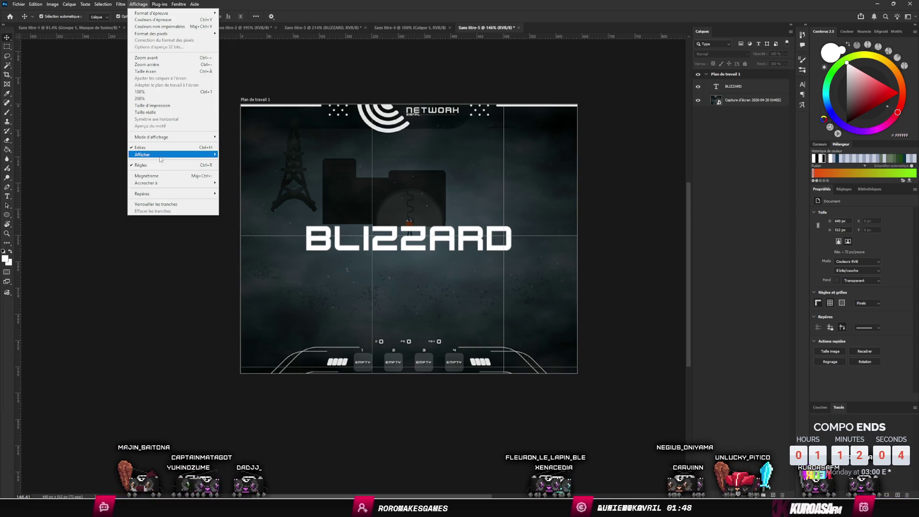
pyautogui.moveTo(201, 154)
pyautogui.click(236, 176)
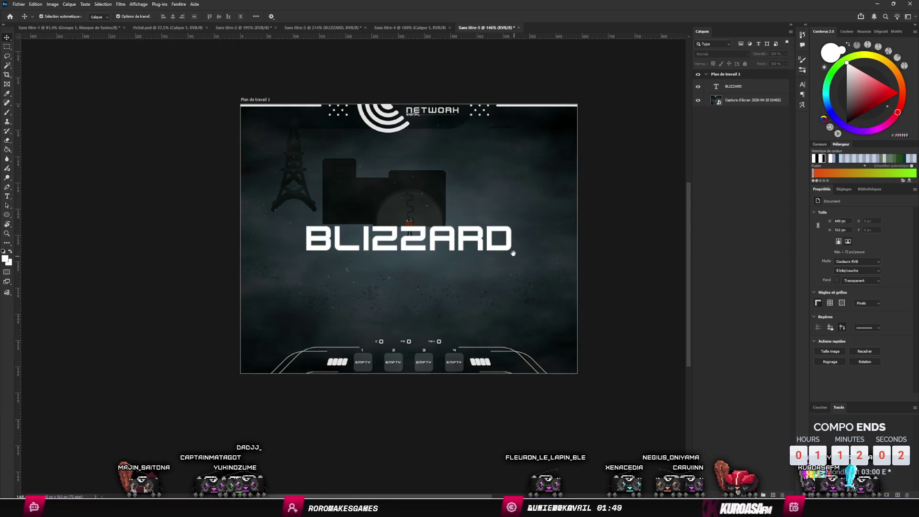
pyautogui.click(749, 99)
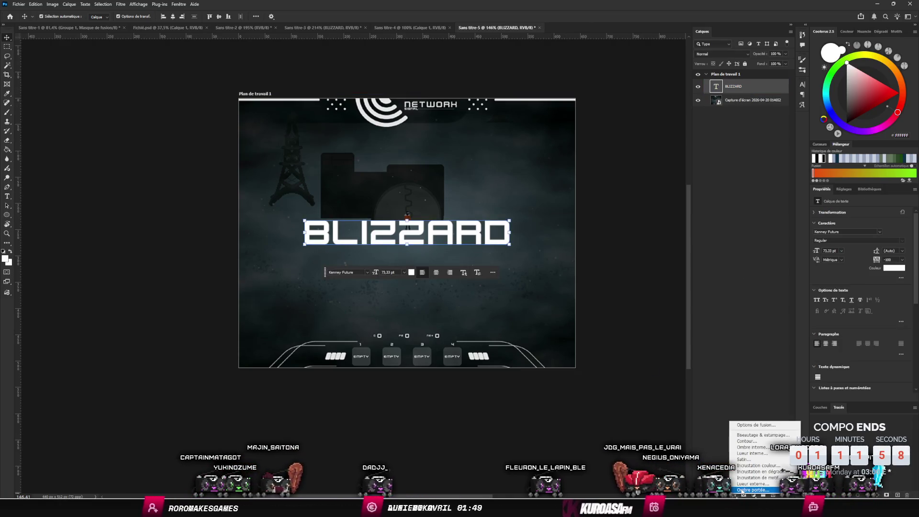
# Step: Apply a drop shadow to the BLIZZARD text layer
pyautogui.doubleClick(747, 86)
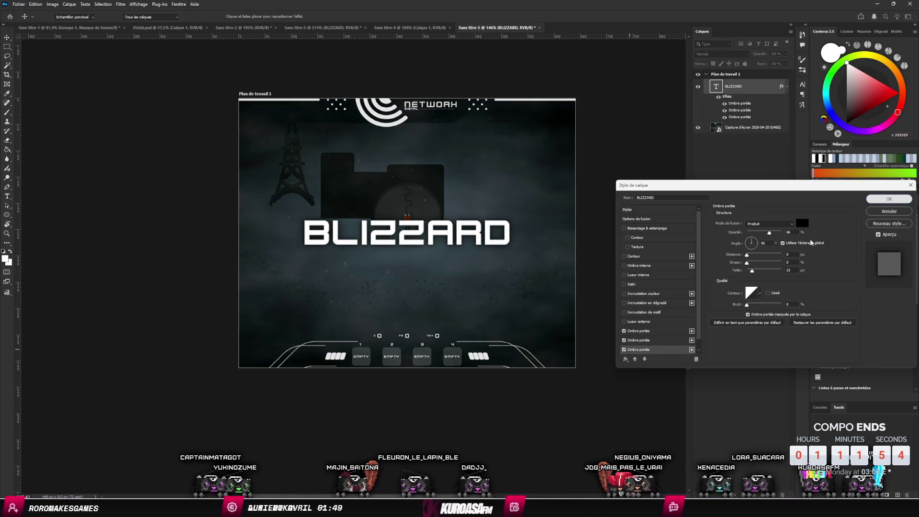
pyautogui.click(888, 198)
pyautogui.click(749, 128)
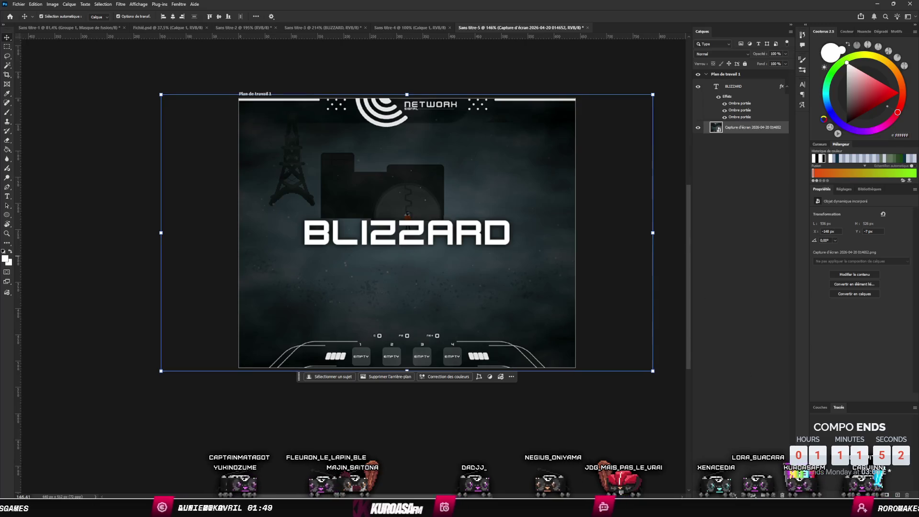
# Step: Add a Levels adjustment lowering output white to 110, then bring up the Ludum Dare page
pyautogui.click(754, 495)
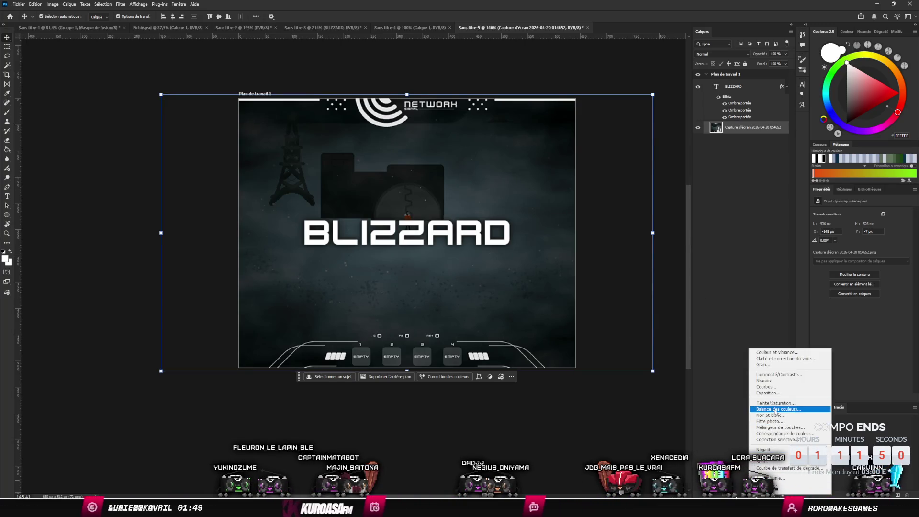
pyautogui.click(776, 383)
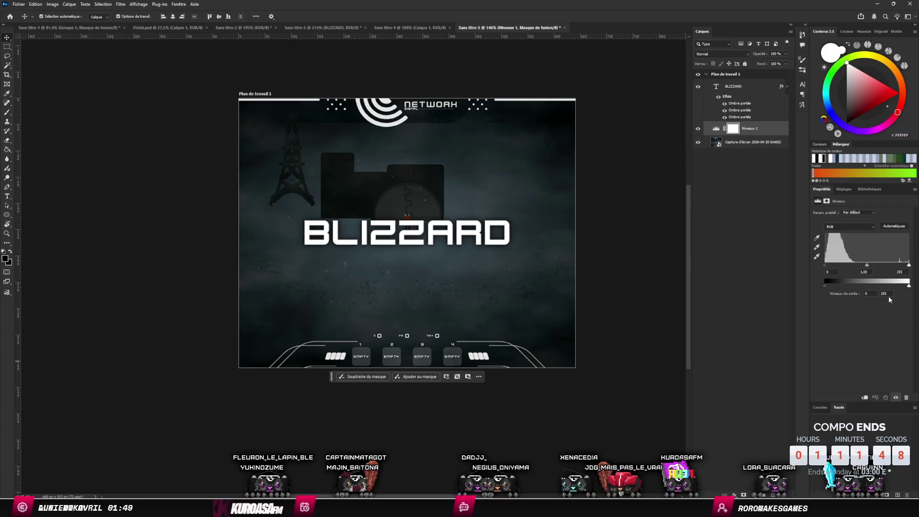
pyautogui.moveTo(909, 286); pyautogui.dragTo(861, 294)
pyautogui.press('x')
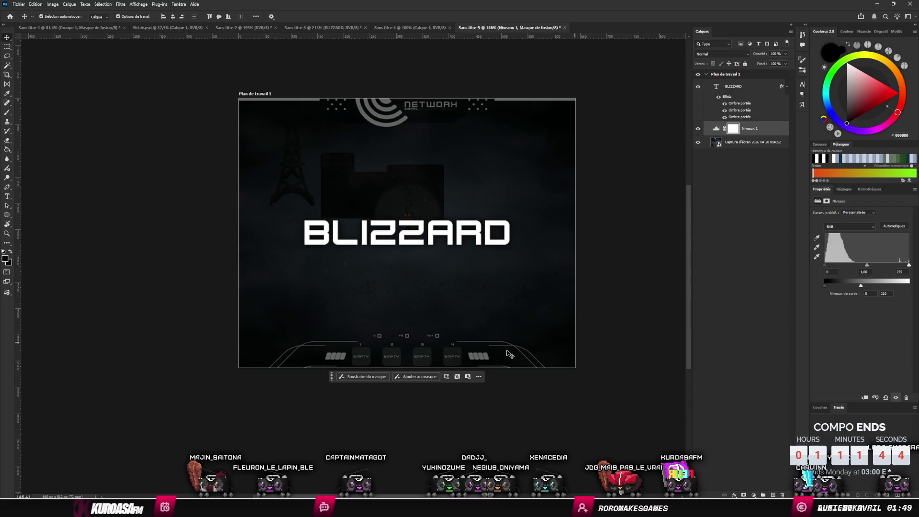
pyautogui.hotkey('alt', 'Tab')
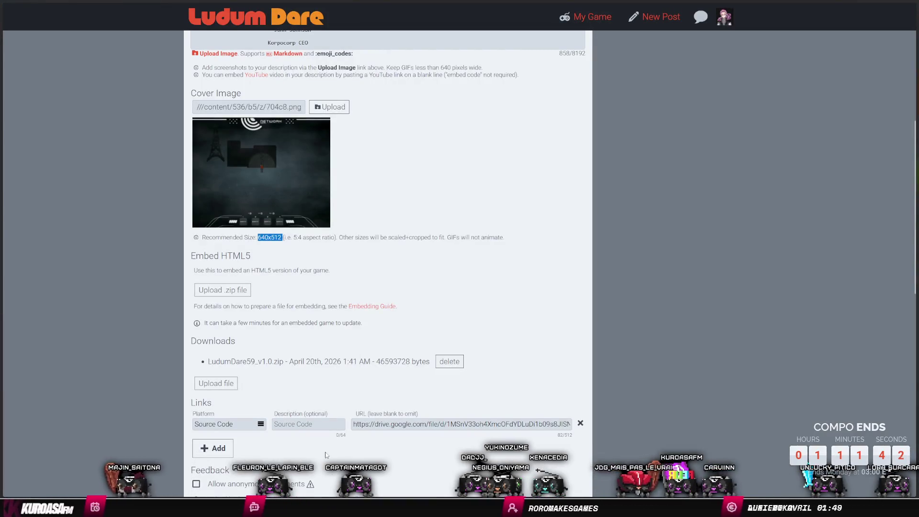
# Step: Open ennemy.tscn in Godot via quick search and view it in the 2D editor
pyautogui.hotkey('alt', 'Tab')
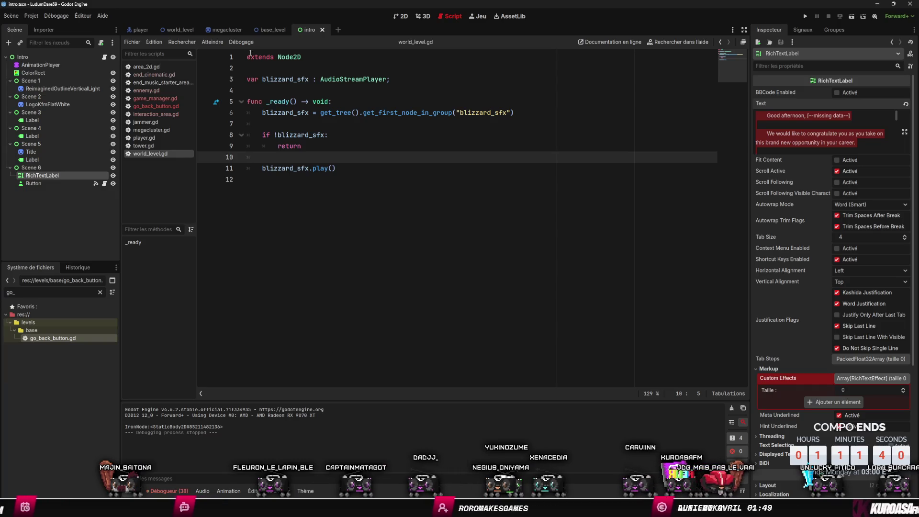
pyautogui.hotkey('shift', 'alt', 'o')
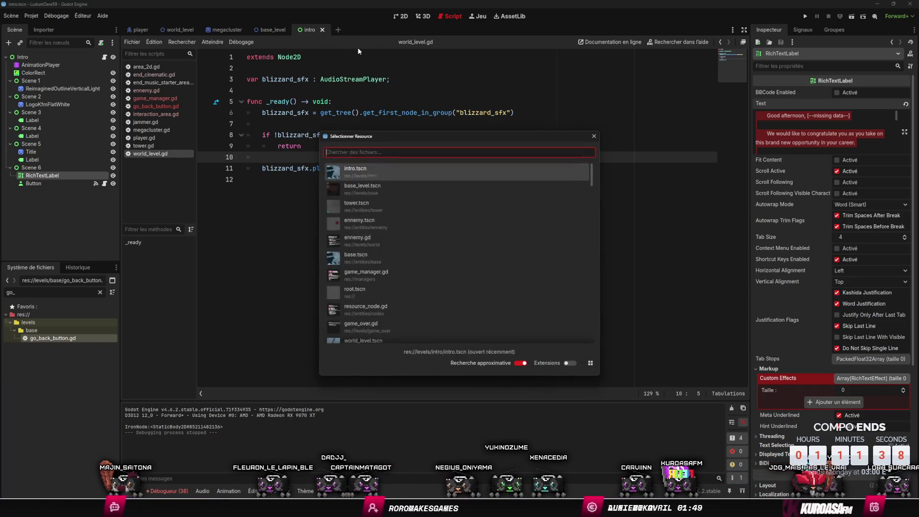
pyautogui.write('ennemy')
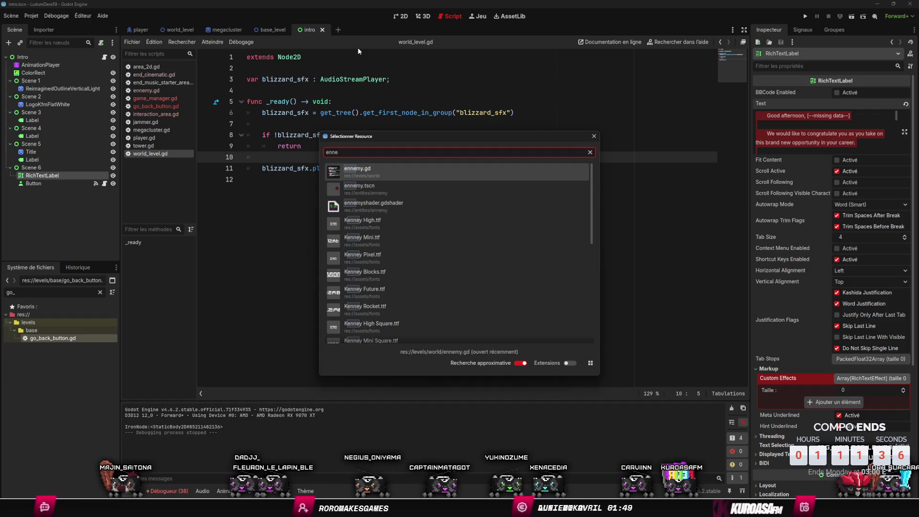
pyautogui.press('Return')
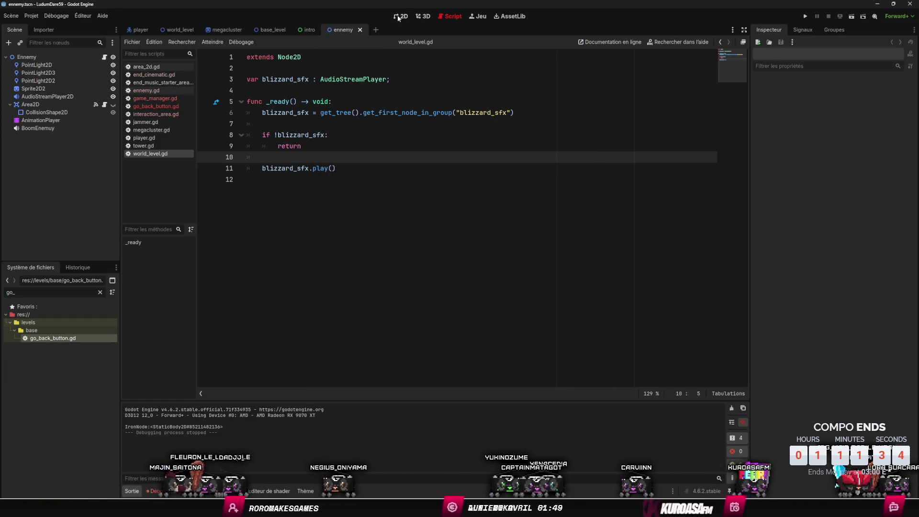
pyautogui.click(400, 17)
pyautogui.scroll(-3, 556, 233)
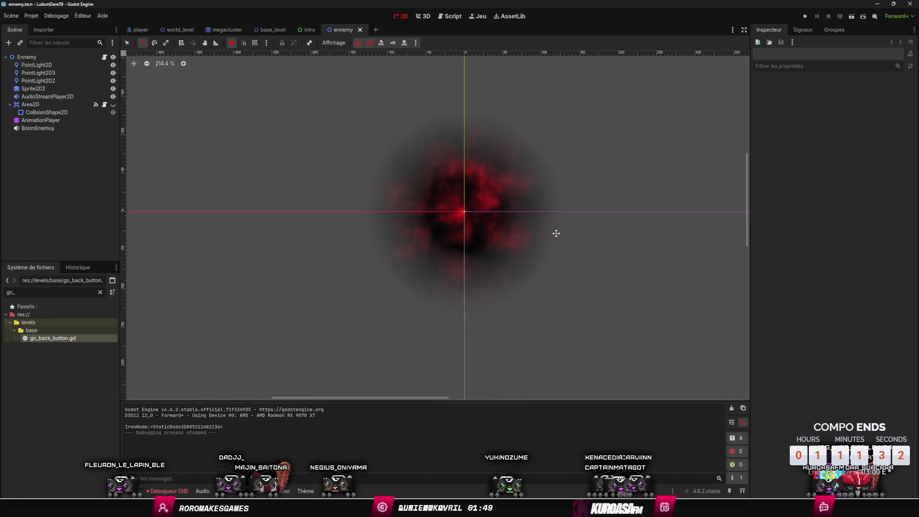
pyautogui.scroll(2, 554, 231)
# Step: Hide the origin axis lines on the 2D canvas
pyautogui.click(327, 43)
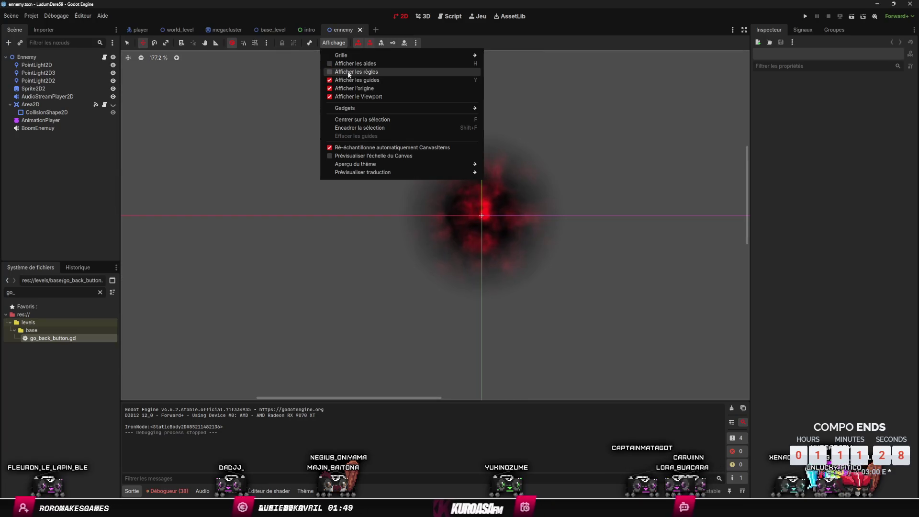
pyautogui.click(347, 80)
pyautogui.click(346, 88)
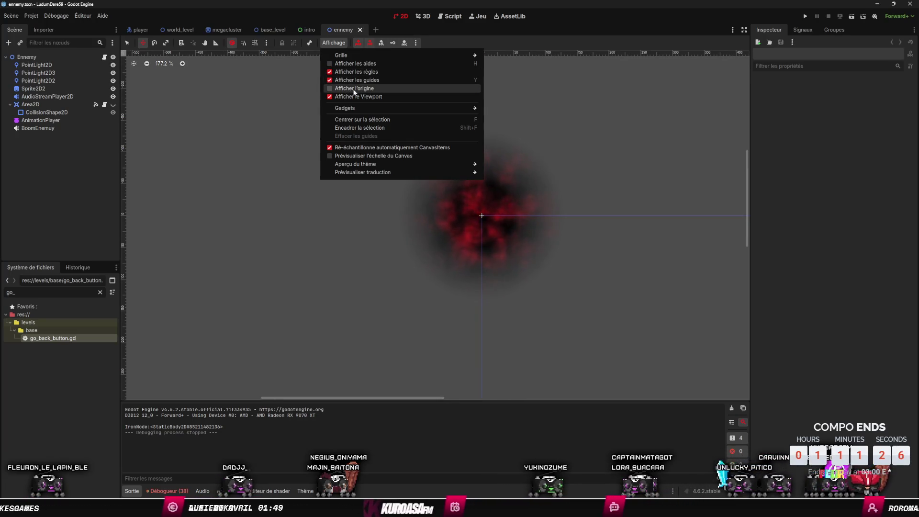
pyautogui.click(634, 155)
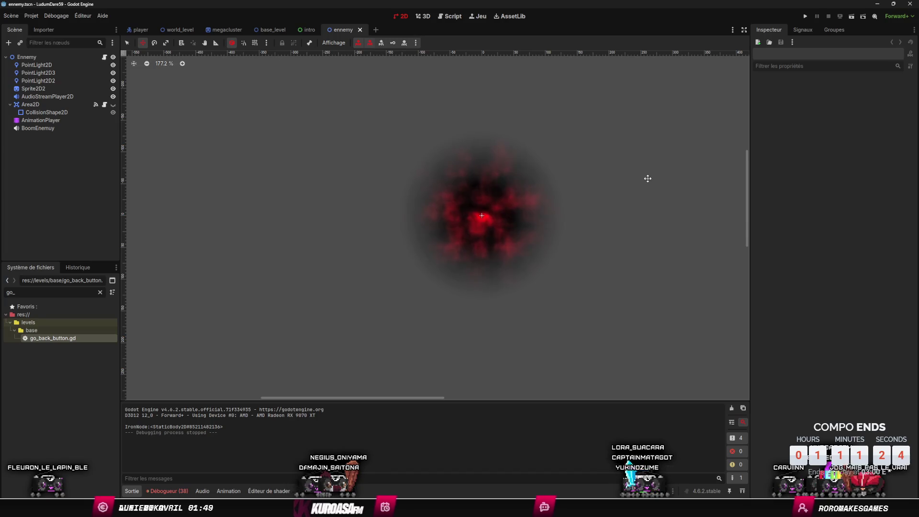
# Step: Toggle the rulers and guides off and back on, then hide the editing gizmos
pyautogui.click(334, 43)
pyautogui.click(353, 72)
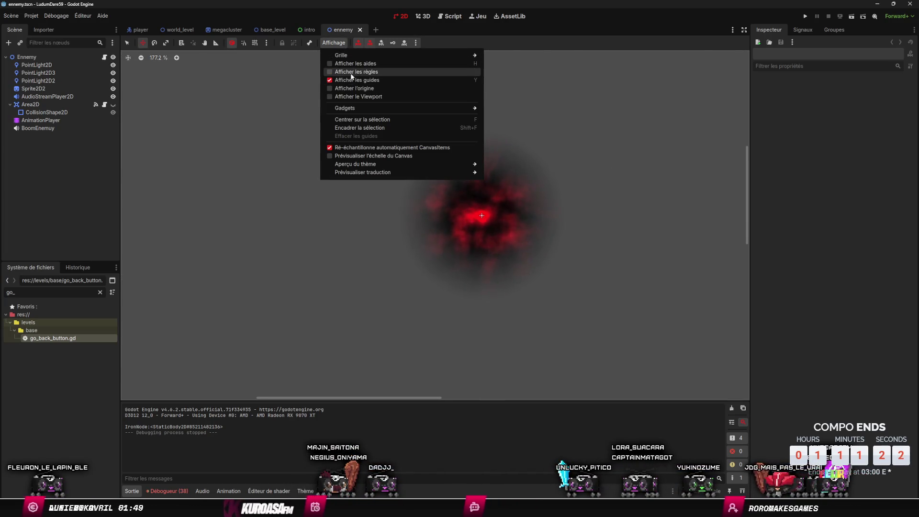
pyautogui.click(354, 80)
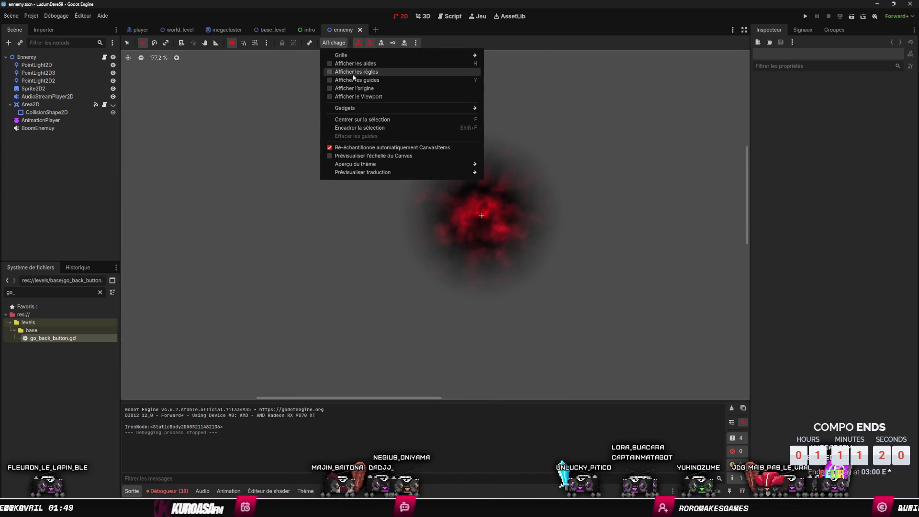
pyautogui.click(354, 72)
pyautogui.click(354, 80)
pyautogui.moveTo(466, 108)
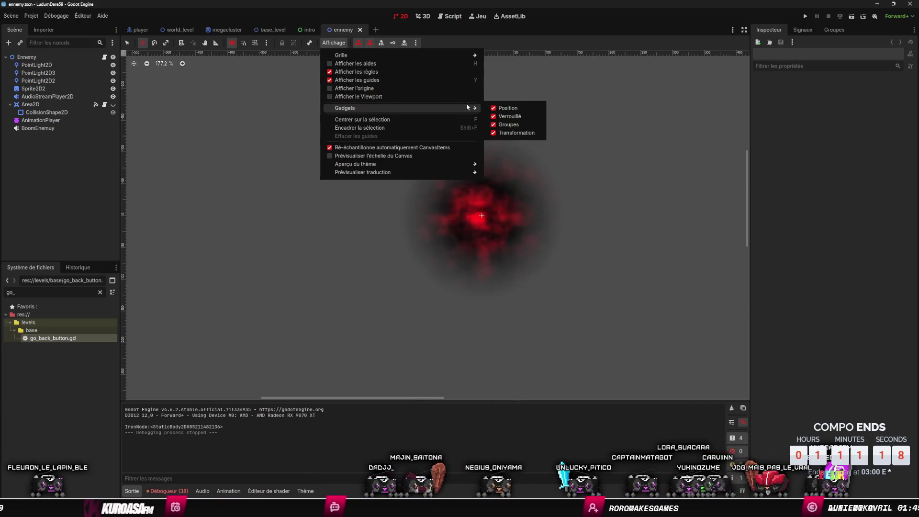
pyautogui.click(513, 116)
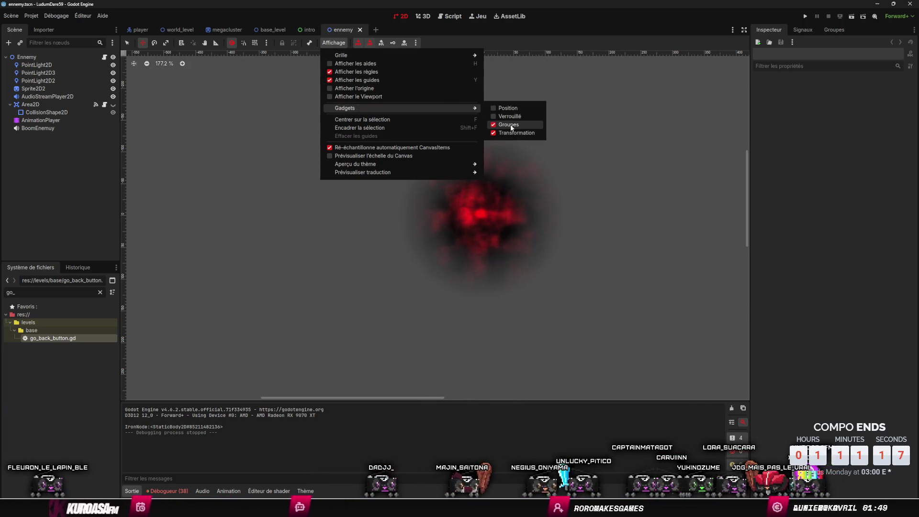
pyautogui.click(612, 183)
# Step: Centre the red smoke sprite and capture a screenshot region around it
pyautogui.moveTo(616, 185); pyautogui.dragTo(595, 187)
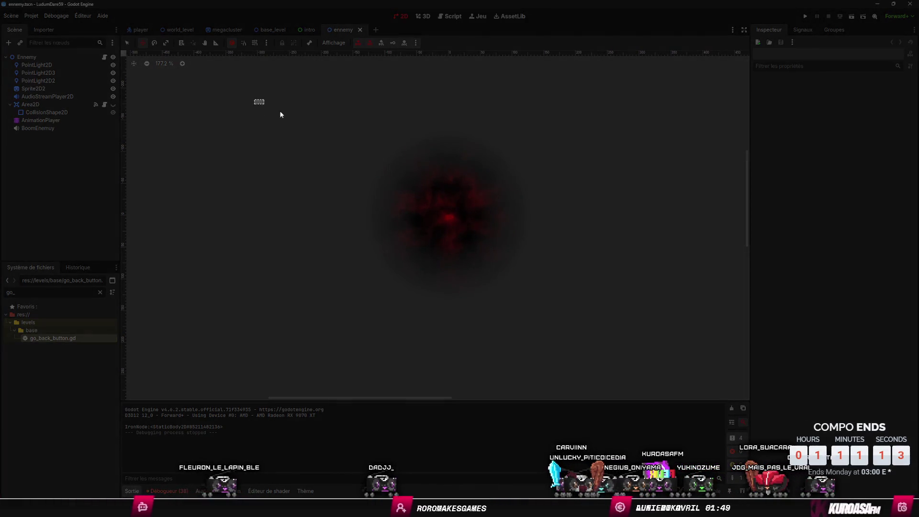
pyautogui.moveTo(254, 100)
pyautogui.mouseDown()
pyautogui.moveTo(675, 322)
pyautogui.moveTo(650, 322)
pyautogui.mouseUp()
pyautogui.hotkey('alt', 'Tab')
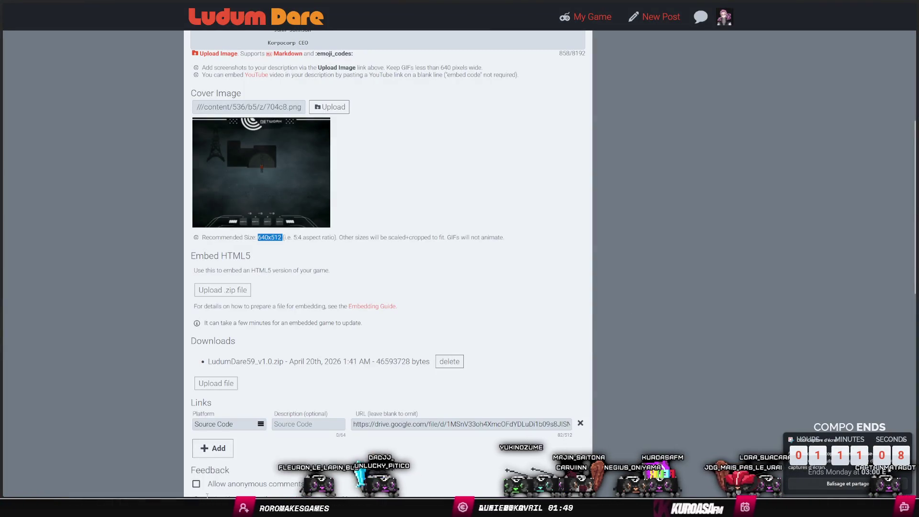
# Step: Paste the captured smoke image as a new layer near the artwork's centre, keeping Normal blending
pyautogui.hotkey('alt', 'Tab')
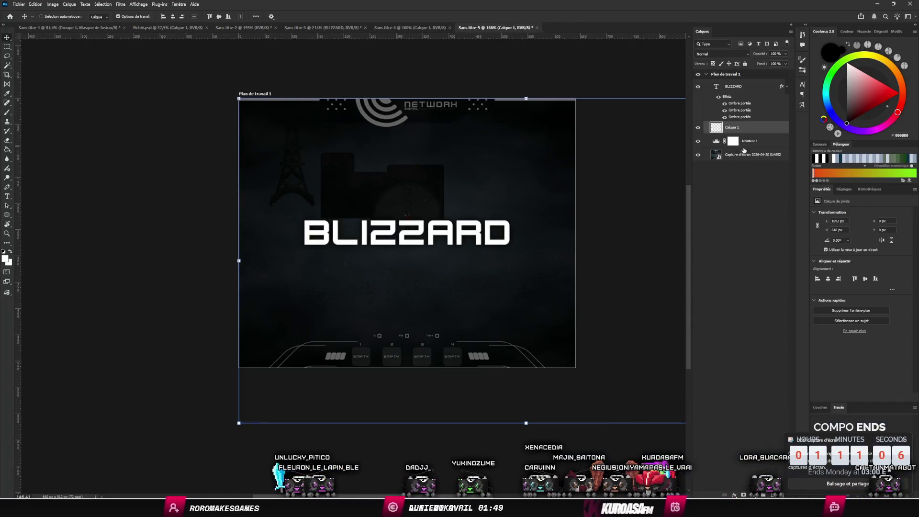
pyautogui.hotkey('ctrl', 'v')
pyautogui.moveTo(555, 268); pyautogui.dragTo(441, 234)
pyautogui.click(740, 55)
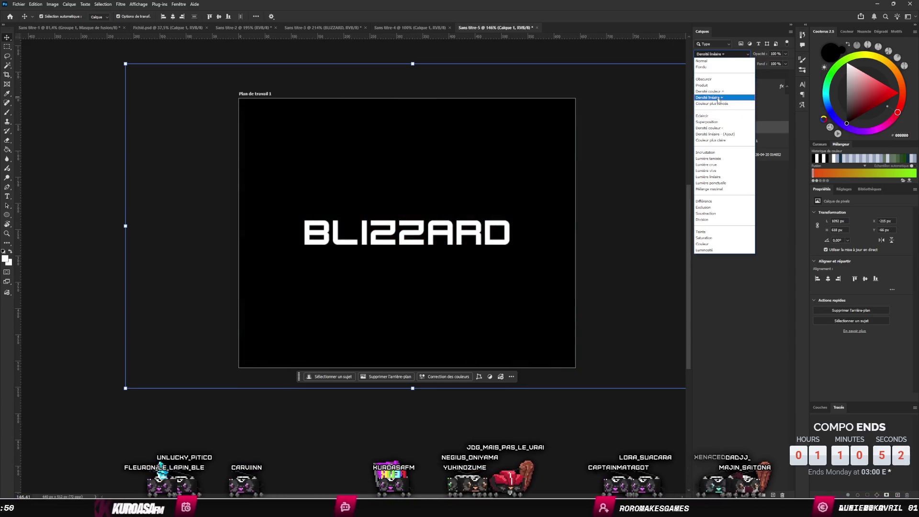
pyautogui.click(593, 203)
pyautogui.hotkey('alt', 'Tab')
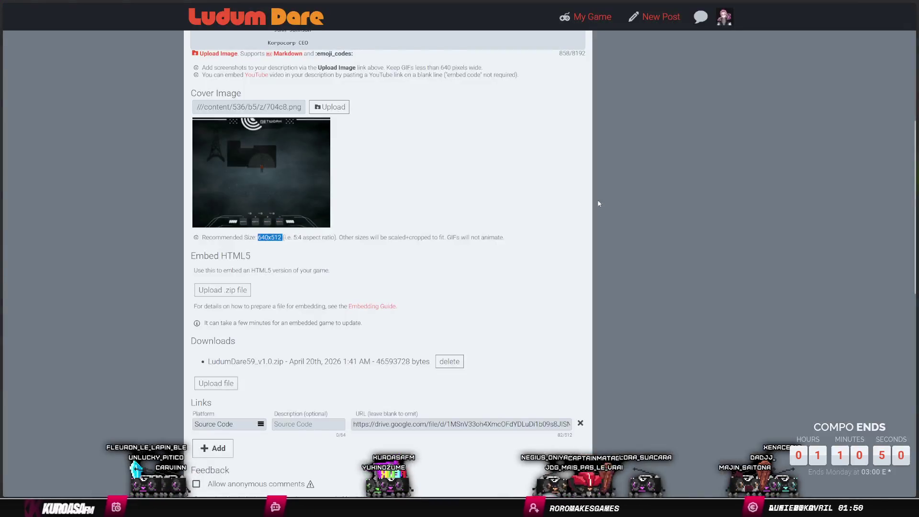
pyautogui.hotkey('alt', 'Tab')
# Step: Try Remove Background on the smoke layer, undo it, and nudge the layer into place
pyautogui.click(386, 376)
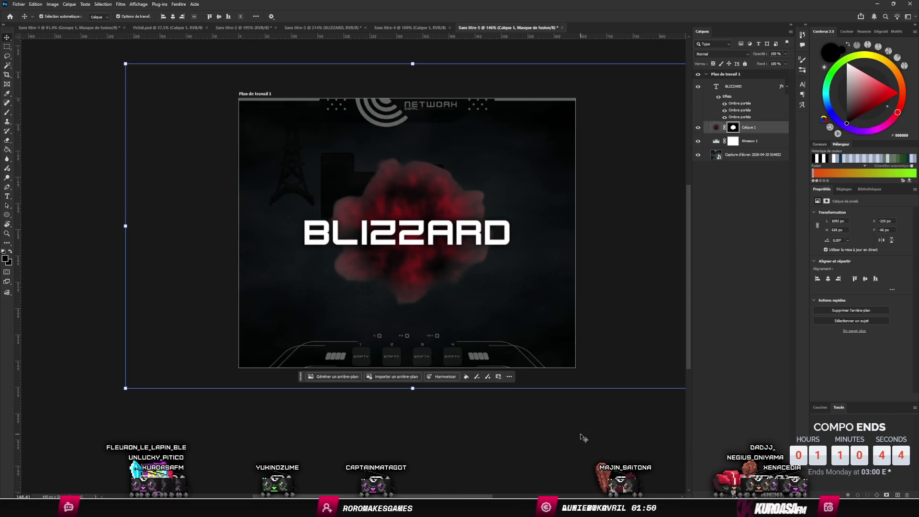
pyautogui.hotkey('ctrl', 'z')
pyautogui.scroll(-3, 542, 322)
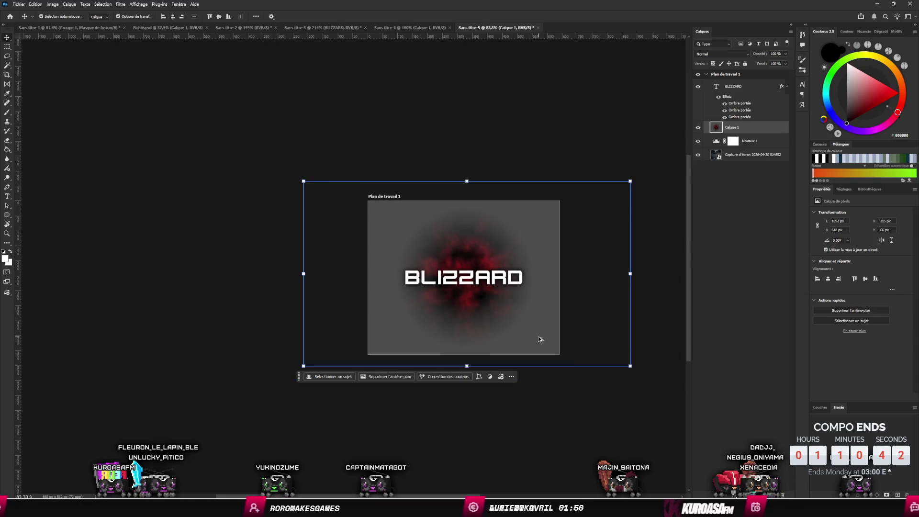
pyautogui.scroll(2, 541, 321)
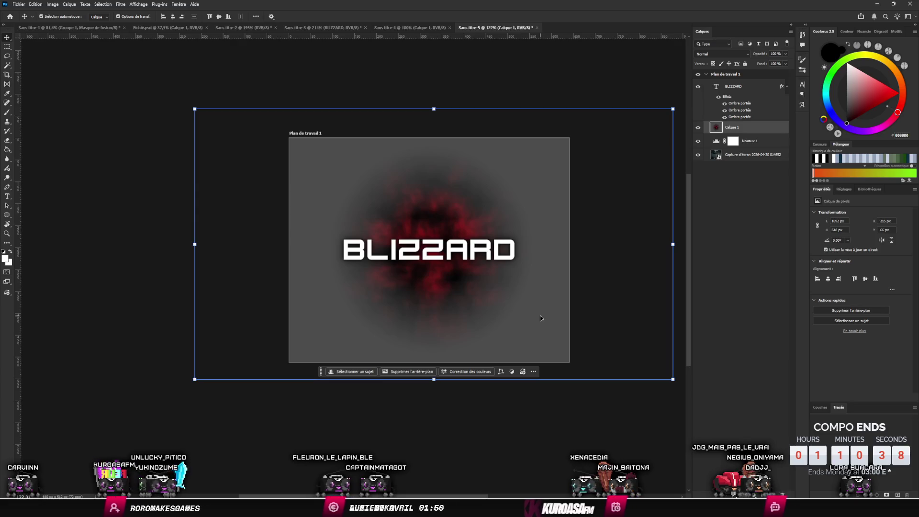
pyautogui.moveTo(540, 315); pyautogui.dragTo(546, 304)
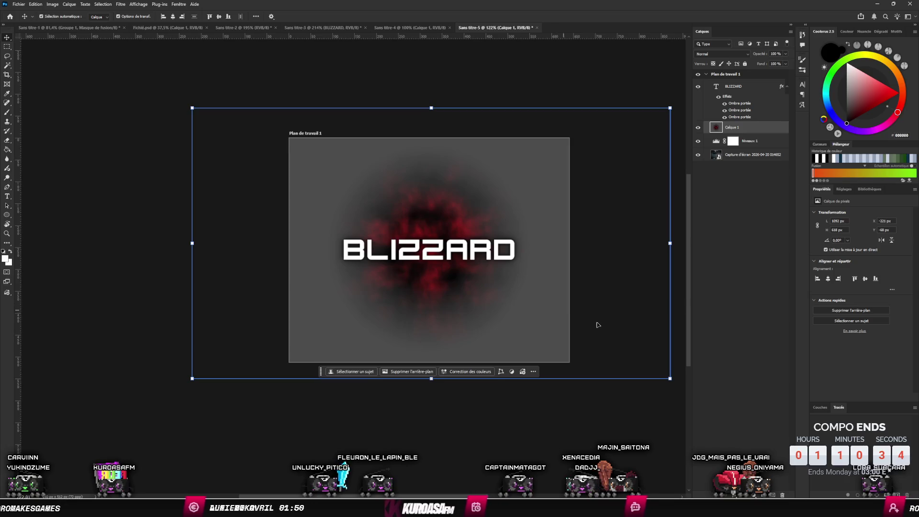
# Step: Select the grey area around the red cloud by colour and turn it into a layer mask
pyautogui.press('w')
pyautogui.click(549, 338)
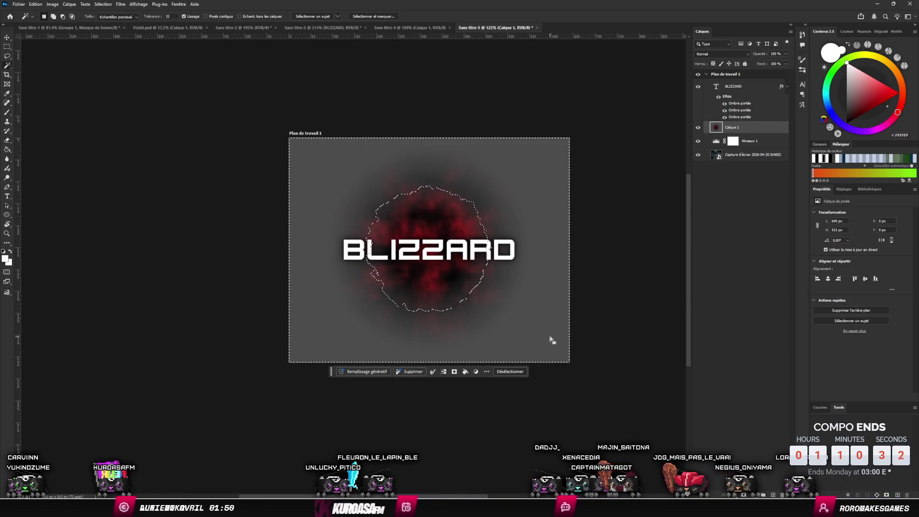
pyautogui.press('Delete')
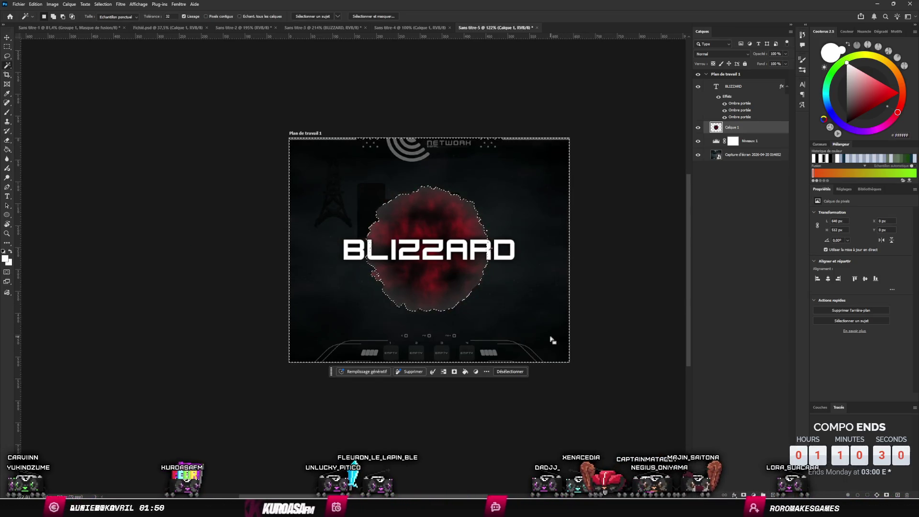
pyautogui.hotkey('ctrl', 'z')
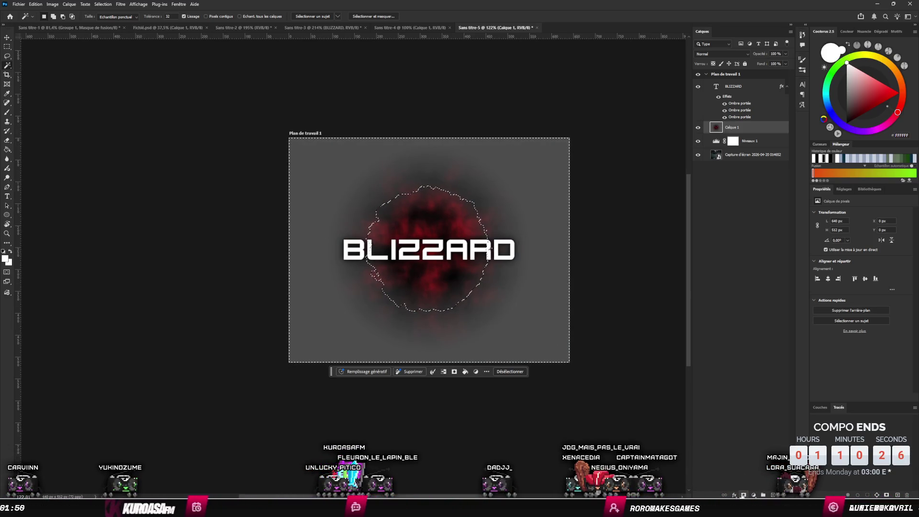
pyautogui.press('Delete')
pyautogui.hotkey('ctrl', 'z')
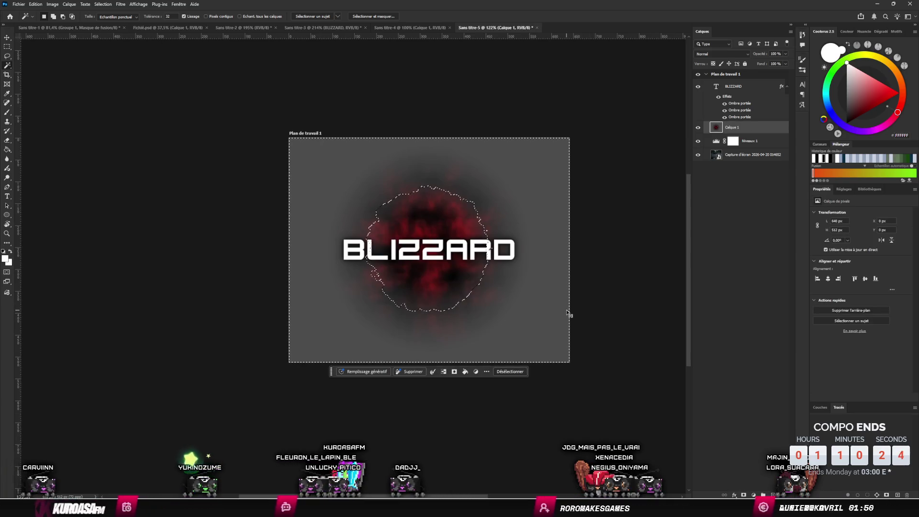
pyautogui.click(455, 321)
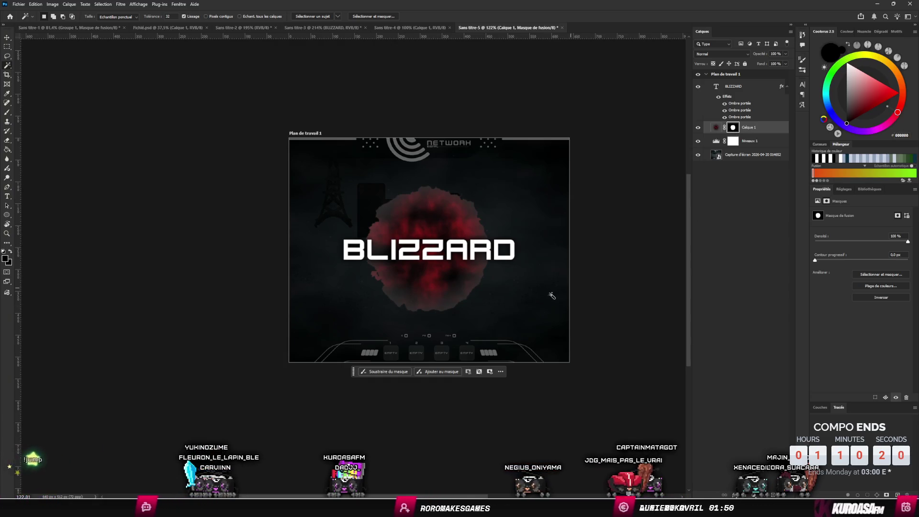
# Step: Paint white on Calque 1's mask to spread a soft haze around the cloud
pyautogui.press('e')
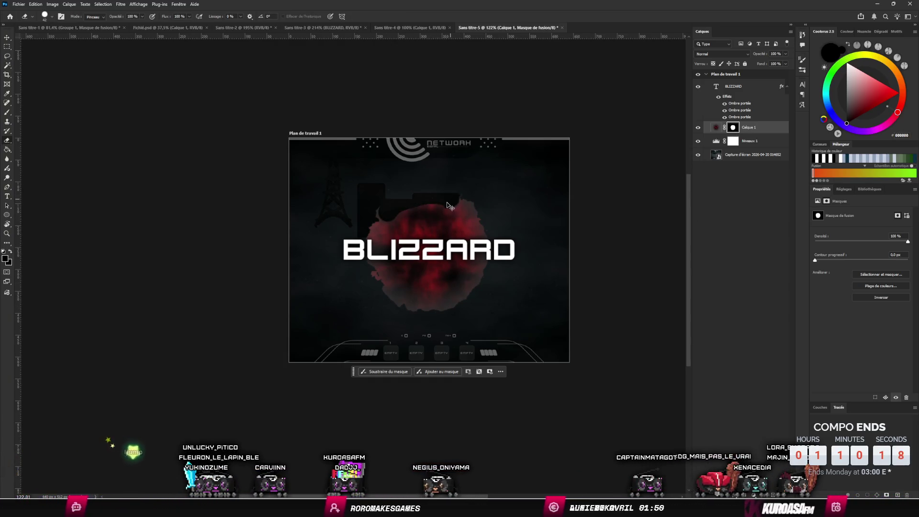
pyautogui.press('b')
pyautogui.click(852, 76)
pyautogui.moveTo(852, 75); pyautogui.dragTo(846, 123)
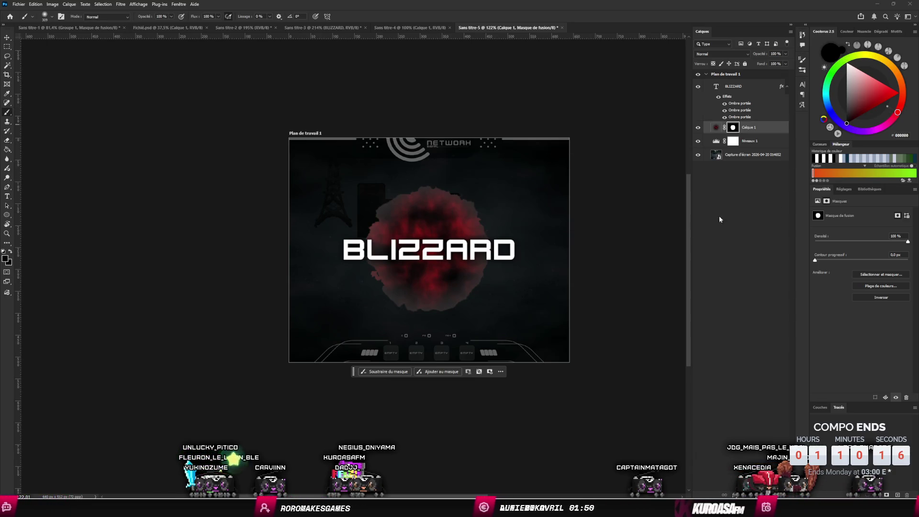
pyautogui.press('x')
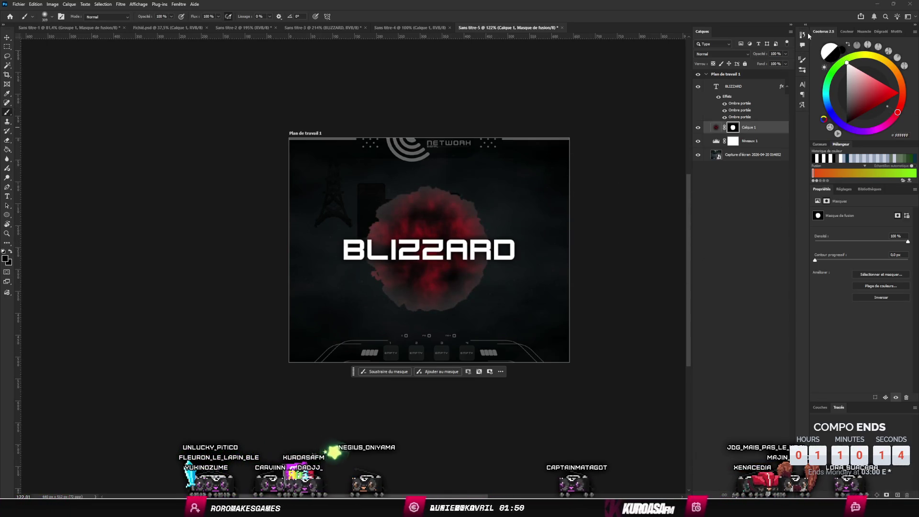
pyautogui.moveTo(416, 259)
pyautogui.mouseDown()
pyautogui.moveTo(421, 245)
pyautogui.moveTo(430, 246)
pyautogui.moveTo(421, 242)
pyautogui.moveTo(438, 251)
pyautogui.moveTo(413, 253)
pyautogui.moveTo(444, 260)
pyautogui.moveTo(425, 254)
pyautogui.moveTo(429, 246)
pyautogui.mouseUp()
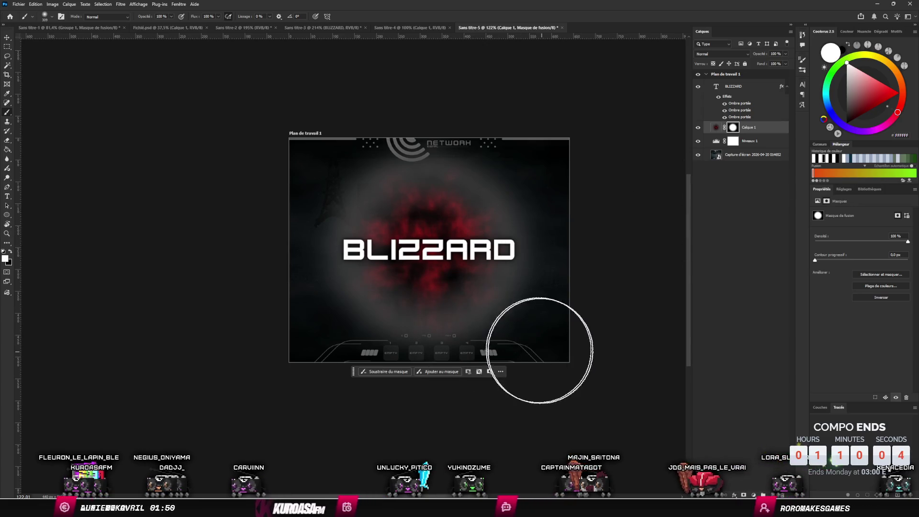
# Step: Paint black on the mask to reveal the tower and building on the left
pyautogui.click(866, 103)
pyautogui.click(847, 123)
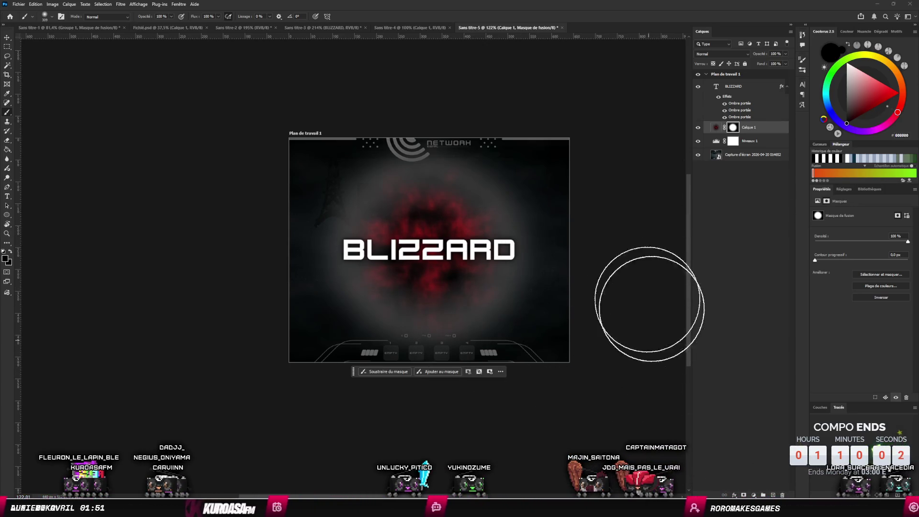
pyautogui.moveTo(363, 192)
pyautogui.mouseDown()
pyautogui.moveTo(318, 212)
pyautogui.moveTo(289, 171)
pyautogui.moveTo(287, 268)
pyautogui.mouseUp()
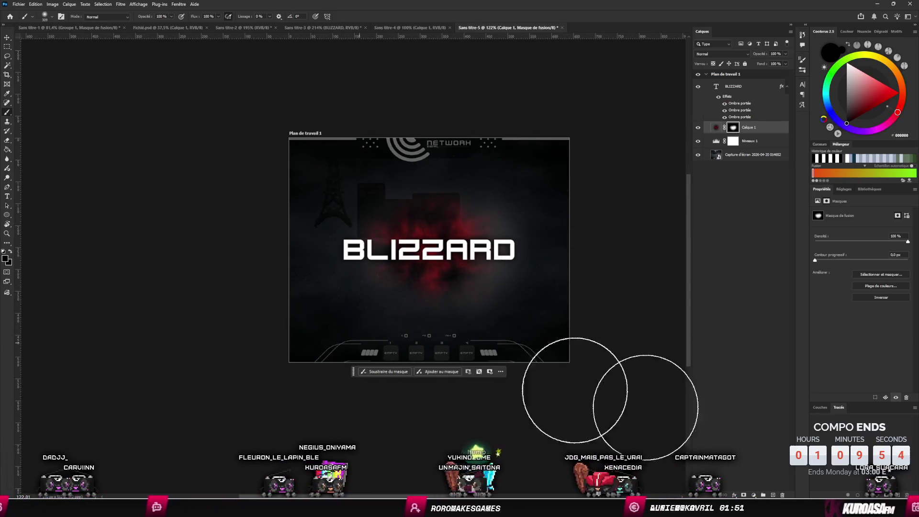
# Step: Scale the red cloud layer up to about 170% and lower its opacity to 66%
pyautogui.click(8, 39)
pyautogui.click(715, 127)
pyautogui.moveTo(669, 243)
pyautogui.mouseDown()
pyautogui.moveTo(685, 242)
pyautogui.moveTo(348, 231)
pyautogui.moveTo(684, 197)
pyautogui.mouseUp()
pyautogui.moveTo(438, 173); pyautogui.dragTo(549, 180)
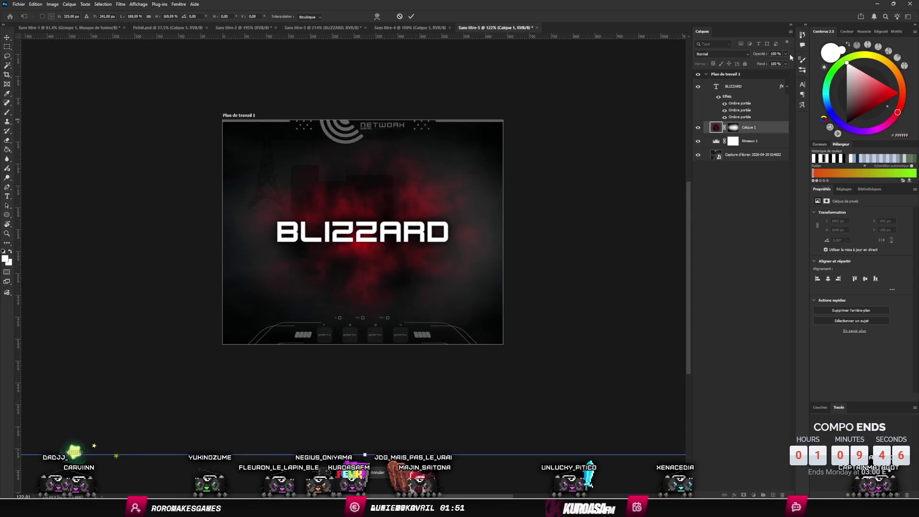
pyautogui.moveTo(776, 63); pyautogui.dragTo(775, 62)
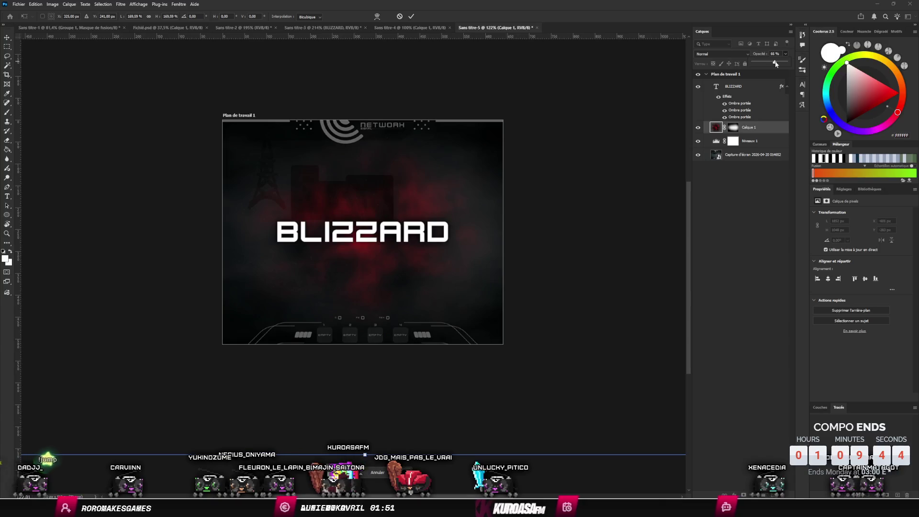
pyautogui.click(117, 88)
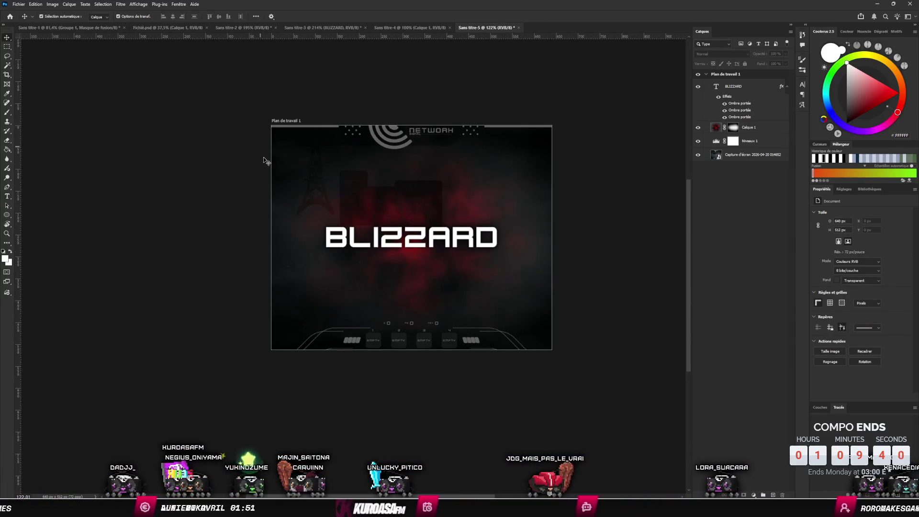
# Step: Dismiss the save dialog and review the BLIZZARD, Niveaux 1 and Calque 1 layers
pyautogui.hotkey('ctrl', 's')
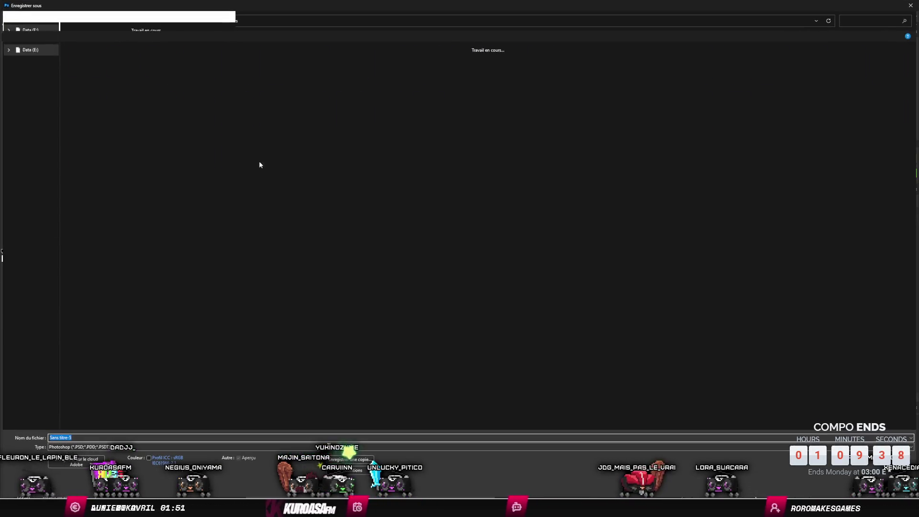
pyautogui.click(915, 5)
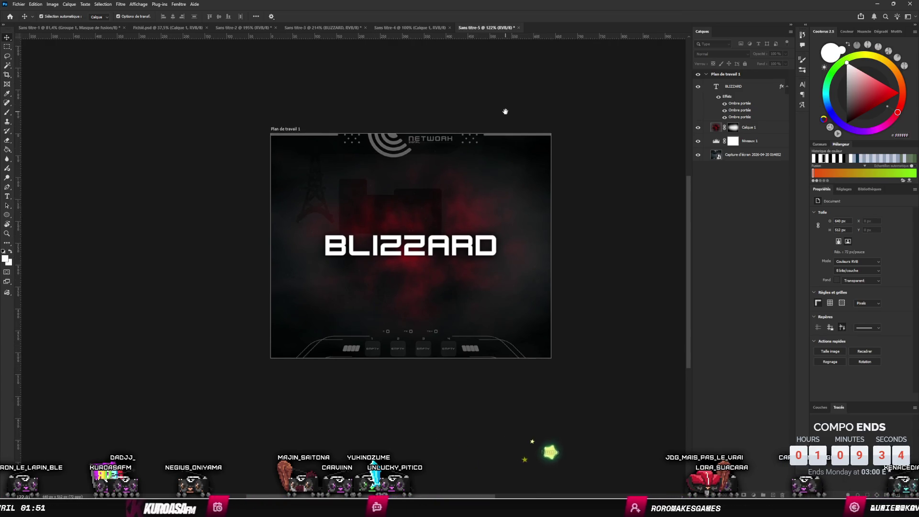
pyautogui.scroll(2, 467, 108)
pyautogui.moveTo(467, 108); pyautogui.dragTo(476, 91)
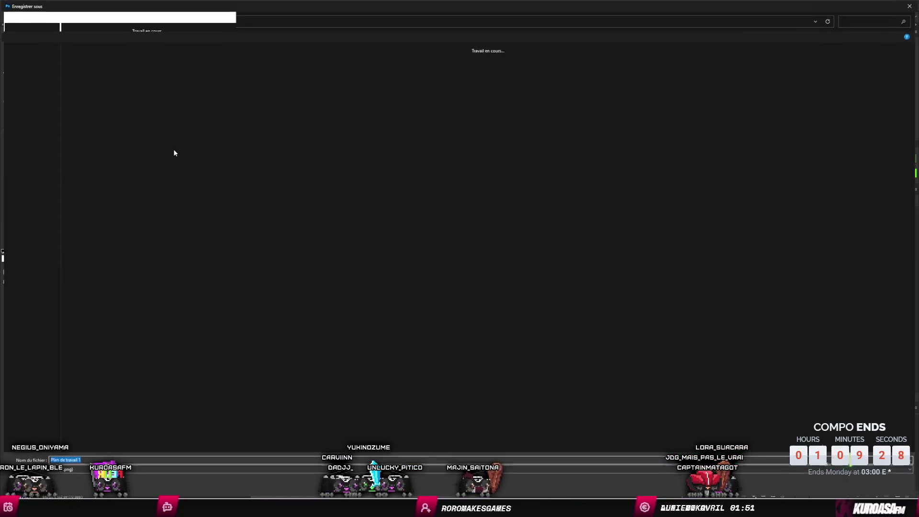
pyautogui.click(908, 6)
pyautogui.scroll(4, 517, 140)
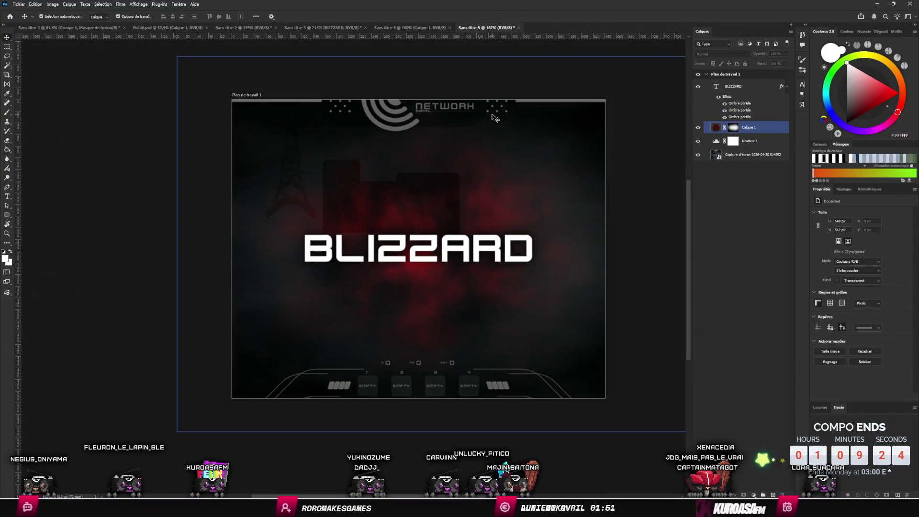
pyautogui.click(740, 115)
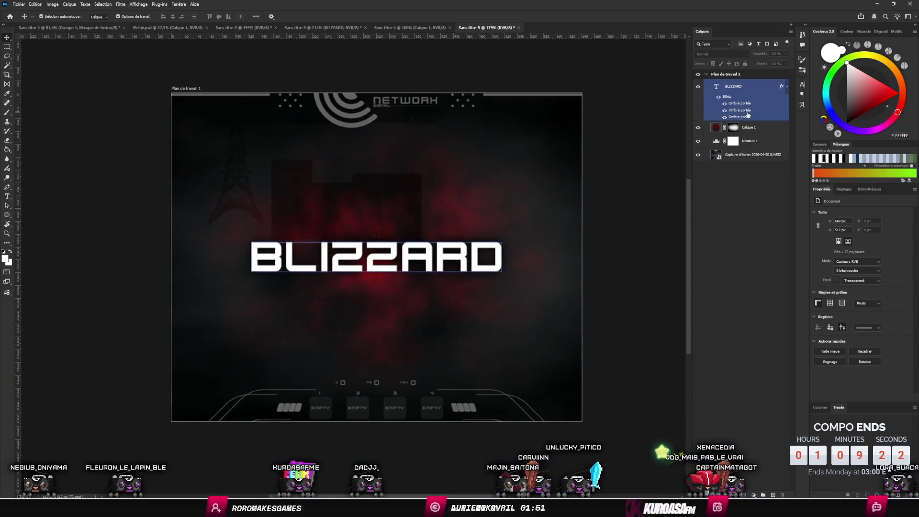
pyautogui.click(782, 141)
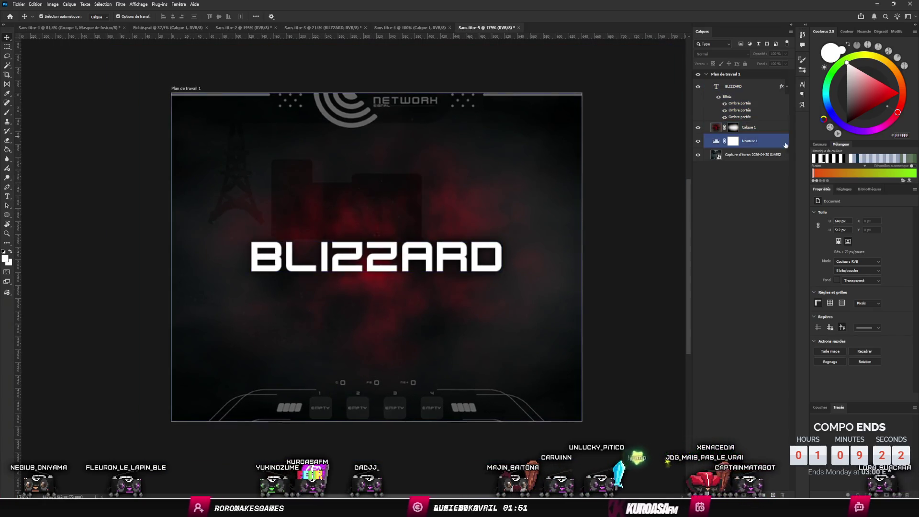
pyautogui.click(758, 134)
pyautogui.click(257, 82)
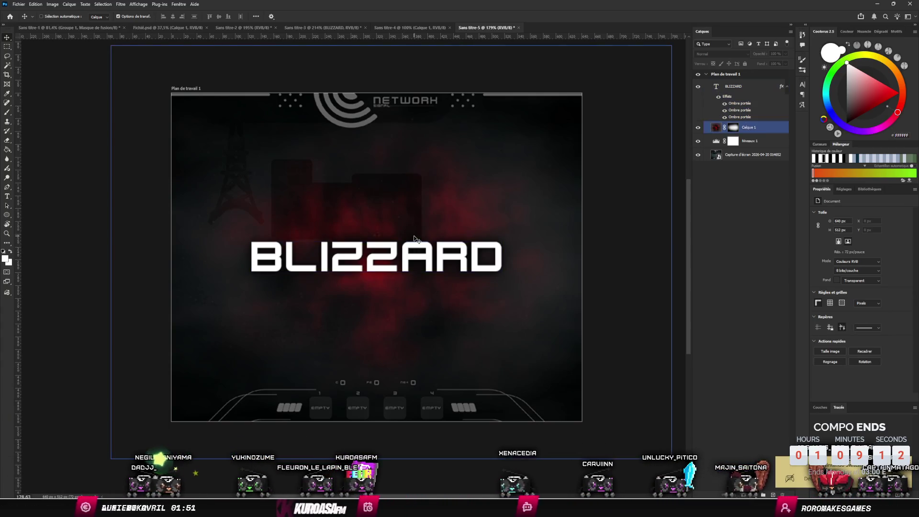
# Step: Save the cover artboard as a PNG in the ludum-dare-59 project folder
pyautogui.hotkey('shift', 'ctrl', 'alt', "'")
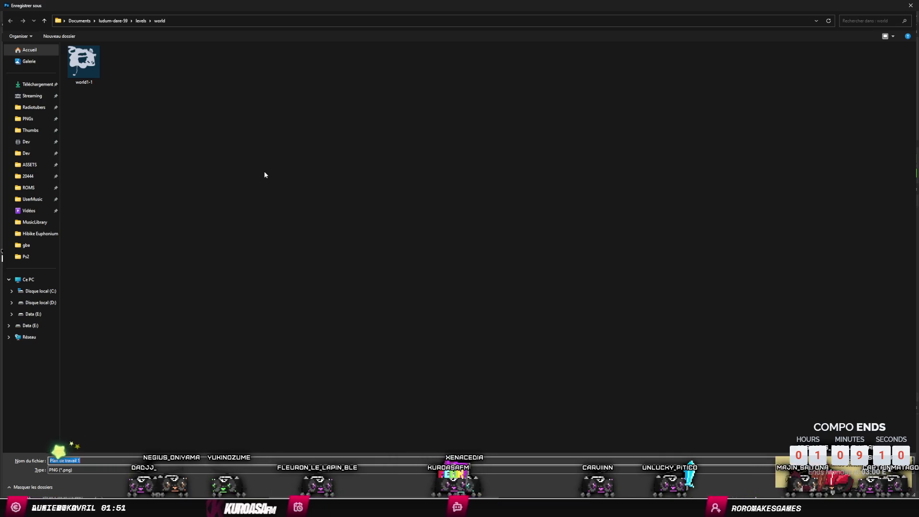
pyautogui.click(112, 21)
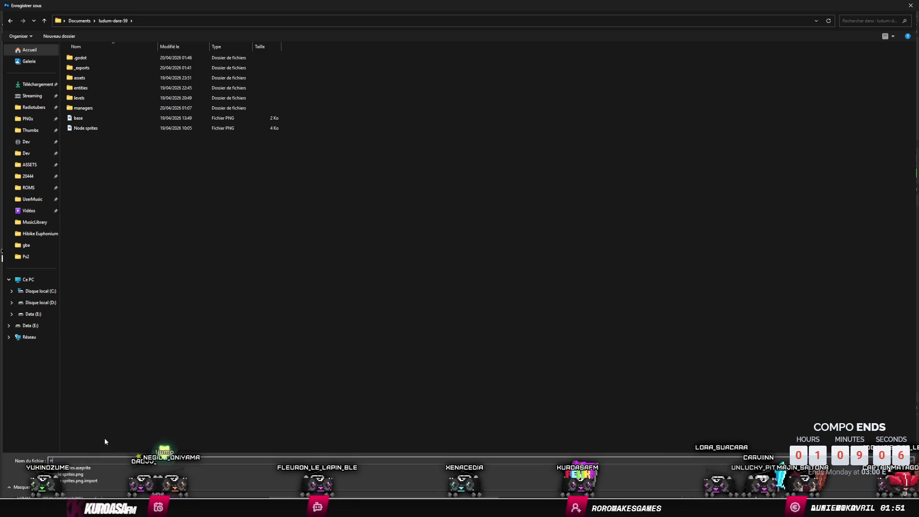
pyautogui.write('banner')
pyautogui.press('Return')
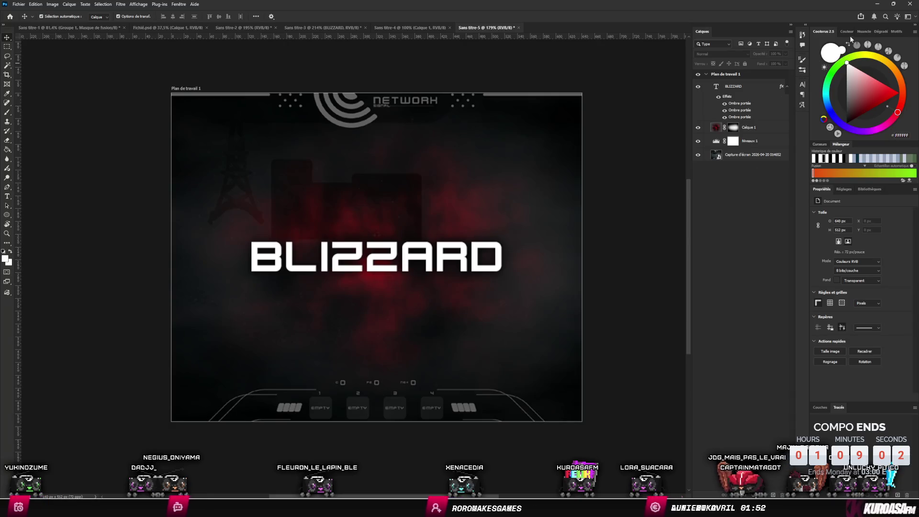
pyautogui.click(876, 5)
# Step: Upload the exported BLIZZARD PNG as the game's new cover image
pyautogui.click(329, 107)
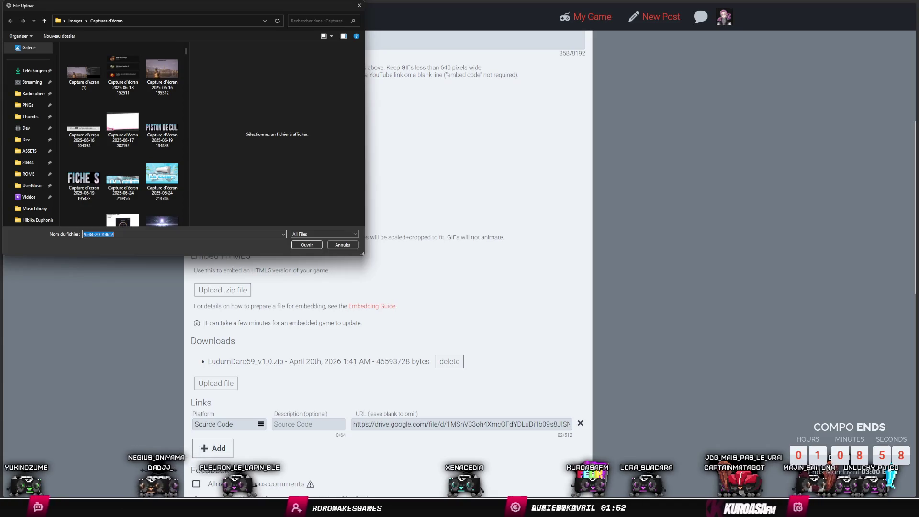
pyautogui.click(448, 314)
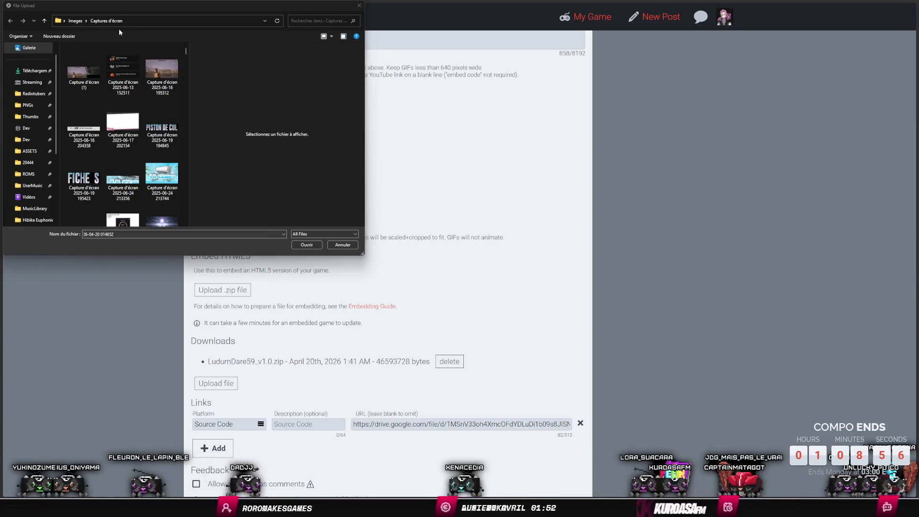
pyautogui.moveTo(118, 28); pyautogui.dragTo(397, 78)
pyautogui.doubleClick(269, 238)
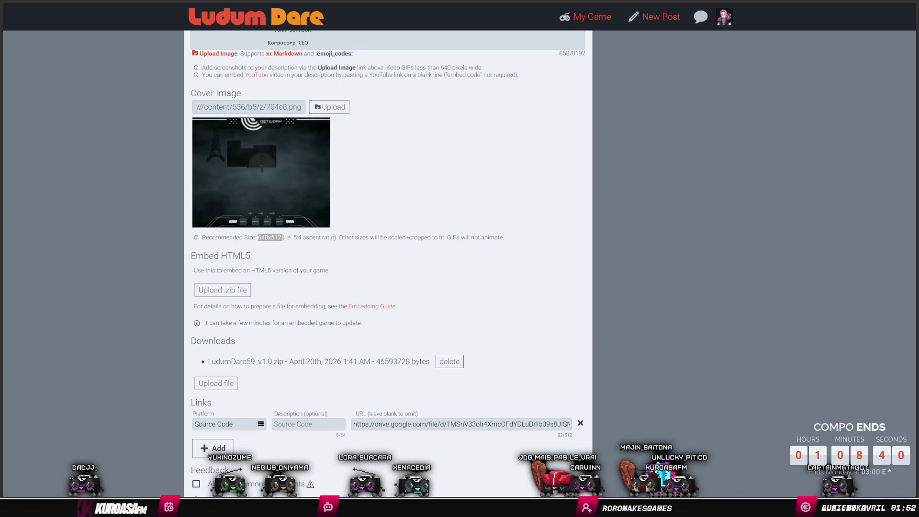
pyautogui.press('Escape')
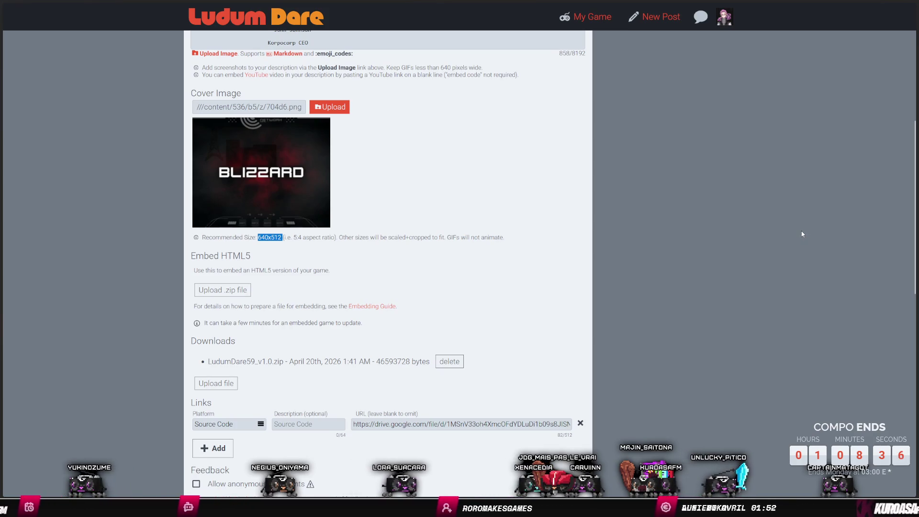
# Step: Review the edit form and finish editing to show the published game page
pyautogui.scroll(-10, 651, 273)
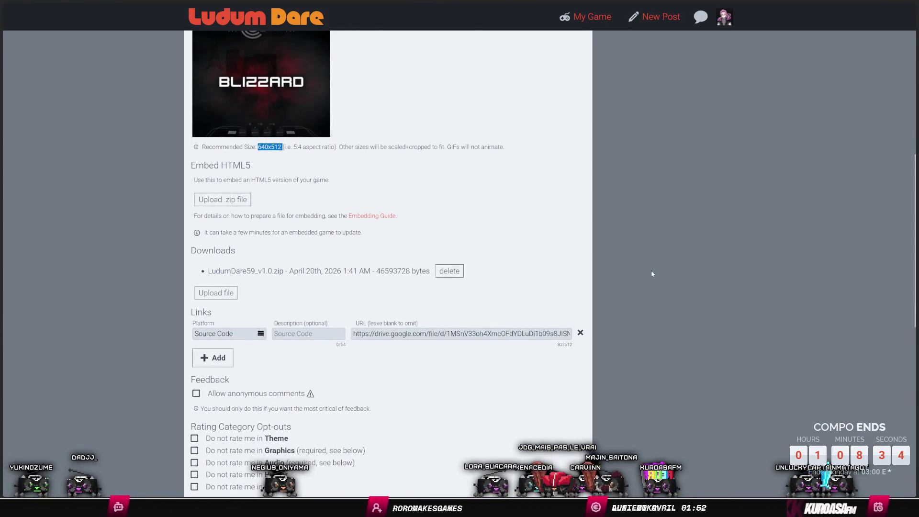
pyautogui.scroll(10, 650, 273)
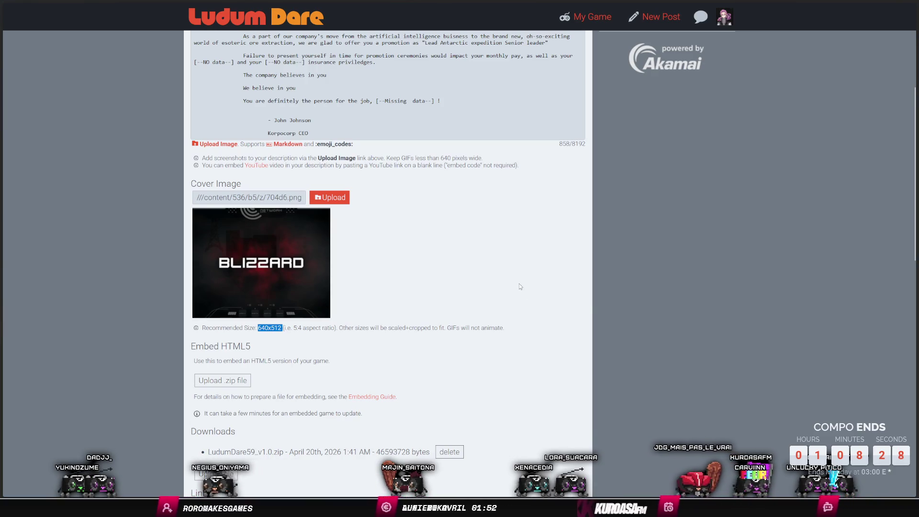
pyautogui.scroll(-5, 524, 286)
pyautogui.scroll(6, 556, 288)
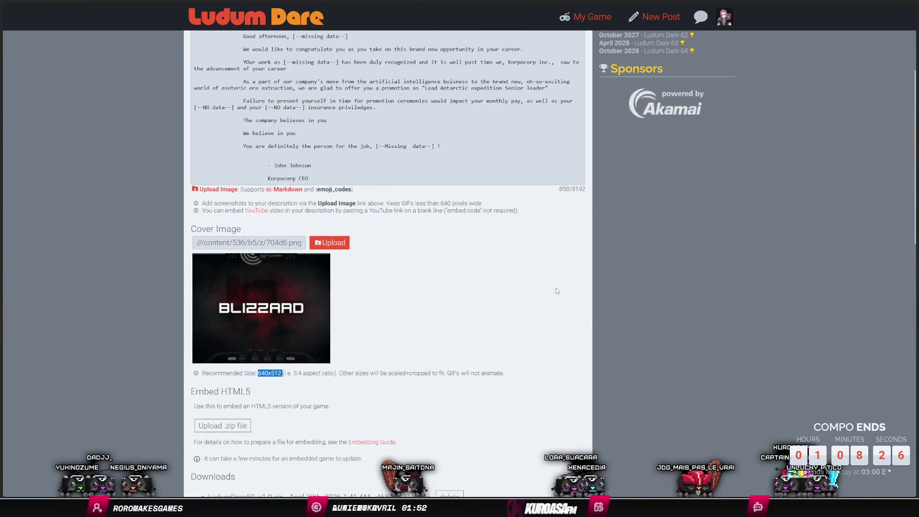
pyautogui.scroll(4, 555, 288)
pyautogui.click(570, 96)
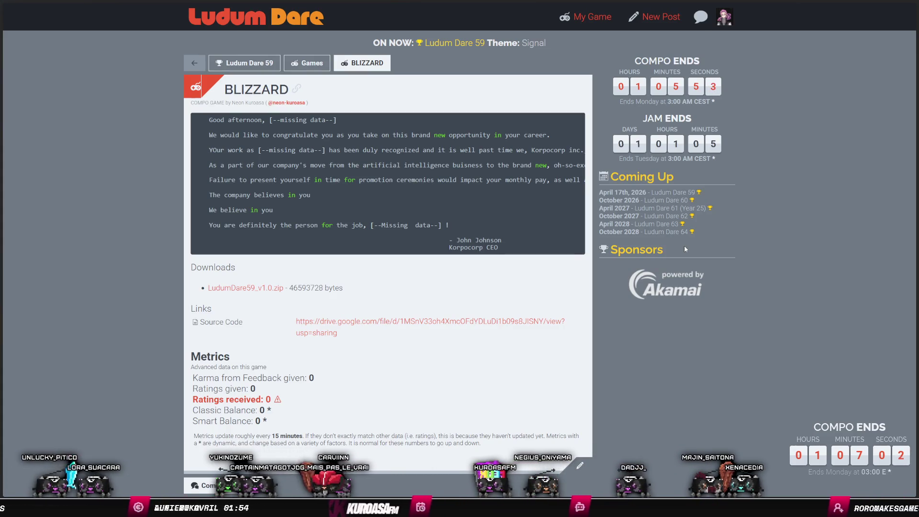
# Step: Clear an accidental text selection on the BLIZZARD page, then go to Twitch
pyautogui.moveTo(685, 249); pyautogui.dragTo(668, 248)
pyautogui.click(719, 343)
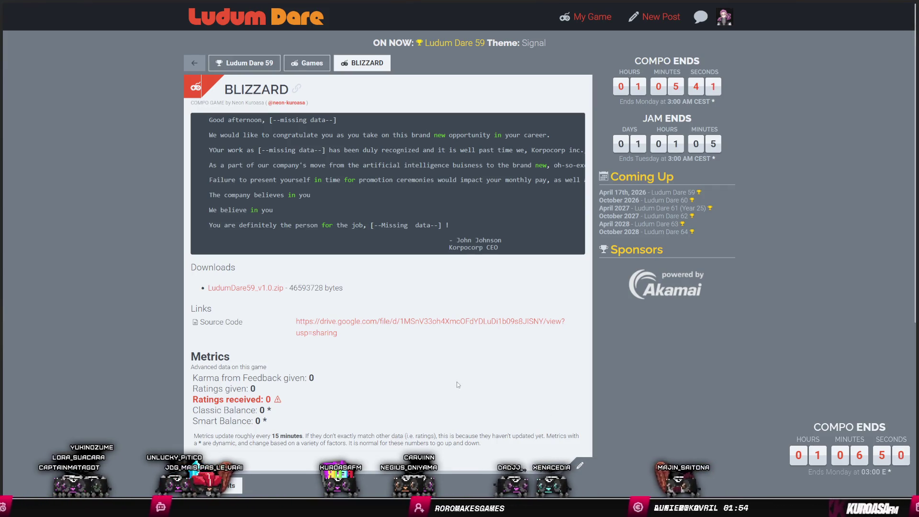
pyautogui.moveTo(2, 229)
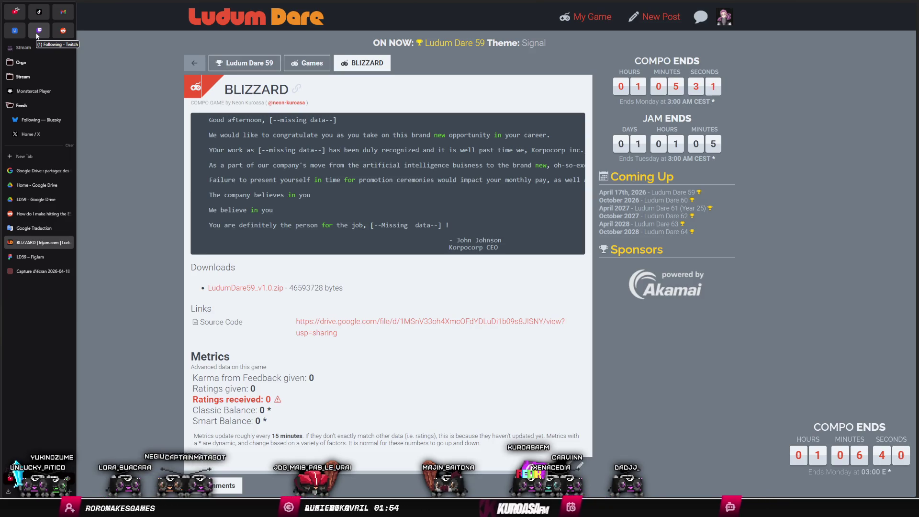
pyautogui.click(38, 32)
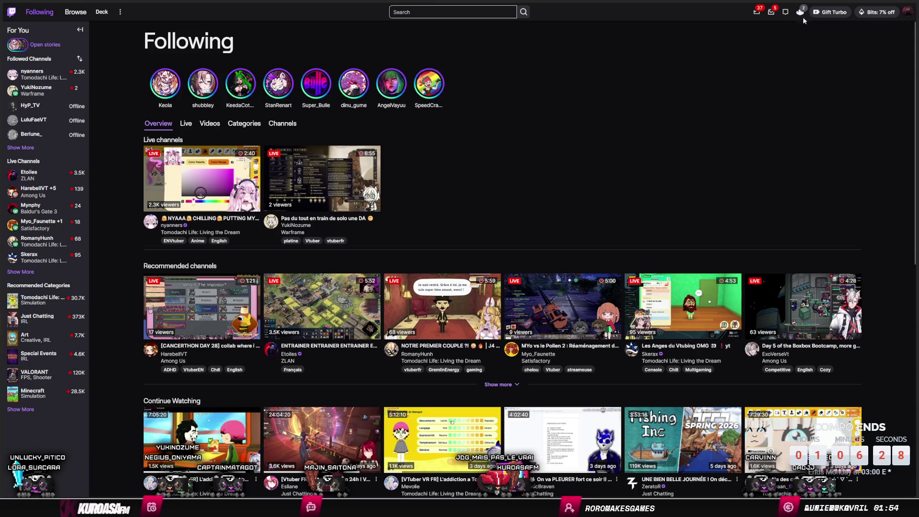
# Step: Choose Creator Dashboard from the Twitch account menu
pyautogui.click(908, 17)
pyautogui.click(882, 59)
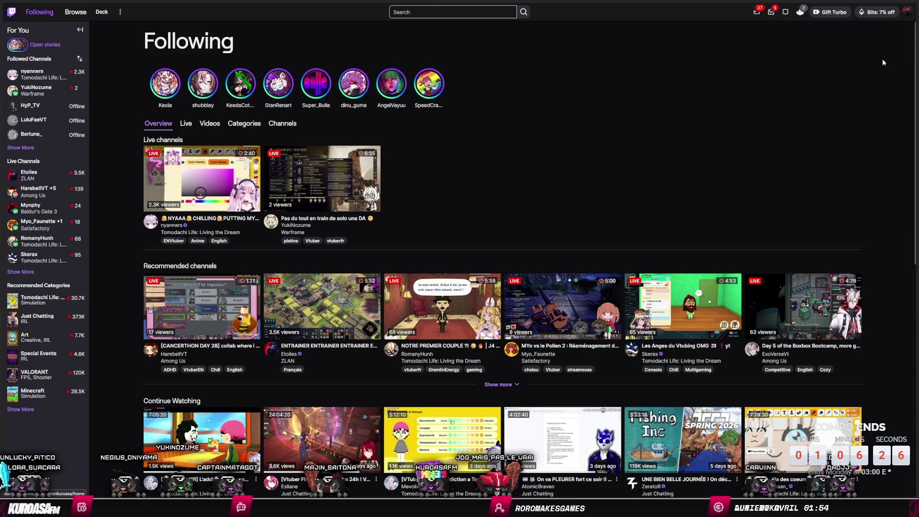